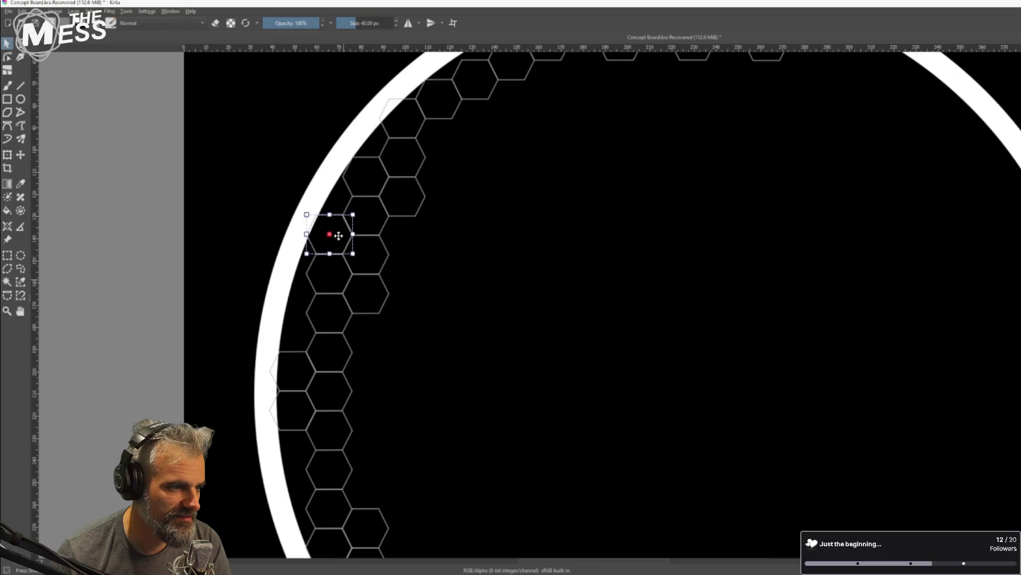
# Nudge the selected hexagon and move it down along the ring's left edge
pyautogui.moveTo(339, 236); pyautogui.dragTo(338, 236)
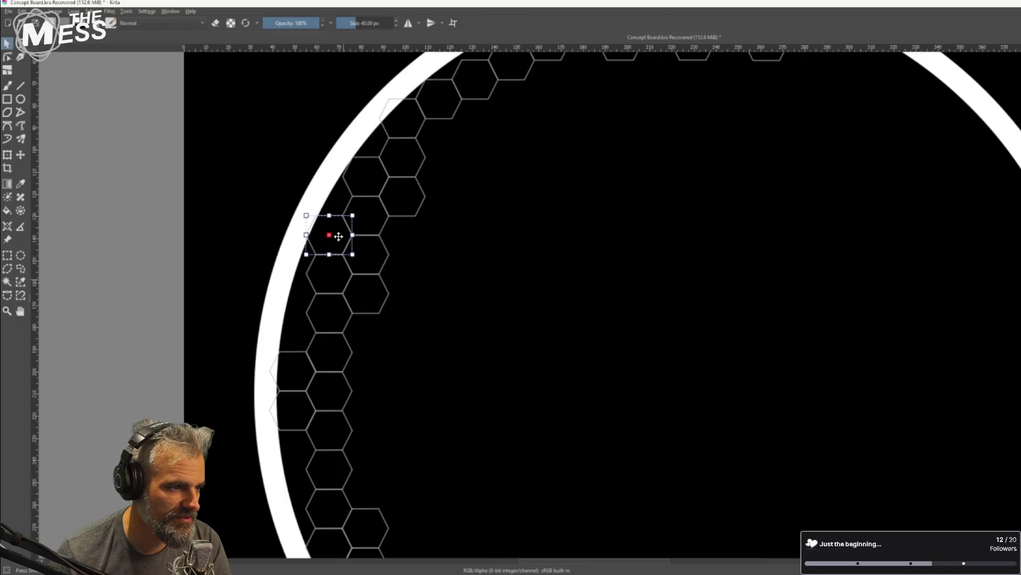
pyautogui.moveTo(331, 323)
pyautogui.mouseDown()
pyautogui.moveTo(343, 316)
pyautogui.moveTo(302, 330)
pyautogui.moveTo(305, 452)
pyautogui.mouseUp()
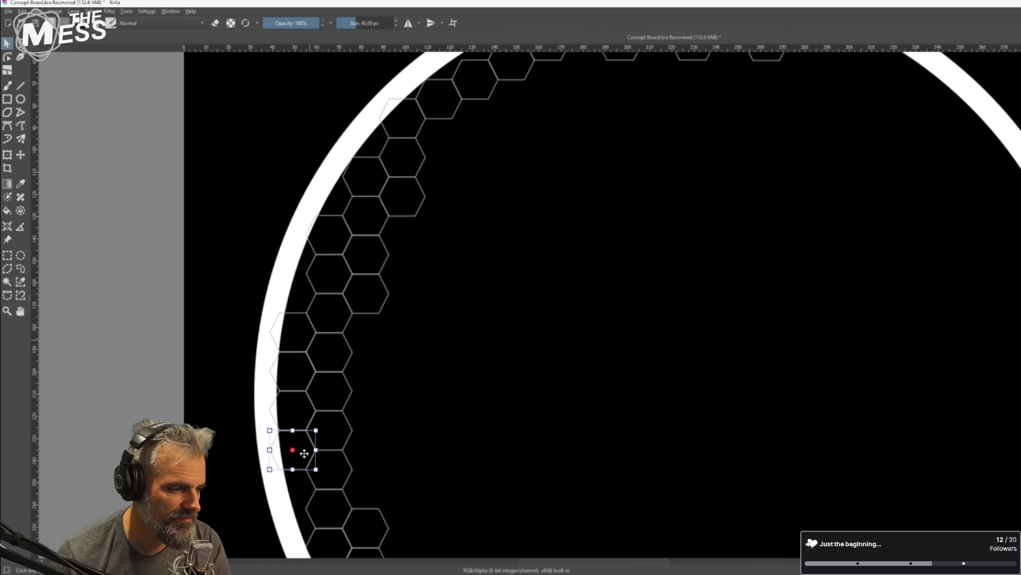
pyautogui.scroll(-3, 483, 404)
pyautogui.moveTo(616, 372); pyautogui.dragTo(453, 330)
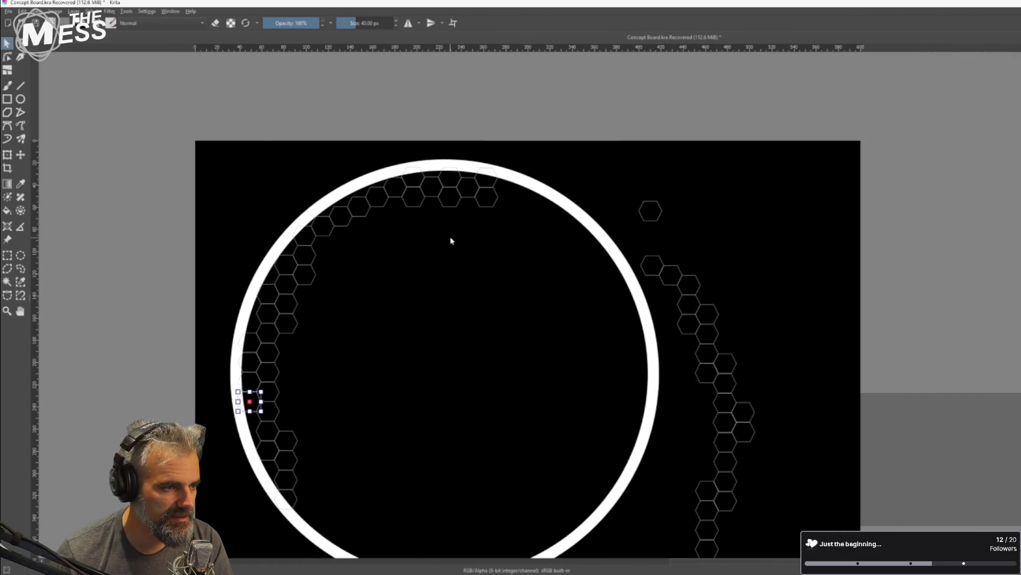
pyautogui.scroll(3, 364, 197)
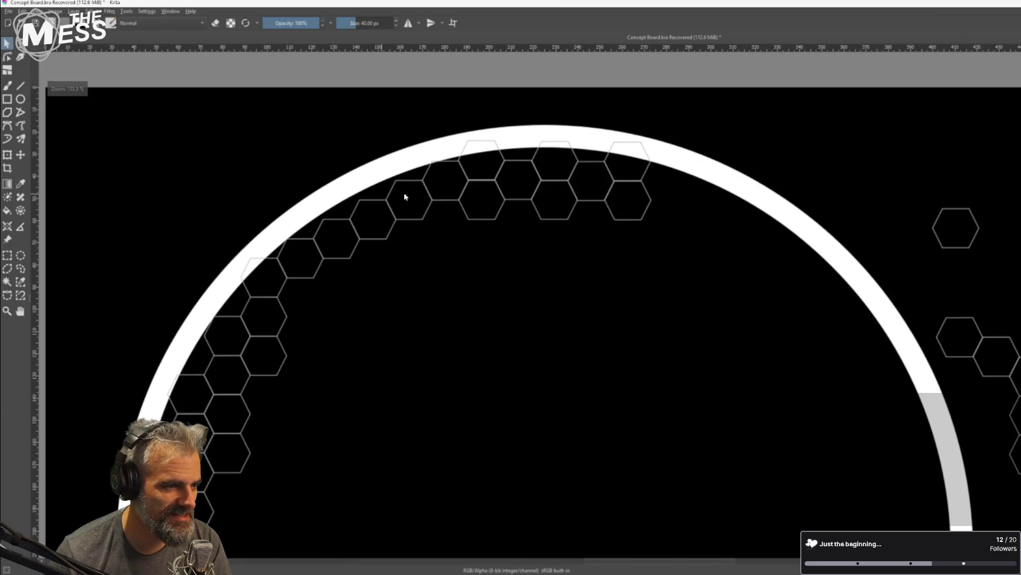
# Move two loose hexagons from the right cluster onto the ring's upper arc
pyautogui.click(970, 228)
pyautogui.moveTo(969, 229)
pyautogui.mouseDown()
pyautogui.moveTo(352, 207)
pyautogui.moveTo(421, 171)
pyautogui.moveTo(350, 210)
pyautogui.mouseUp()
pyautogui.scroll(3, 339, 205)
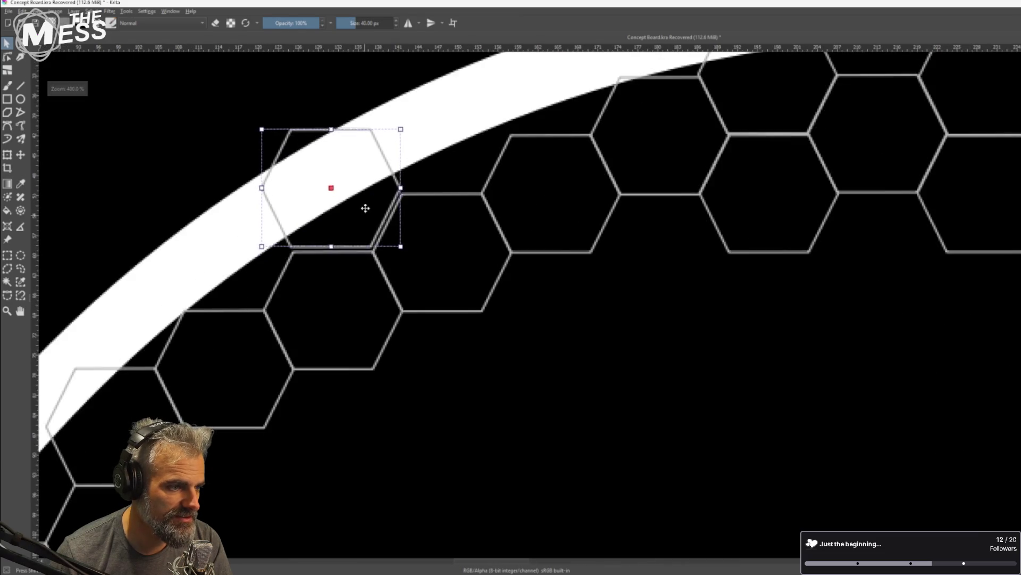
pyautogui.scroll(-3, 366, 214)
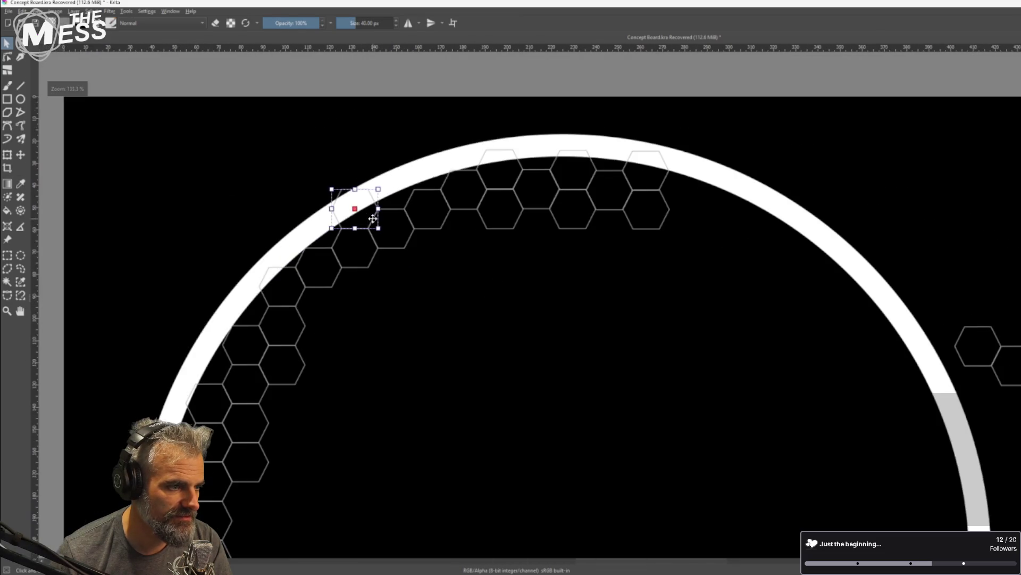
pyautogui.scroll(-2, 400, 233)
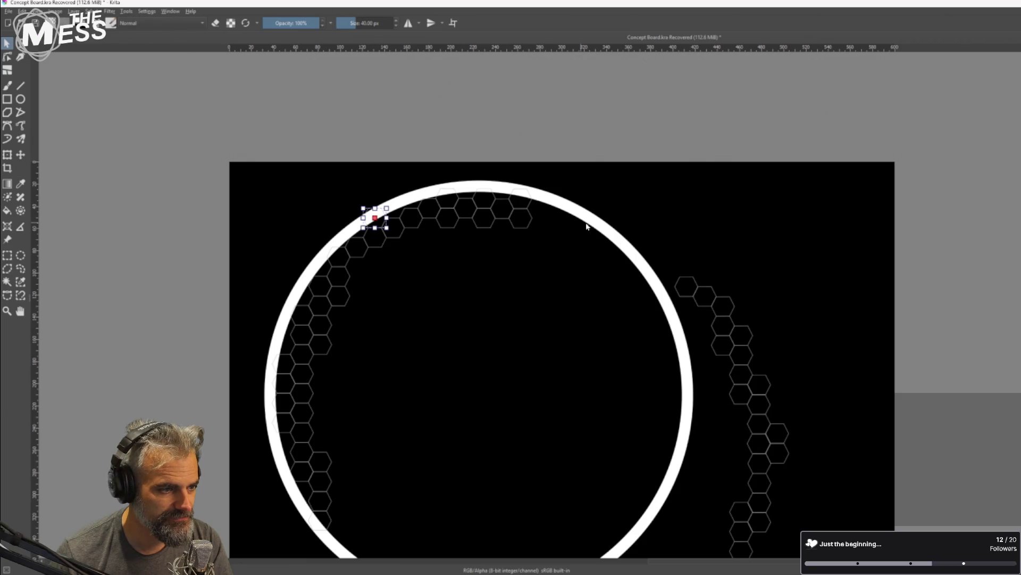
pyautogui.scroll(2, 551, 216)
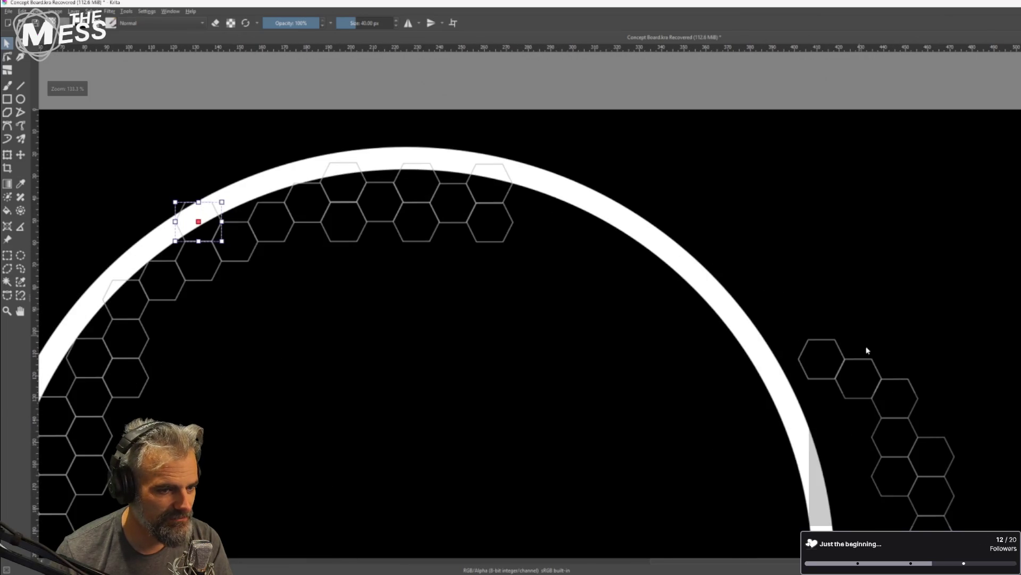
pyautogui.click(832, 362)
pyautogui.moveTo(833, 369)
pyautogui.mouseDown()
pyautogui.moveTo(708, 249)
pyautogui.moveTo(539, 214)
pyautogui.mouseUp()
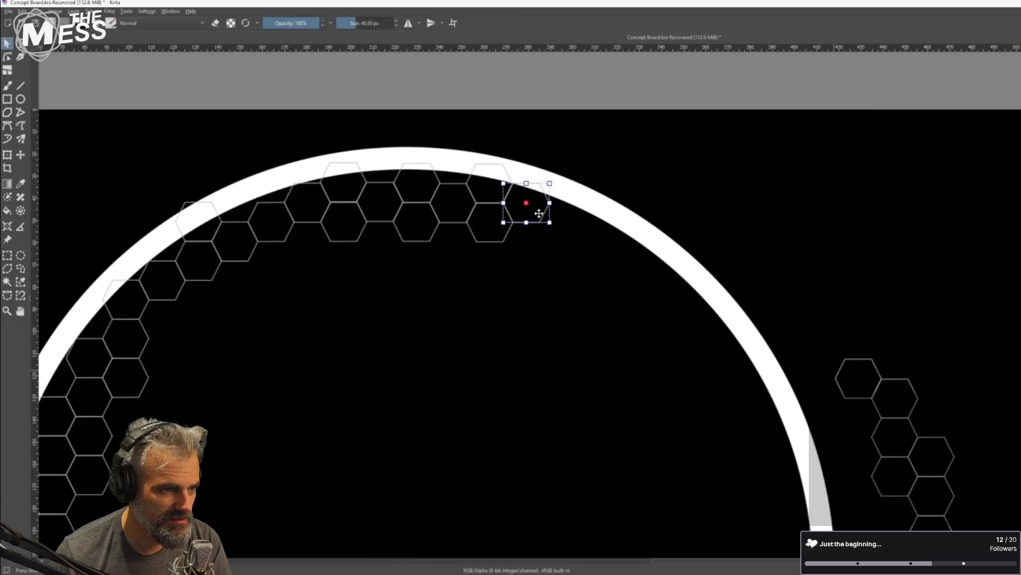
# Place another hexagon on the upper-right arc, fine-tune it, then select the white ring
pyautogui.click(874, 389)
pyautogui.moveTo(781, 298); pyautogui.dragTo(926, 415)
pyautogui.moveTo(955, 356)
pyautogui.mouseDown()
pyautogui.moveTo(848, 400)
pyautogui.moveTo(616, 266)
pyautogui.moveTo(602, 245)
pyautogui.mouseUp()
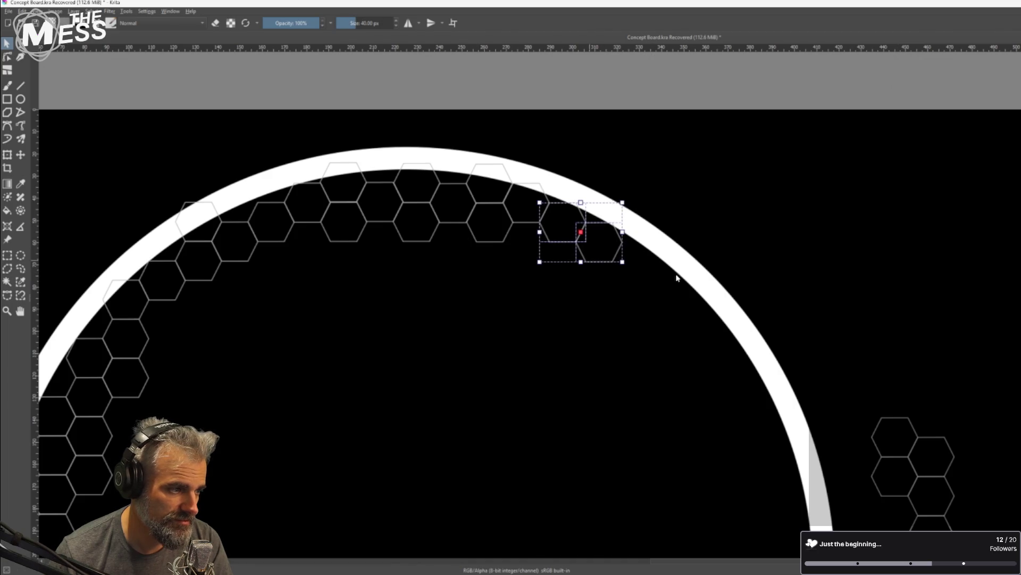
pyautogui.moveTo(912, 433)
pyautogui.mouseDown()
pyautogui.moveTo(647, 228)
pyautogui.moveTo(655, 221)
pyautogui.mouseUp()
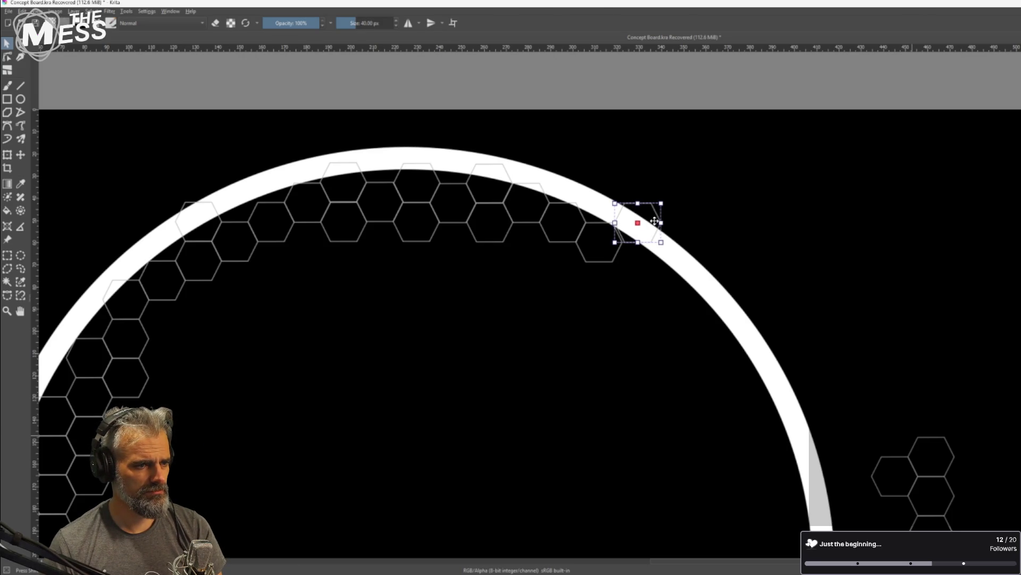
pyautogui.moveTo(655, 221); pyautogui.dragTo(653, 221)
pyautogui.press('Return')
pyautogui.scroll(-2, 645, 273)
pyautogui.click(621, 221)
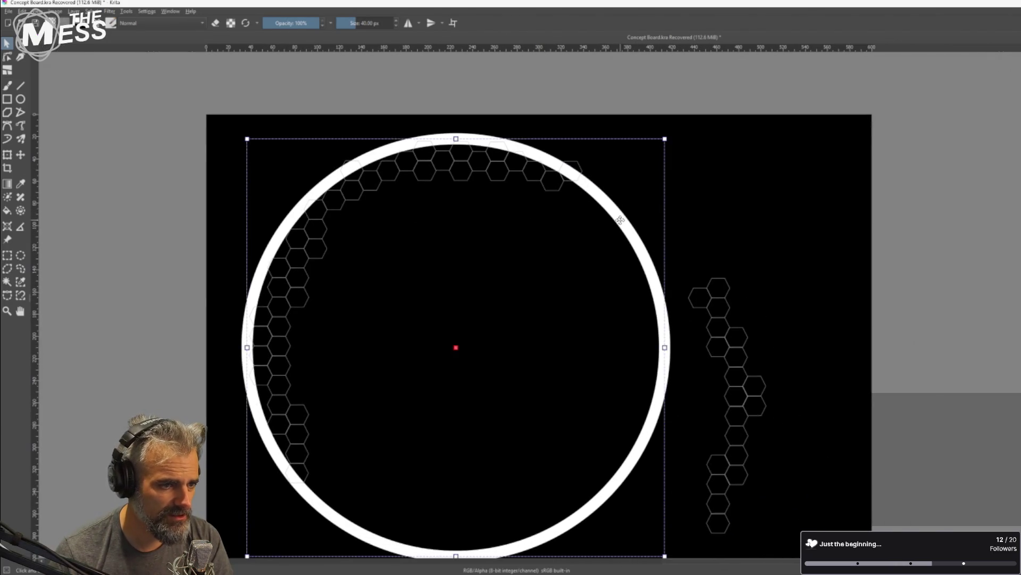
# Shift the white ring slightly to the right and deselect it
pyautogui.moveTo(621, 220); pyautogui.dragTo(625, 218)
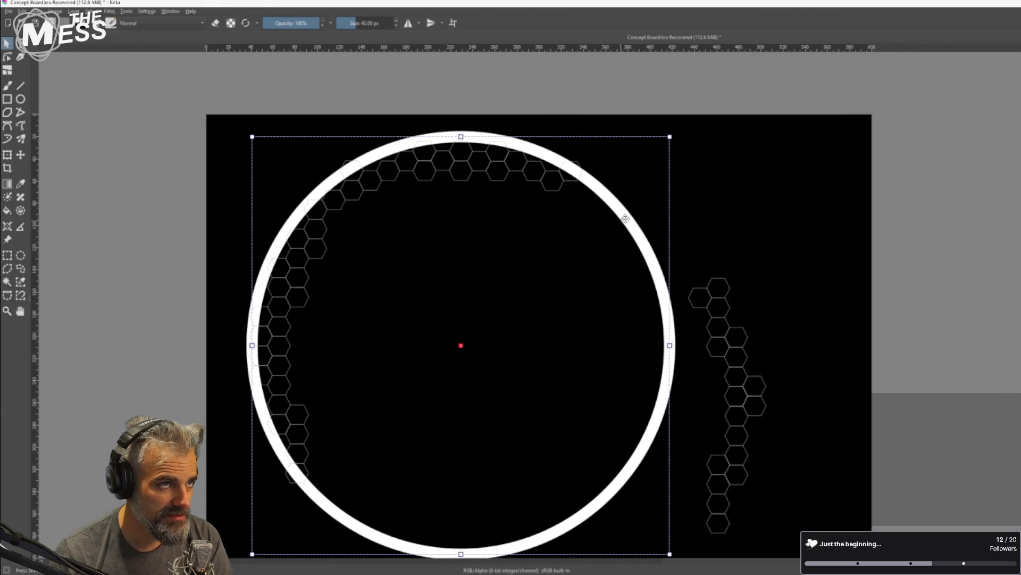
pyautogui.click(723, 203)
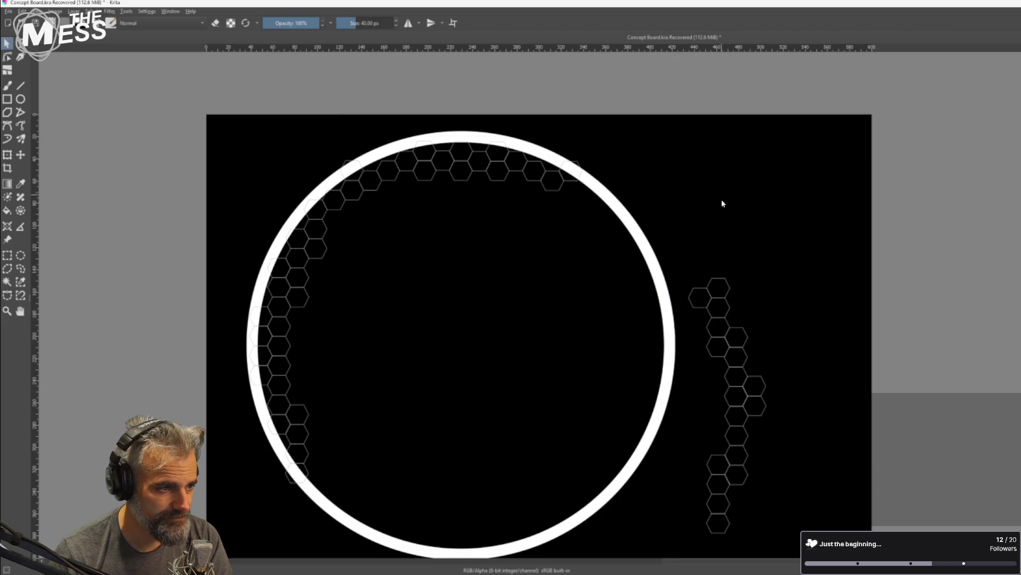
pyautogui.scroll(3, 574, 178)
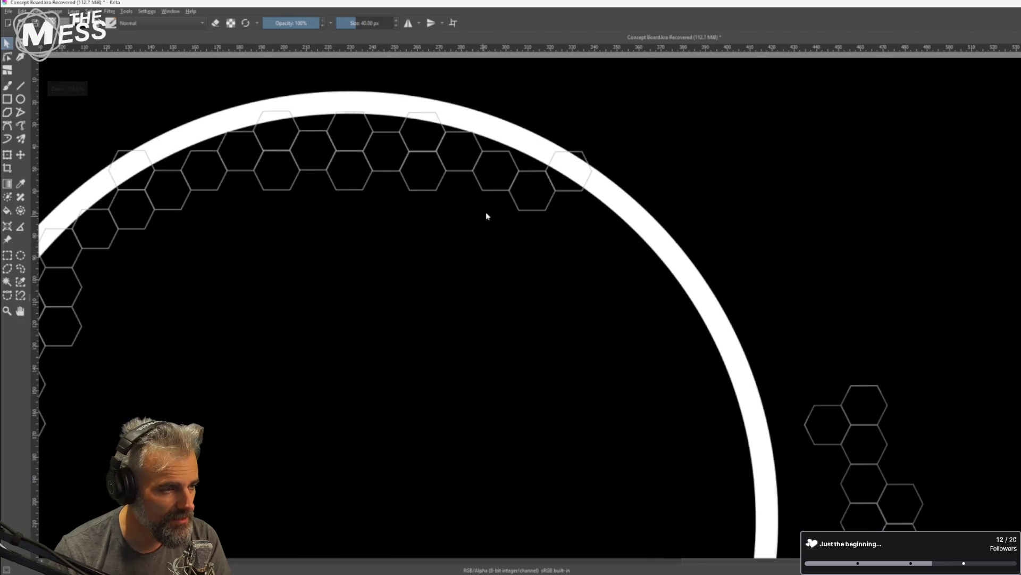
pyautogui.scroll(1, 580, 194)
# Move three more right-cluster hexagons onto the ring's top and upper-right arc
pyautogui.moveTo(947, 402)
pyautogui.mouseDown()
pyautogui.moveTo(444, 154)
pyautogui.moveTo(389, 108)
pyautogui.moveTo(459, 109)
pyautogui.mouseUp()
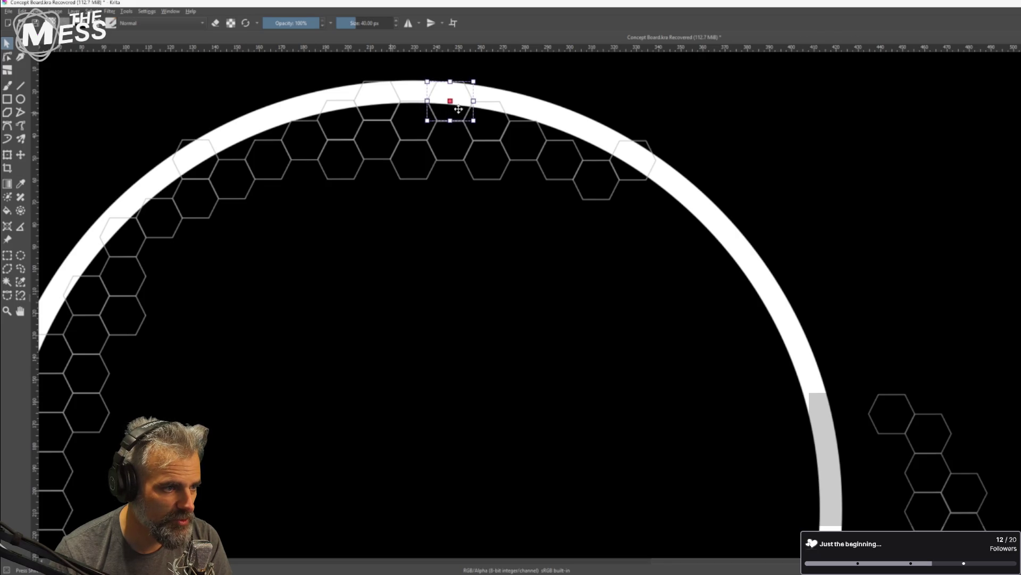
pyautogui.moveTo(932, 436); pyautogui.dragTo(639, 203)
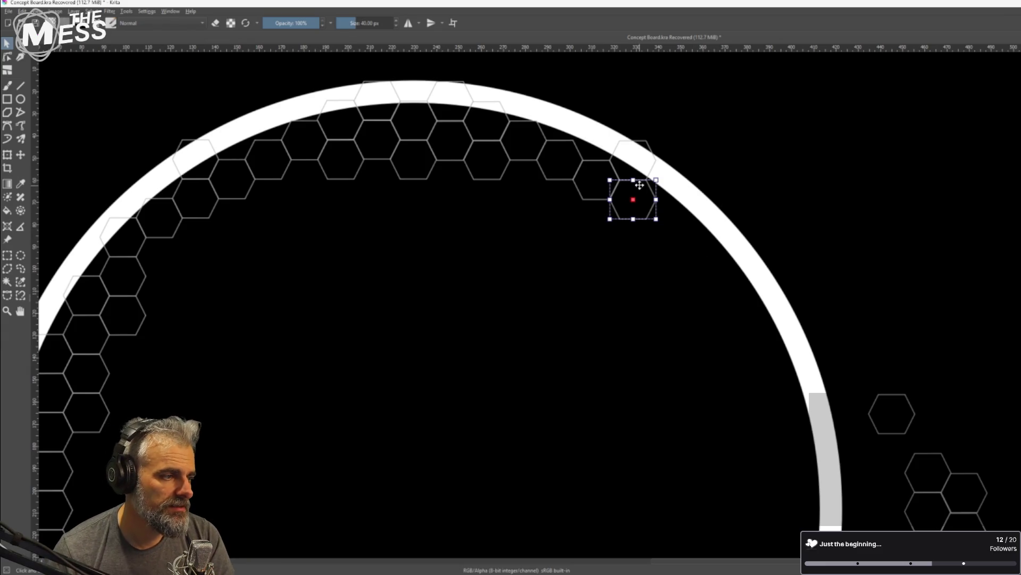
pyautogui.click(895, 425)
pyautogui.moveTo(895, 424); pyautogui.dragTo(675, 233)
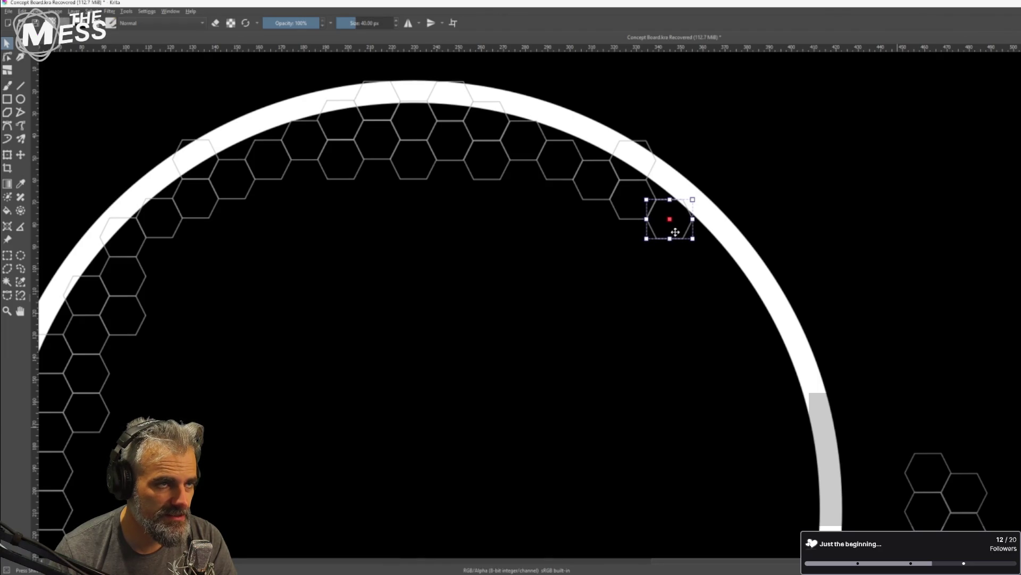
pyautogui.scroll(-3, 670, 266)
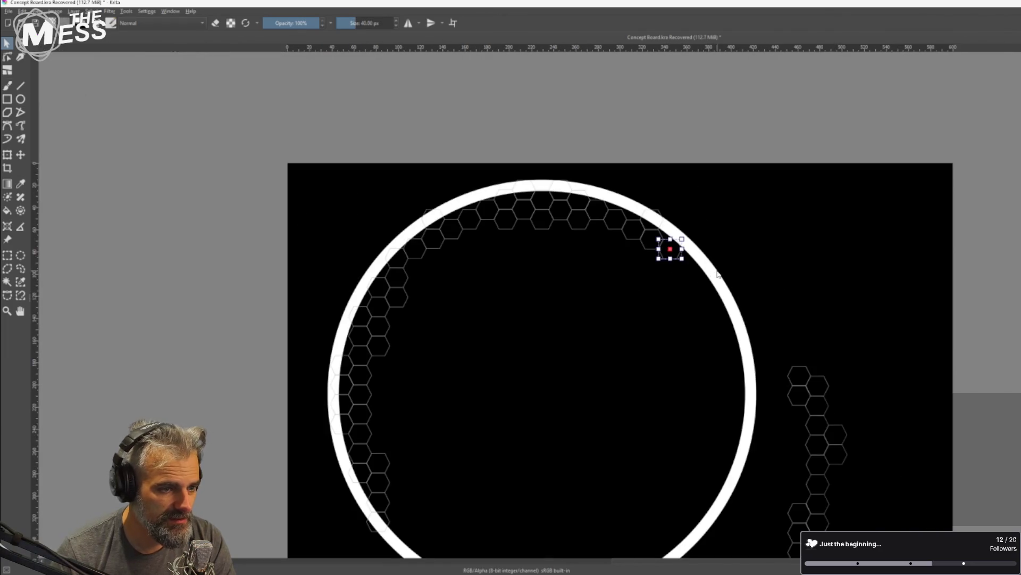
pyautogui.click(786, 349)
# Select a three-hexagon column and move it up against the ring's right edge
pyautogui.moveTo(828, 351)
pyautogui.mouseDown()
pyautogui.moveTo(803, 437)
pyautogui.moveTo(690, 288)
pyautogui.mouseUp()
pyautogui.scroll(5, 638, 272)
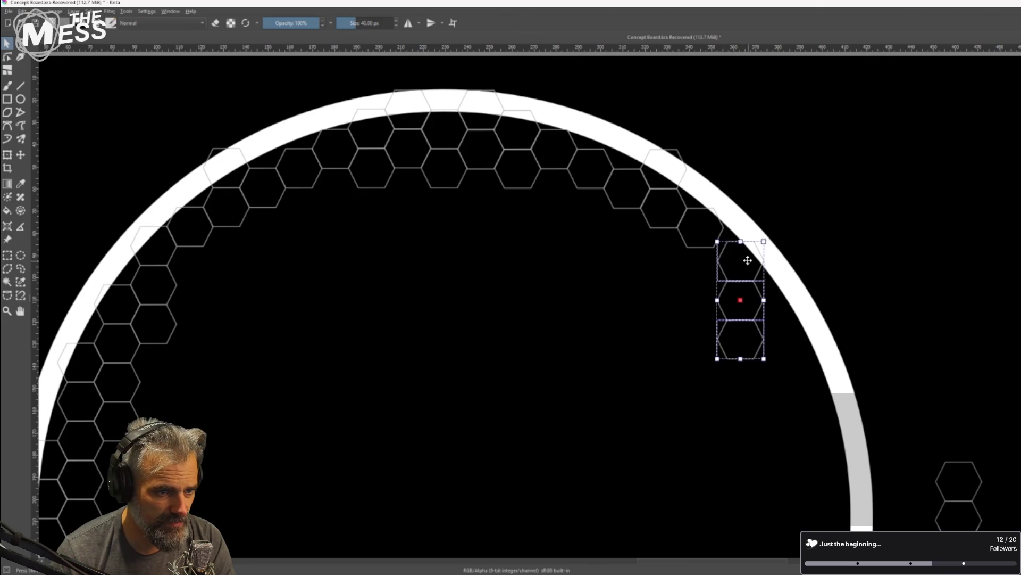
pyautogui.moveTo(749, 261); pyautogui.dragTo(744, 248)
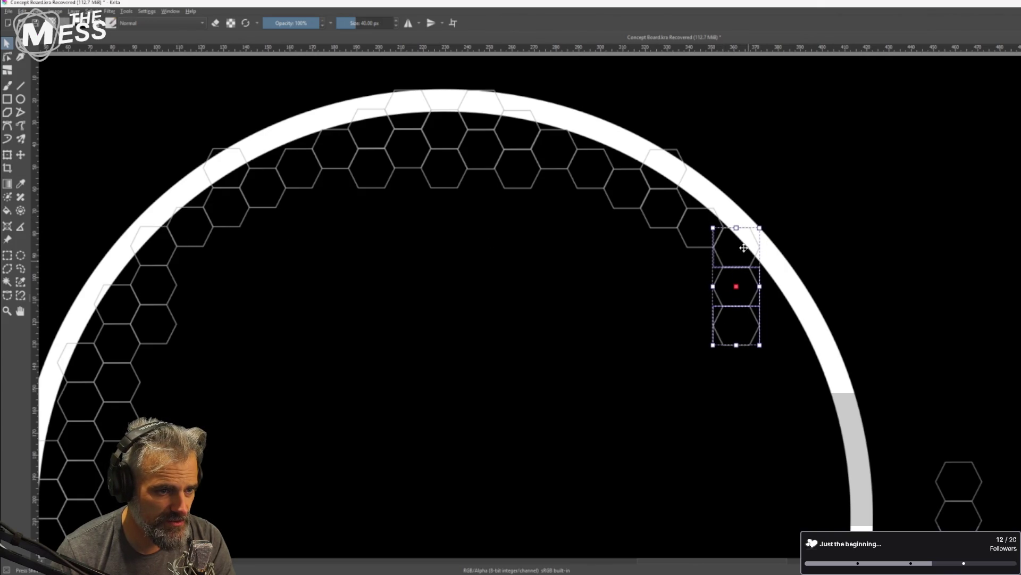
pyautogui.scroll(3, 737, 241)
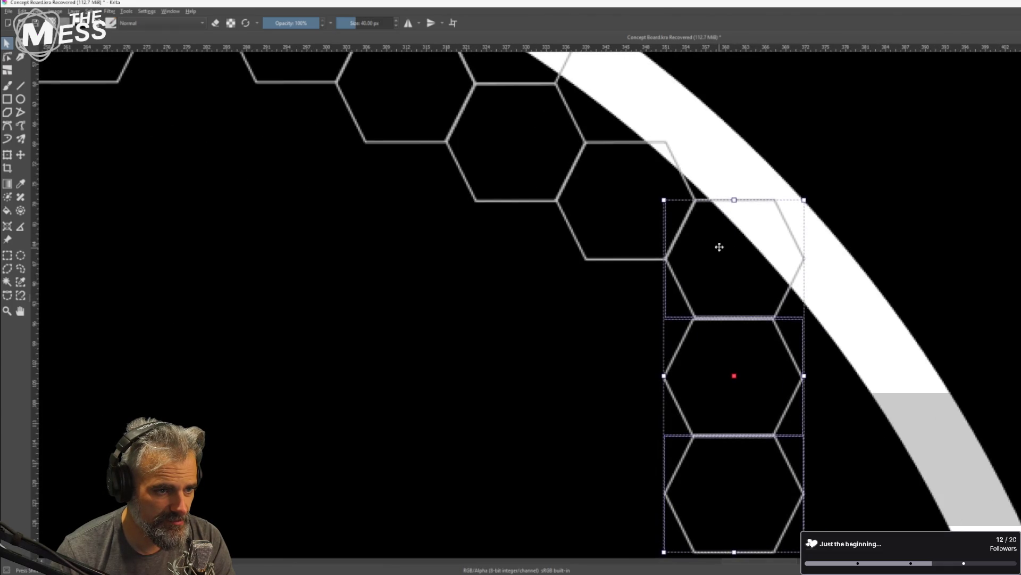
pyautogui.scroll(-5, 719, 247)
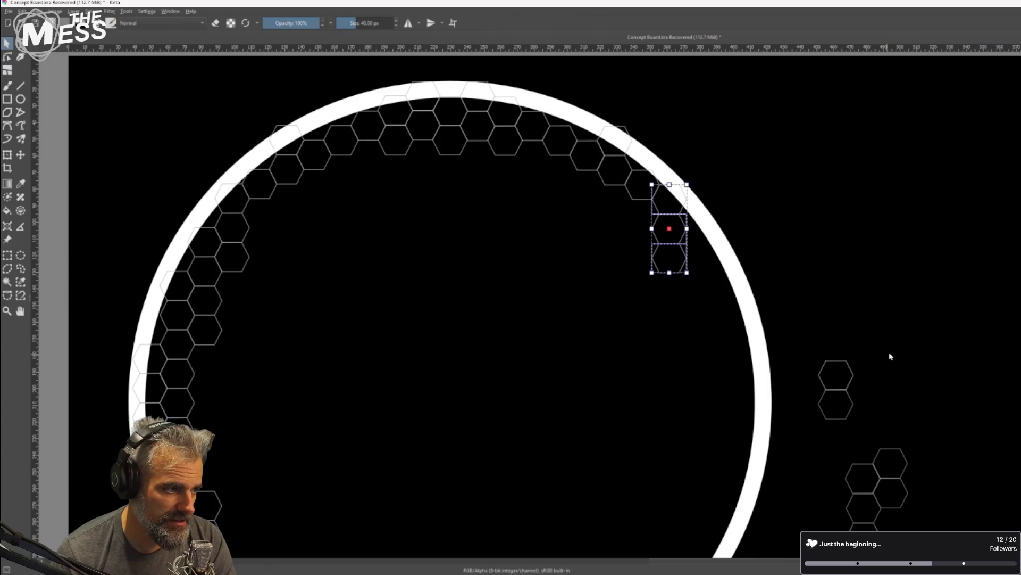
pyautogui.moveTo(891, 383)
pyautogui.mouseDown()
pyautogui.moveTo(891, 296)
pyautogui.moveTo(908, 335)
pyautogui.mouseUp()
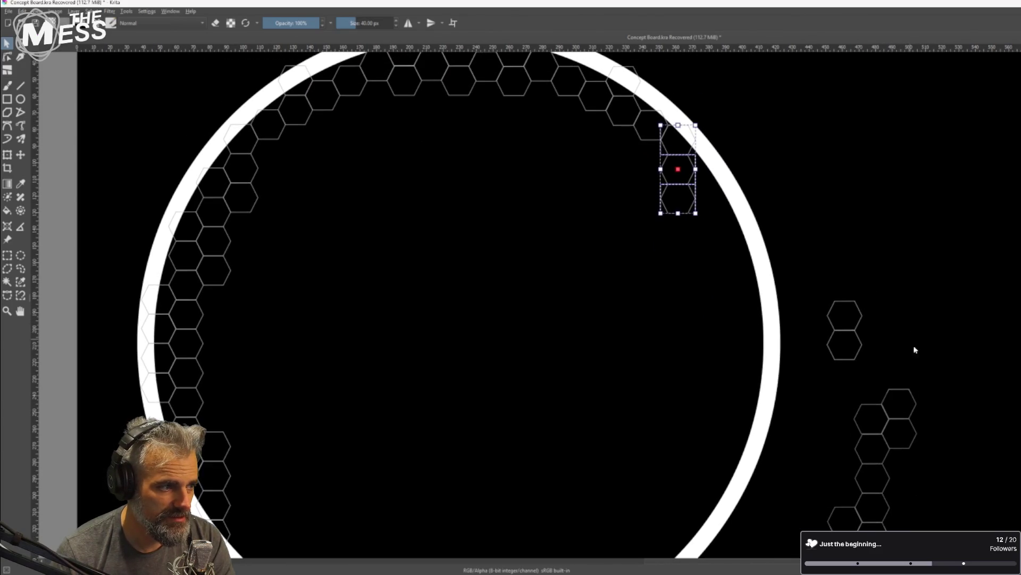
# Select the lower four-hexagon column, nudge its top hexagon into line, then select all shapes
pyautogui.moveTo(869, 396); pyautogui.dragTo(879, 505)
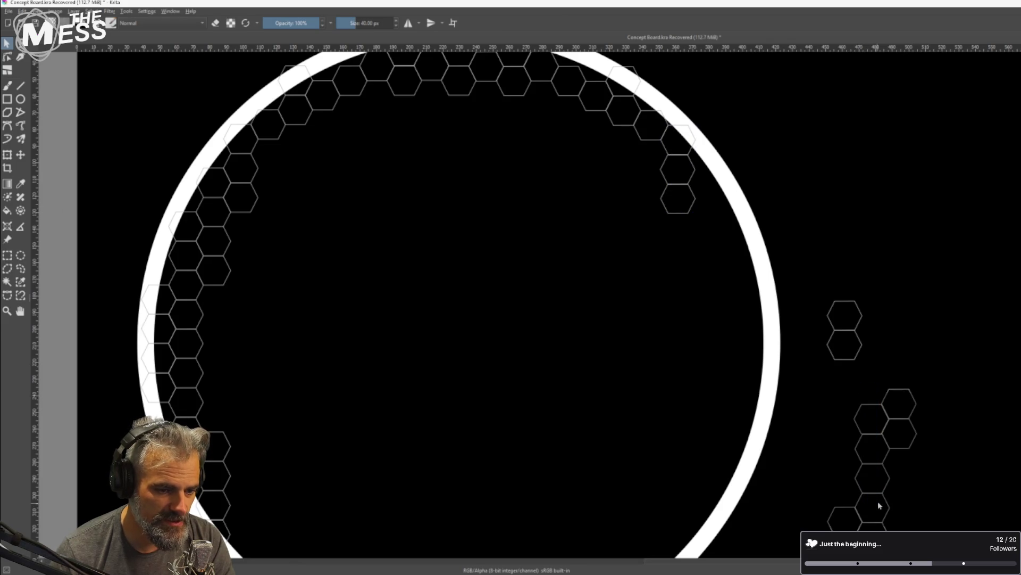
pyautogui.moveTo(851, 386)
pyautogui.mouseDown()
pyautogui.moveTo(885, 503)
pyautogui.moveTo(714, 341)
pyautogui.moveTo(710, 309)
pyautogui.mouseUp()
pyautogui.scroll(5, 708, 192)
pyautogui.click(827, 191)
pyautogui.click(725, 269)
pyautogui.moveTo(726, 269); pyautogui.dragTo(733, 274)
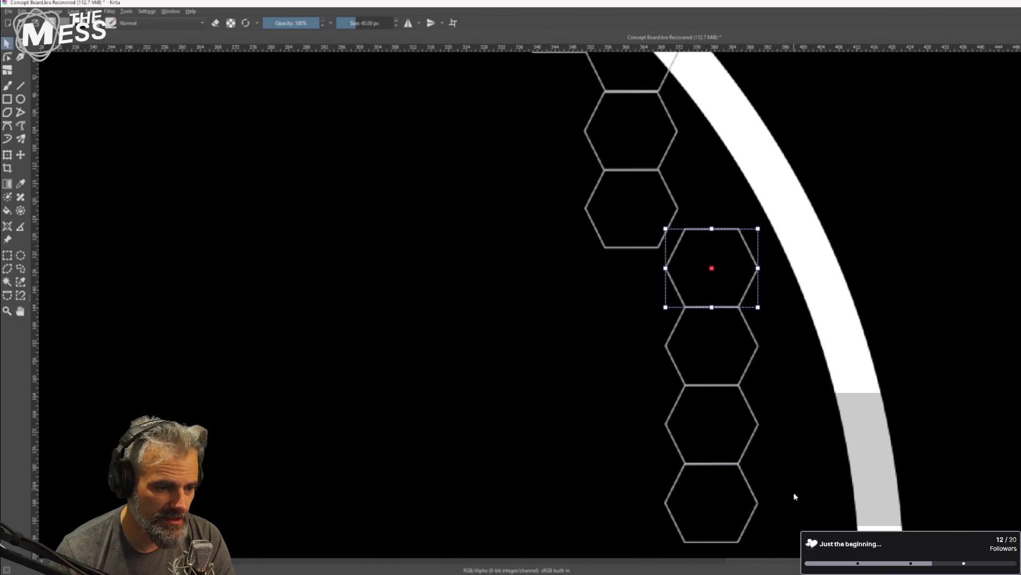
pyautogui.scroll(-1, 783, 477)
pyautogui.scroll(-4, 745, 519)
pyautogui.hotkey('ctrl', 'a')
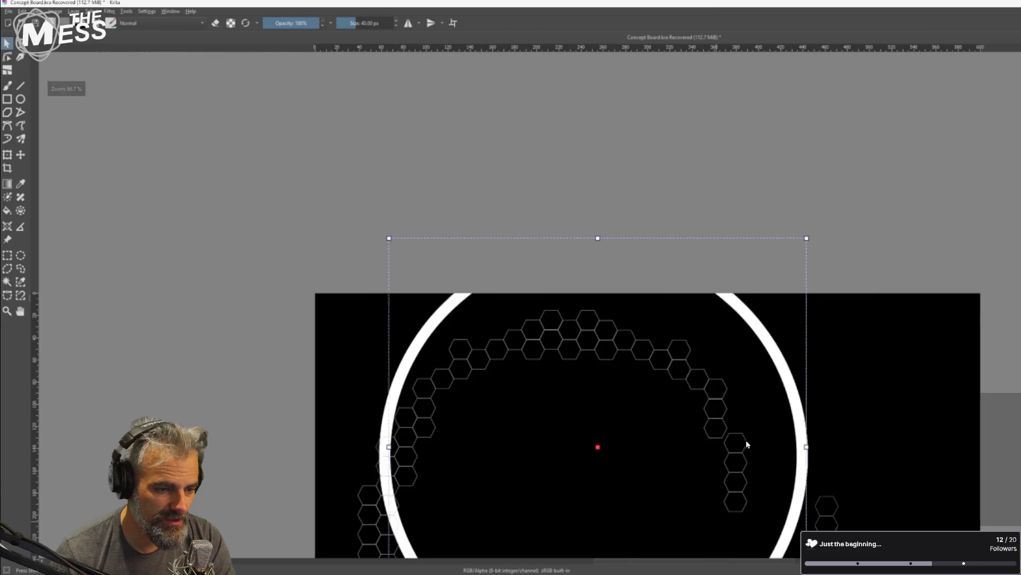
# Lower the white ring in the stacking order via Vector Shape Actions
pyautogui.scroll(-4, 839, 403)
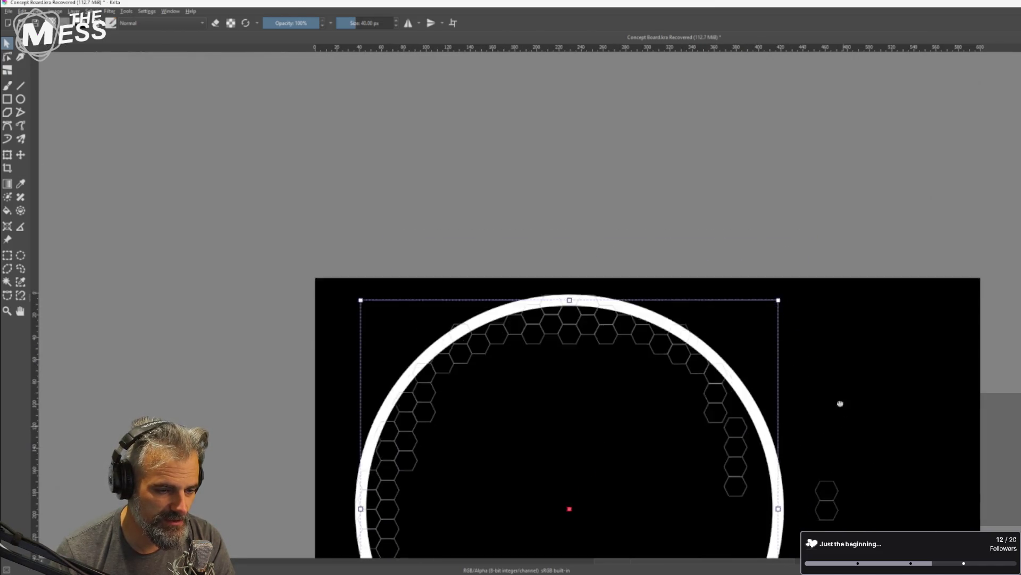
pyautogui.click(798, 341)
pyautogui.click(707, 342)
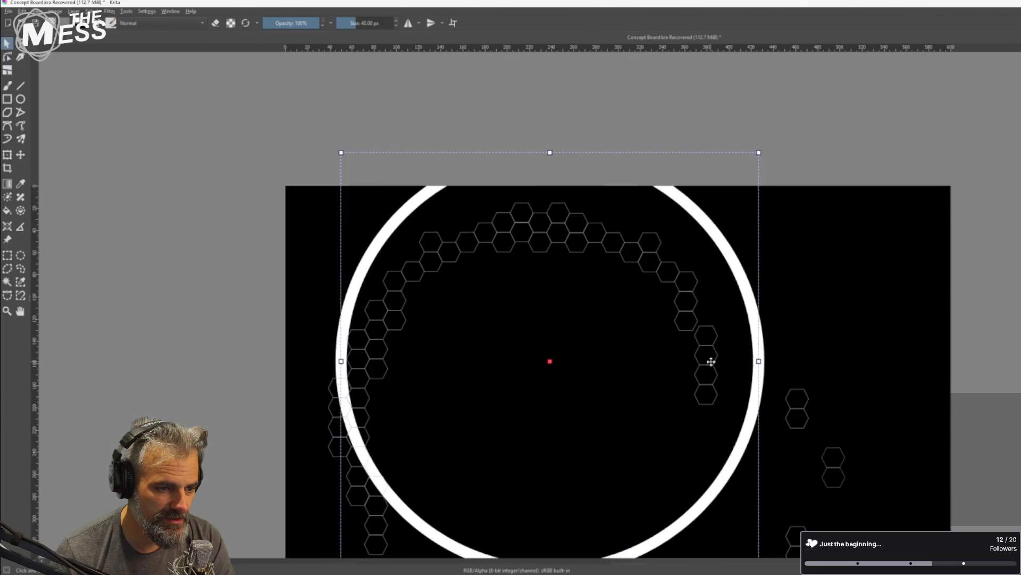
pyautogui.rightClick(734, 349)
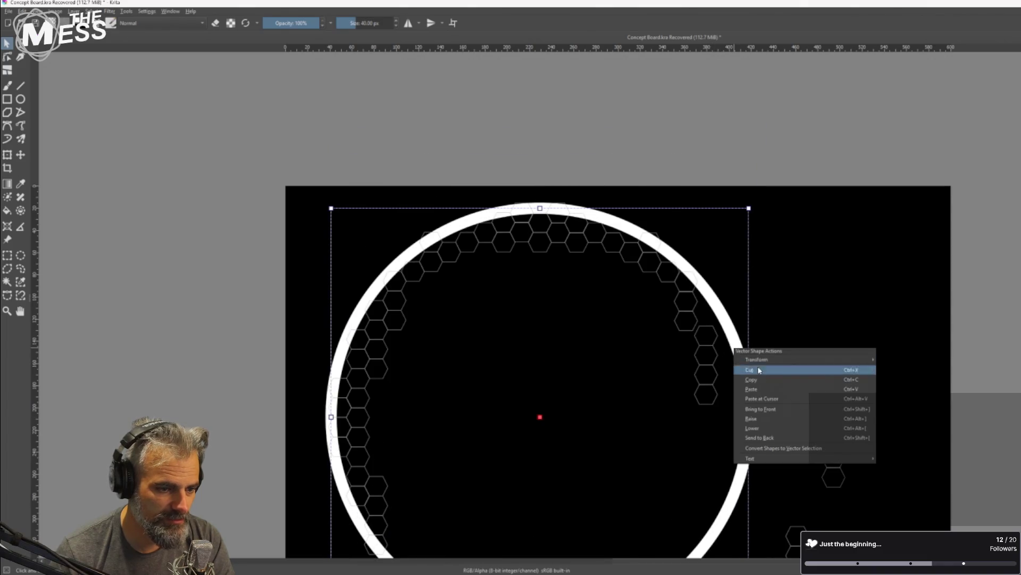
pyautogui.click(776, 436)
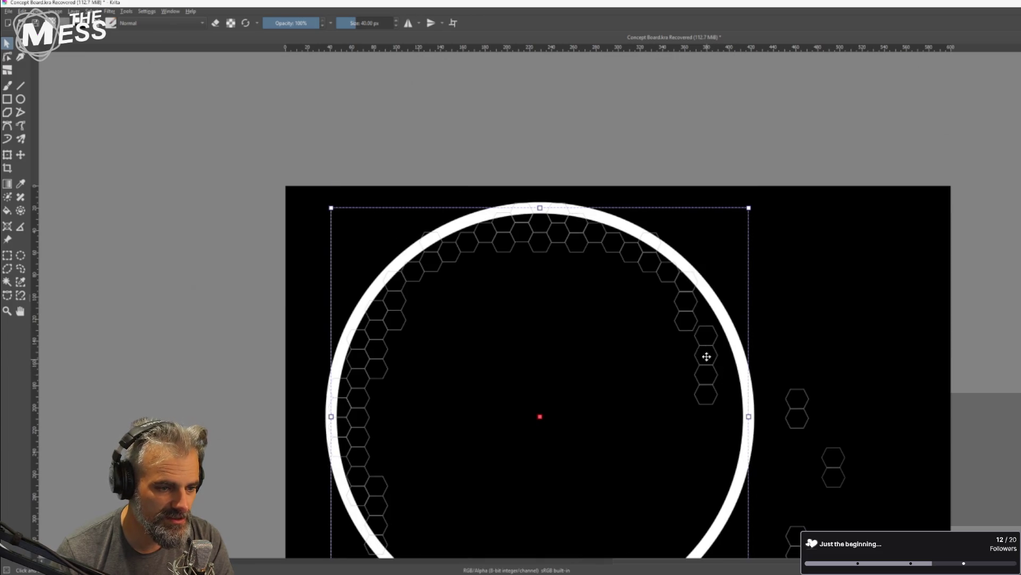
# Select the four-hexagon column and move it up beside the ring's right-side hexagons
pyautogui.click(716, 335)
pyautogui.keyDown('shift'); pyautogui.click(712, 358); pyautogui.keyUp('shift')
pyautogui.keyDown('shift'); pyautogui.click(702, 377); pyautogui.keyUp('shift')
pyautogui.scroll(5, 714, 358)
pyautogui.moveTo(684, 346); pyautogui.dragTo(682, 275)
pyautogui.scroll(-4, 682, 377)
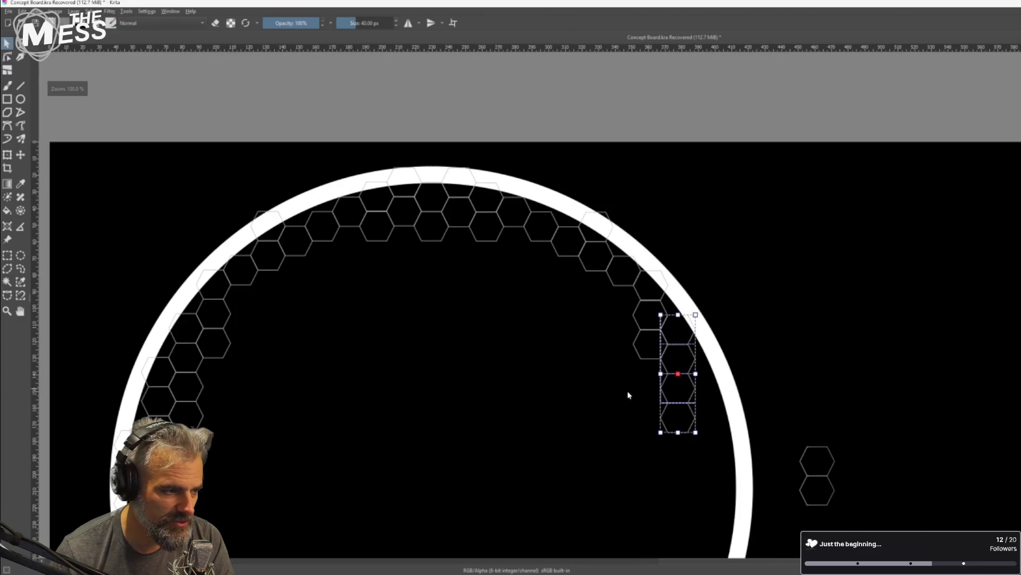
pyautogui.moveTo(693, 347)
pyautogui.mouseDown()
pyautogui.moveTo(701, 275)
pyautogui.moveTo(745, 306)
pyautogui.moveTo(738, 285)
pyautogui.moveTo(729, 293)
pyautogui.moveTo(712, 279)
pyautogui.mouseUp()
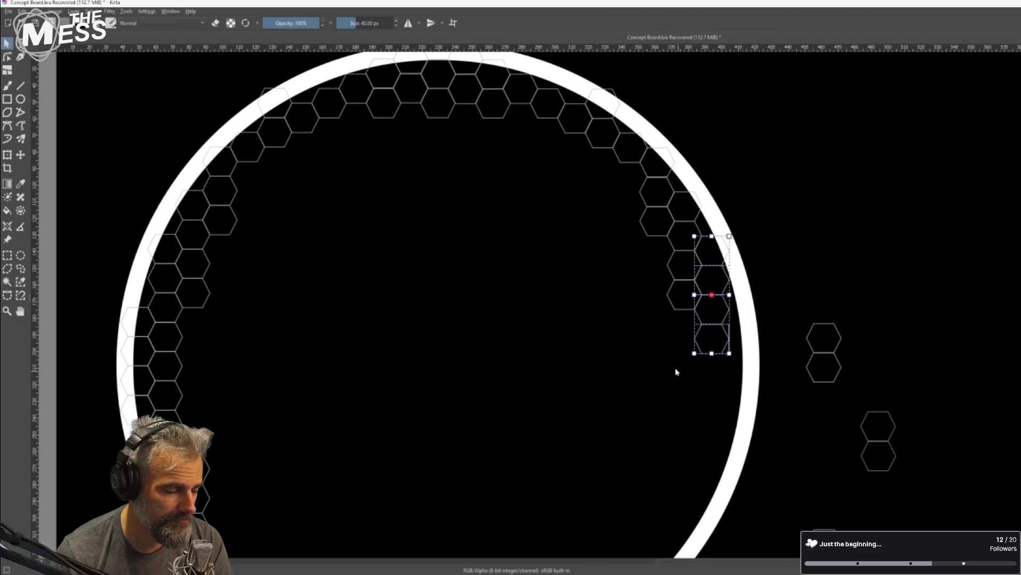
# Move two loose hexagon pairs onto the ring's right side, nudging one pair up a pixel
pyautogui.moveTo(566, 371)
pyautogui.mouseDown()
pyautogui.moveTo(570, 285)
pyautogui.moveTo(560, 299)
pyautogui.mouseUp()
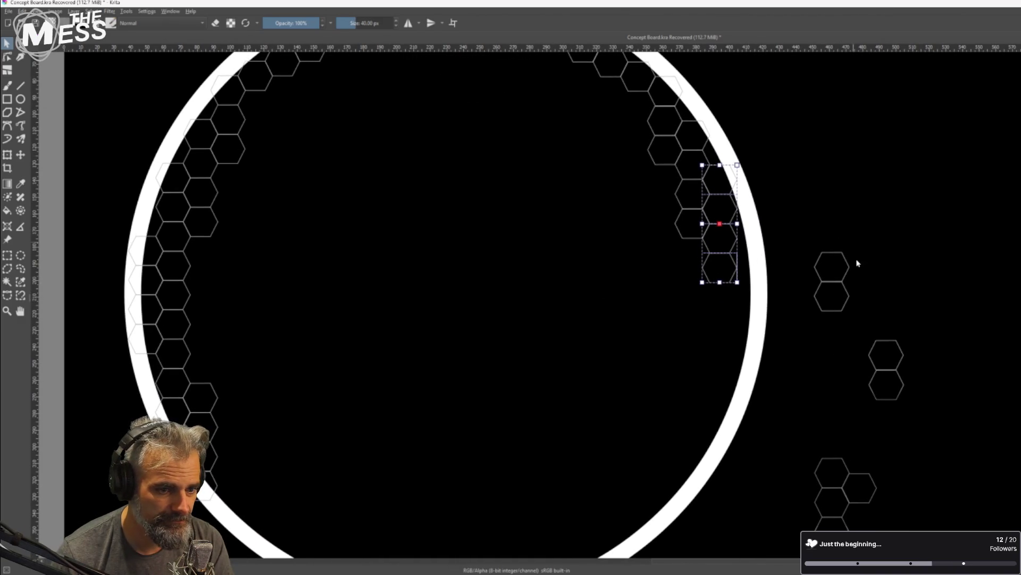
pyautogui.moveTo(834, 302); pyautogui.dragTo(750, 288)
pyautogui.moveTo(853, 320); pyautogui.dragTo(924, 436)
pyautogui.moveTo(892, 386)
pyautogui.mouseDown()
pyautogui.moveTo(751, 356)
pyautogui.moveTo(749, 341)
pyautogui.mouseUp()
pyautogui.keyDown('ctrl'); pyautogui.scroll(4, 755, 327); pyautogui.keyUp('ctrl')
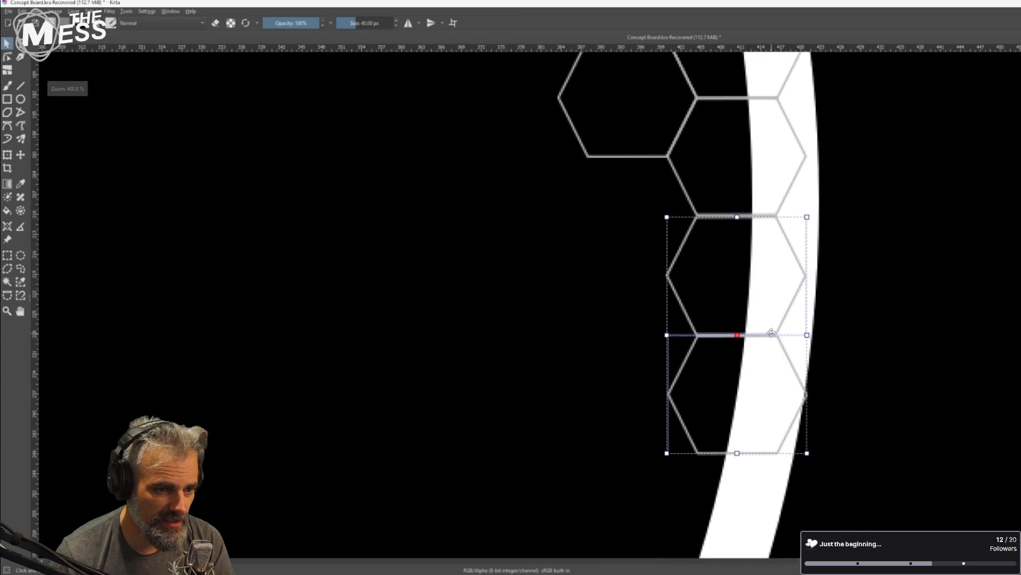
pyautogui.press('Up')
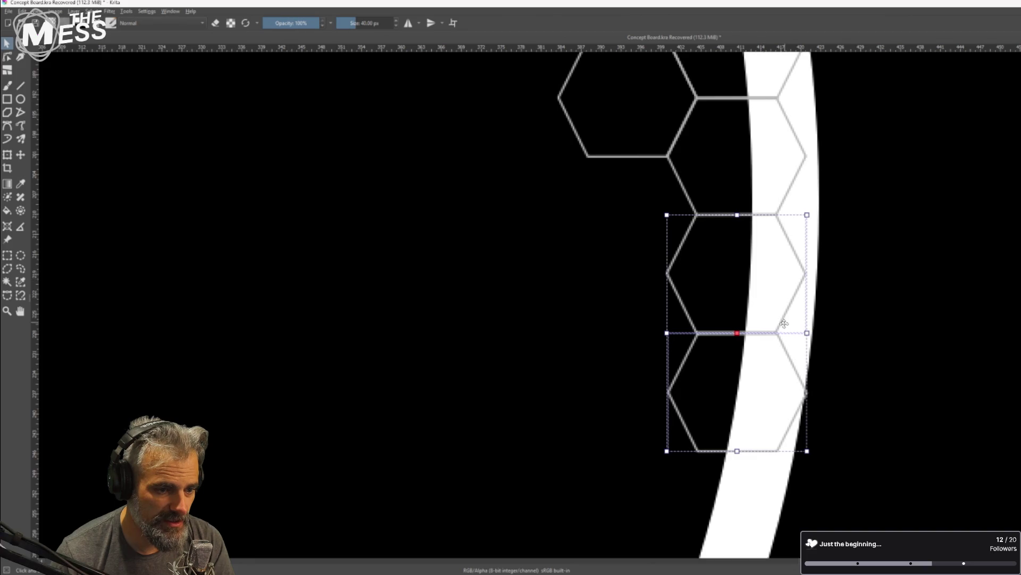
pyautogui.scroll(-4, 785, 323)
pyautogui.moveTo(777, 333)
pyautogui.mouseDown()
pyautogui.moveTo(833, 308)
pyautogui.moveTo(894, 310)
pyautogui.moveTo(990, 507)
pyautogui.mouseUp()
pyautogui.scroll(-3, 986, 369)
# Fit the four-hexagon column into the ring's right-side cluster, nudging it down to align
pyautogui.moveTo(945, 442)
pyautogui.mouseDown()
pyautogui.moveTo(813, 328)
pyautogui.moveTo(789, 289)
pyautogui.mouseUp()
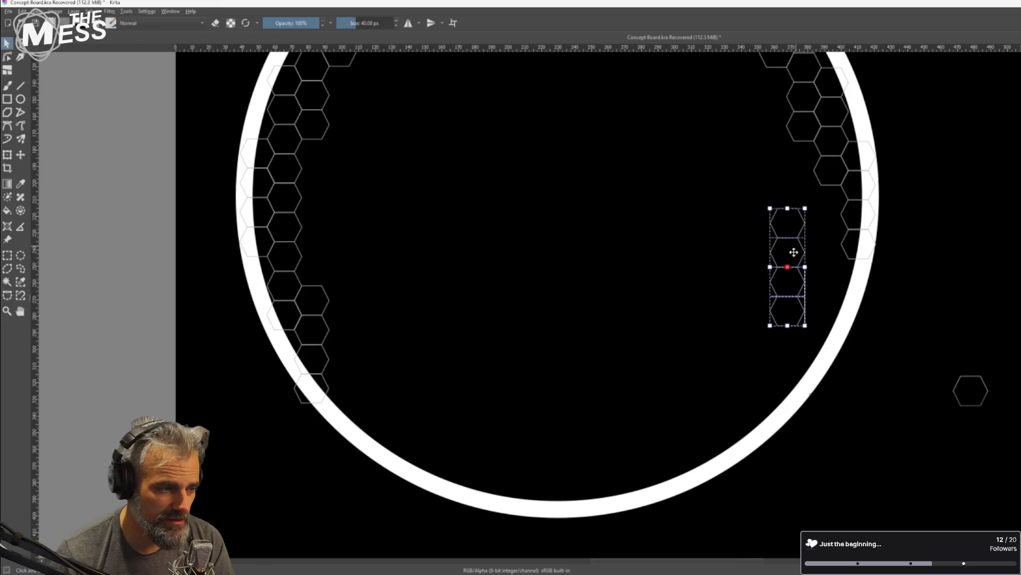
pyautogui.moveTo(787, 249); pyautogui.dragTo(825, 226)
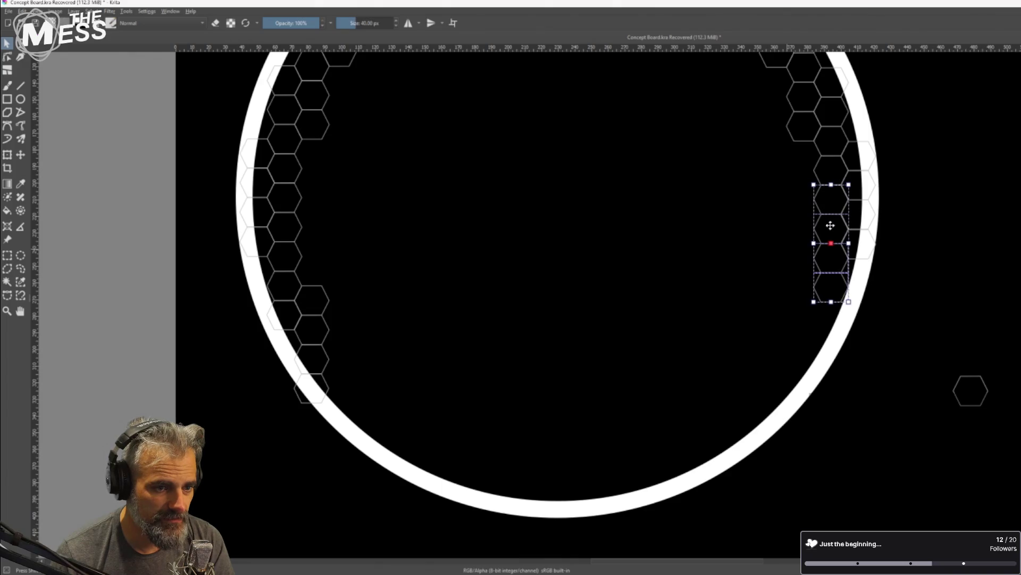
pyautogui.scroll(3, 830, 226)
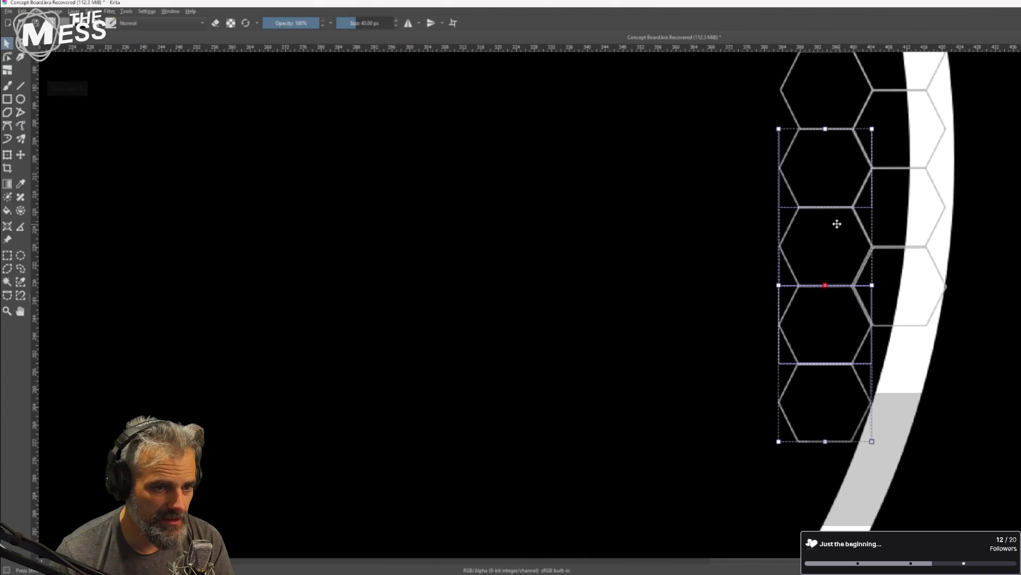
pyautogui.moveTo(840, 223); pyautogui.dragTo(839, 225)
pyautogui.scroll(-4, 839, 225)
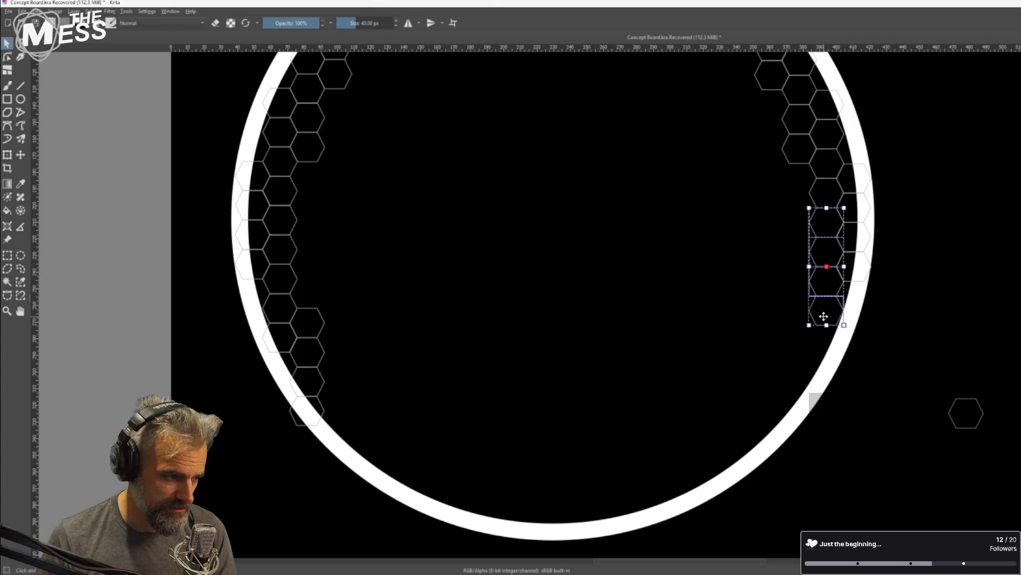
# Place the lone hexagon under the column on the ring's lower-right edge
pyautogui.click(976, 421)
pyautogui.moveTo(977, 421)
pyautogui.mouseDown()
pyautogui.moveTo(807, 349)
pyautogui.moveTo(837, 349)
pyautogui.moveTo(830, 333)
pyautogui.mouseUp()
pyautogui.keyDown('ctrl'); pyautogui.scroll(5, 830, 341); pyautogui.keyUp('ctrl')
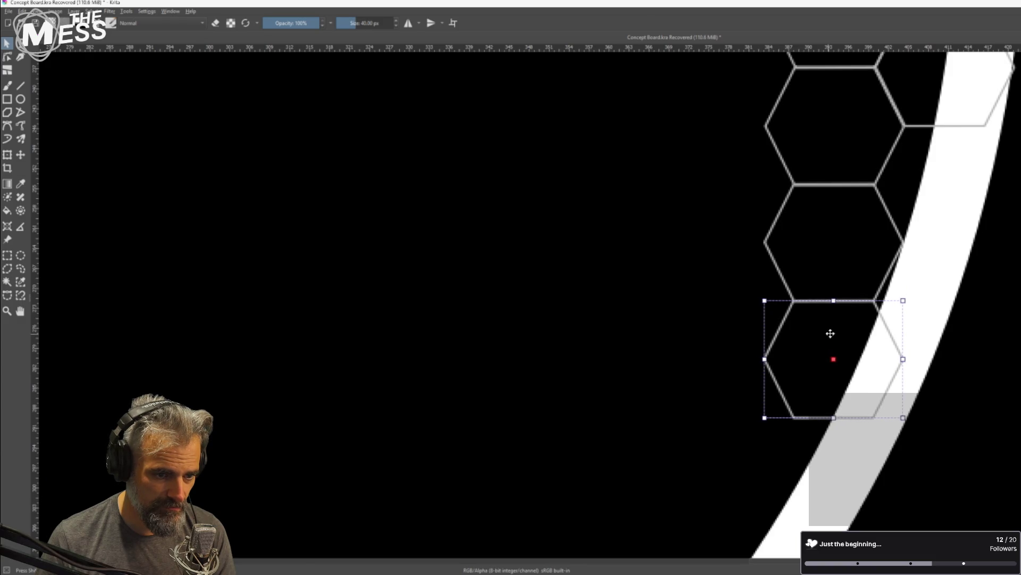
pyautogui.keyDown('ctrl'); pyautogui.scroll(-8, 745, 341); pyautogui.keyUp('ctrl')
pyautogui.keyDown('ctrl'); pyautogui.scroll(2, 648, 322); pyautogui.keyUp('ctrl')
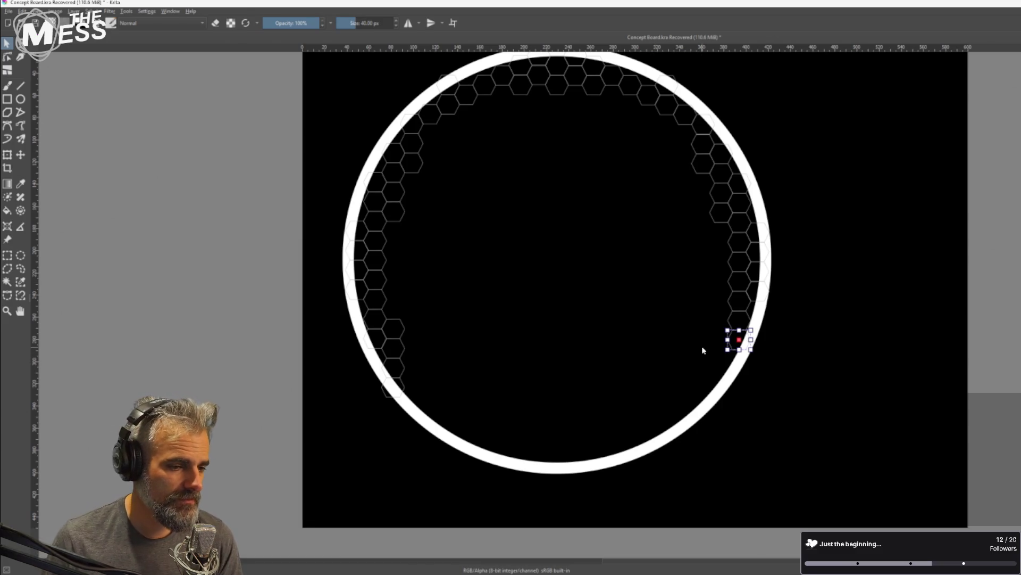
# Nudge the white ring down with arrow keys and a small drag, then one pixel right
pyautogui.click(447, 325)
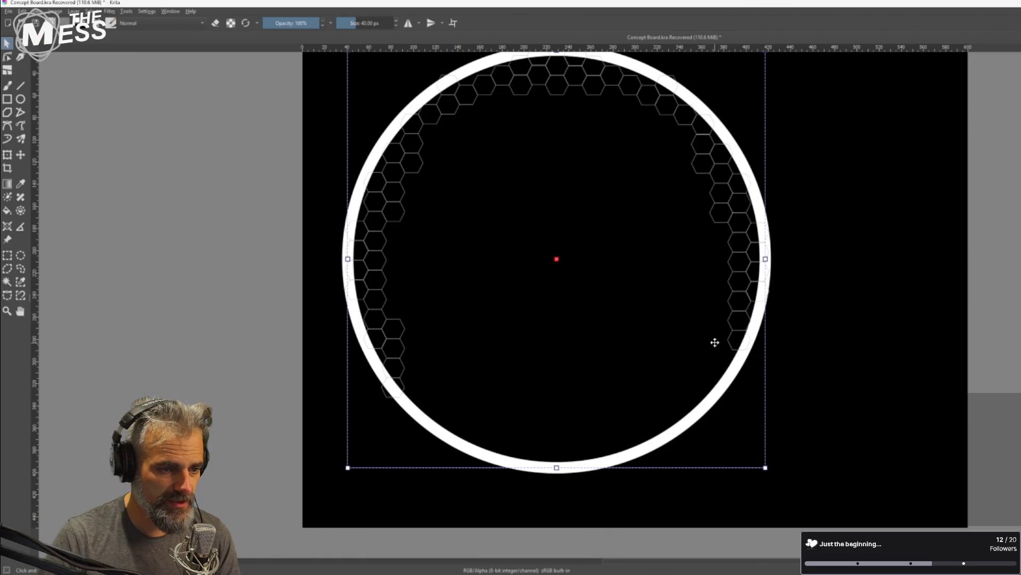
pyautogui.press('Down')
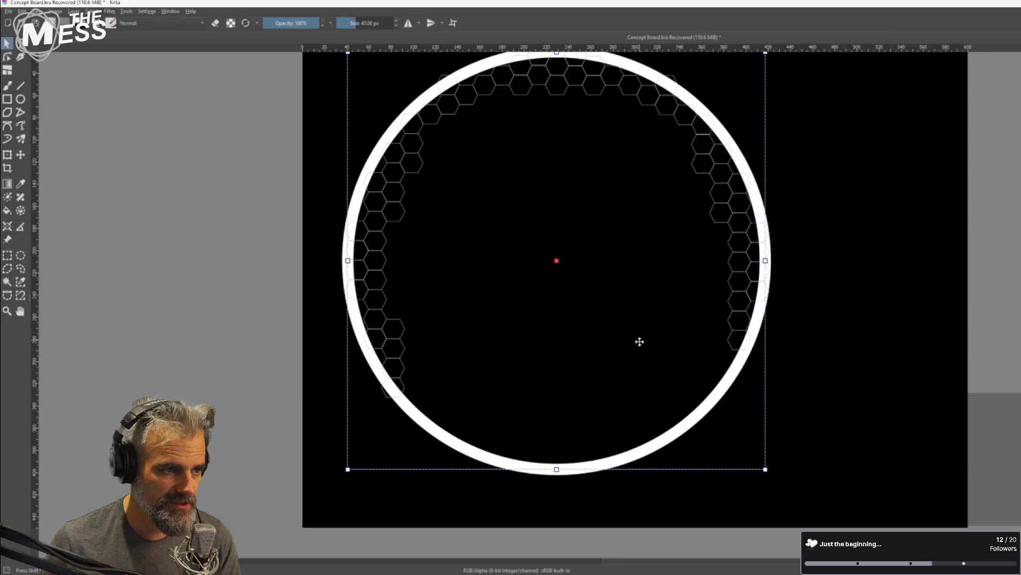
pyautogui.press('Up')
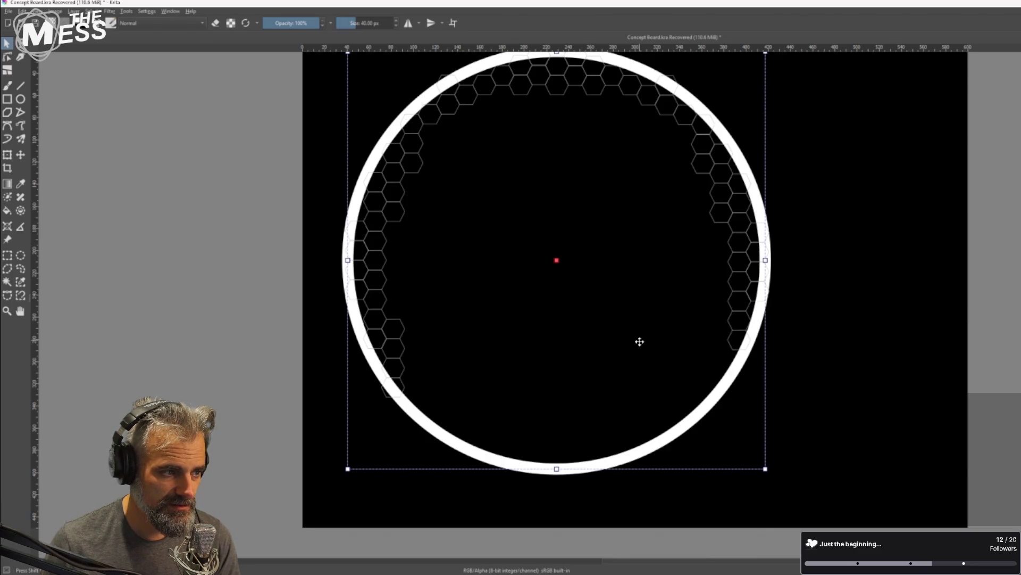
pyautogui.moveTo(639, 341); pyautogui.dragTo(639, 351)
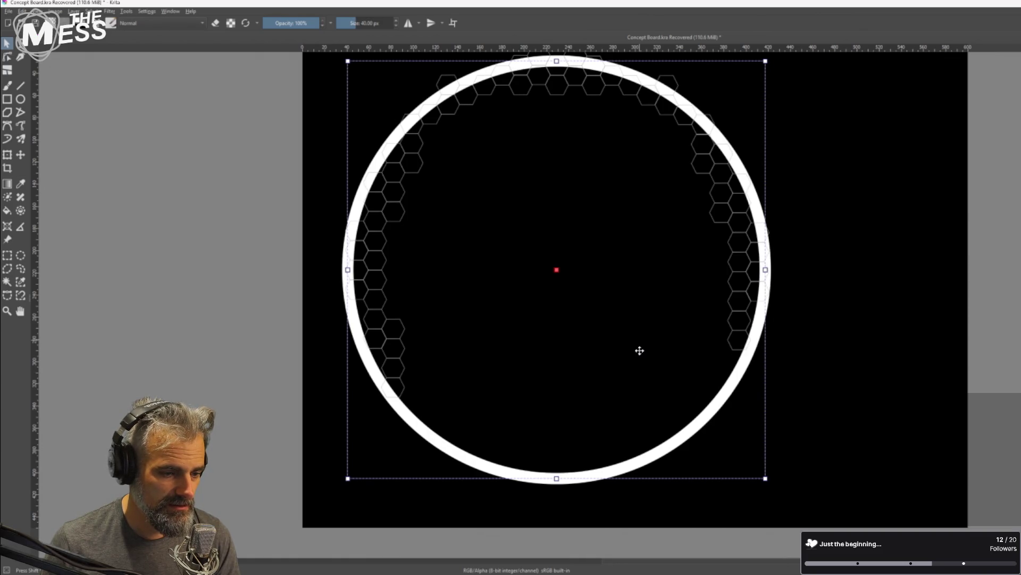
pyautogui.moveTo(640, 351); pyautogui.dragTo(640, 350)
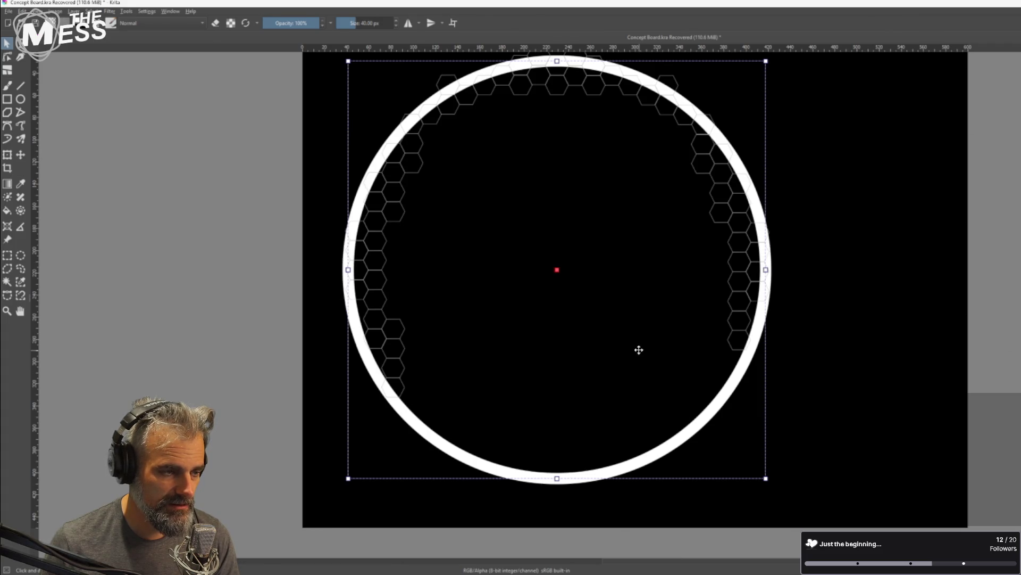
pyautogui.click(826, 110)
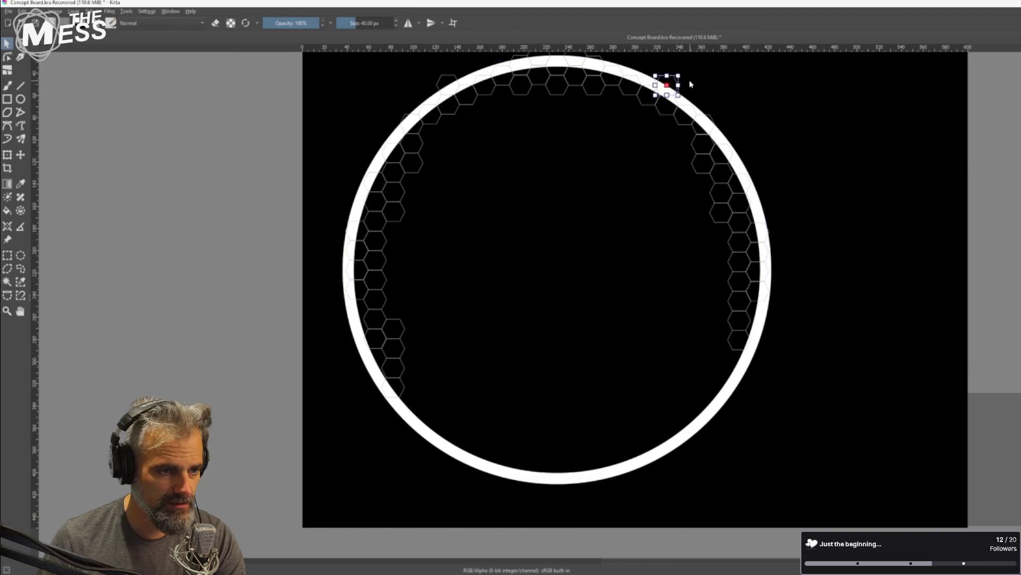
# Move the small hexagon off the ring's rim into the interior
pyautogui.moveTo(671, 80)
pyautogui.mouseDown()
pyautogui.moveTo(807, 279)
pyautogui.moveTo(740, 385)
pyautogui.moveTo(667, 348)
pyautogui.mouseUp()
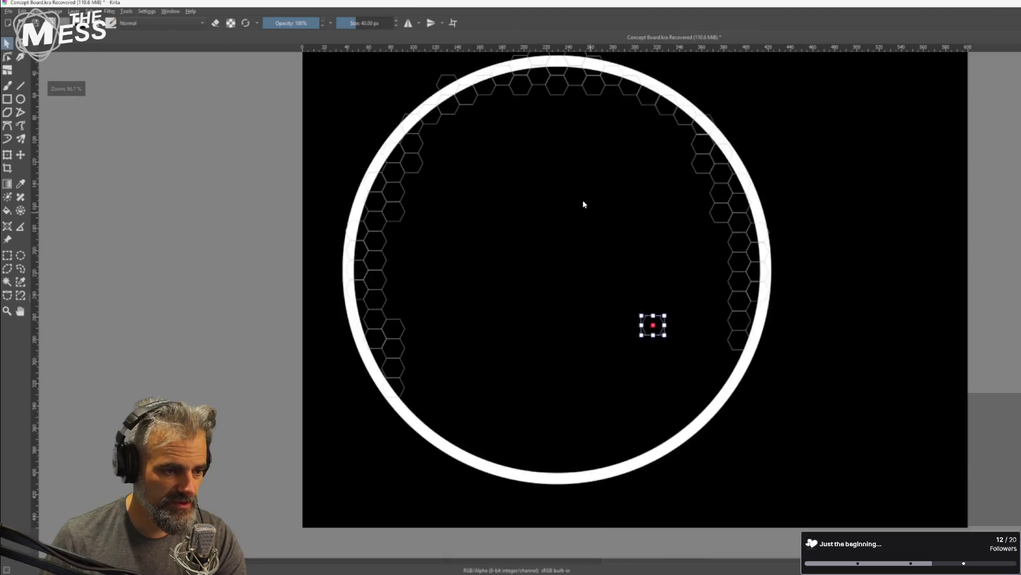
pyautogui.scroll(1, 585, 253)
pyautogui.scroll(-2, 634, 271)
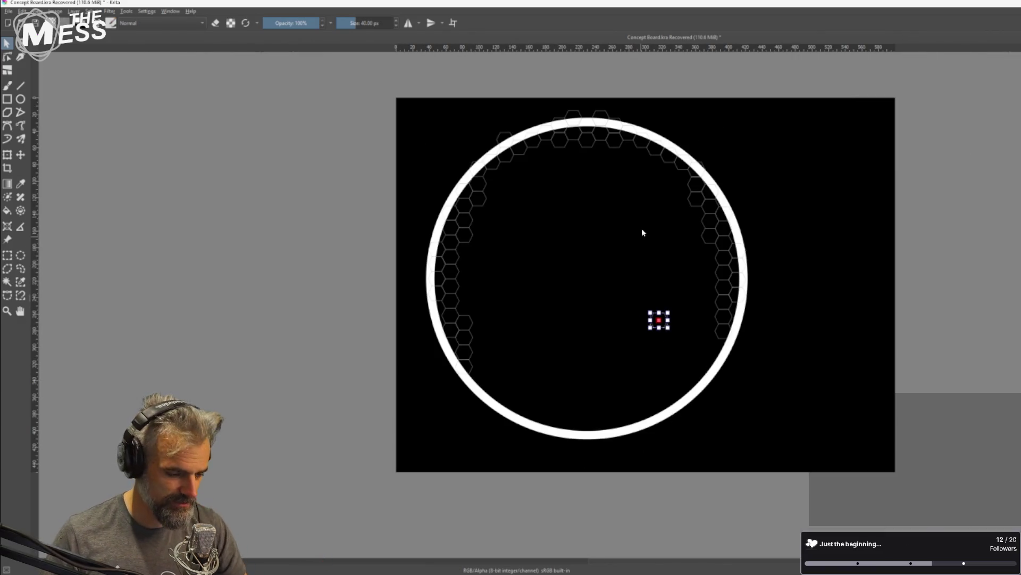
pyautogui.click(500, 135)
pyautogui.scroll(2, 569, 105)
# Drag three hexagons from the ring's top down into its interior
pyautogui.click(582, 122)
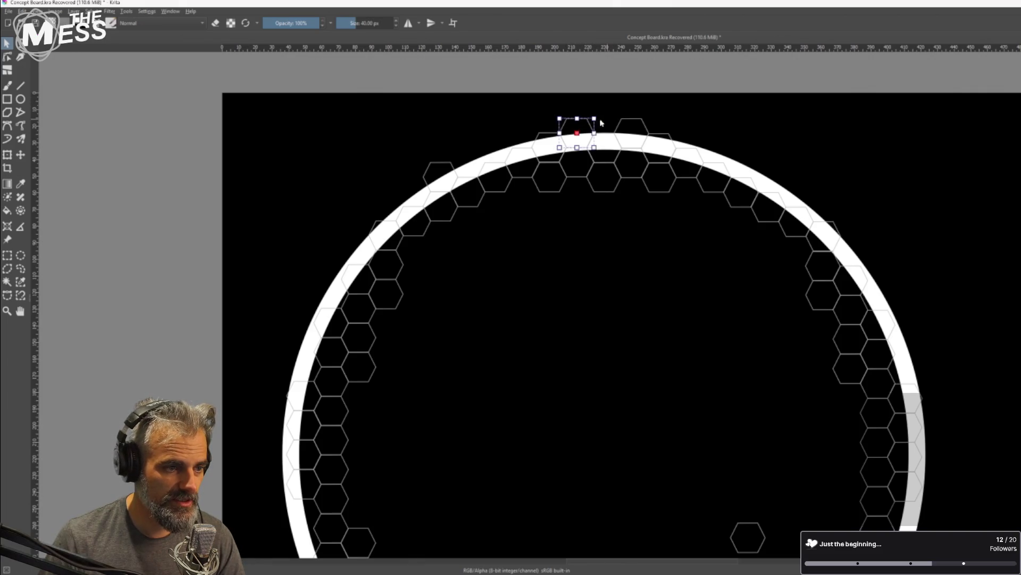
pyautogui.moveTo(583, 121); pyautogui.dragTo(634, 477)
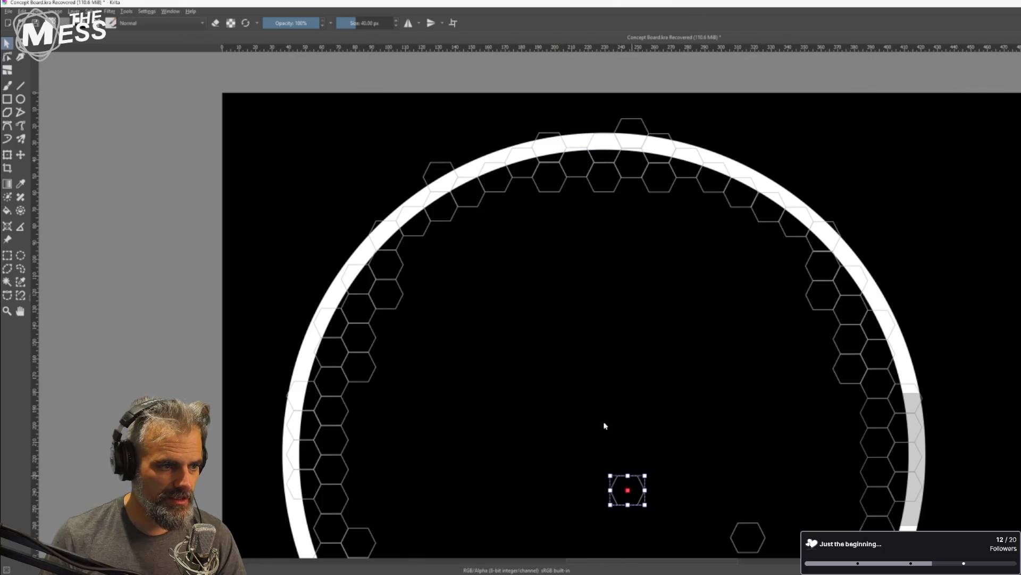
pyautogui.click(435, 164)
pyautogui.click(435, 164)
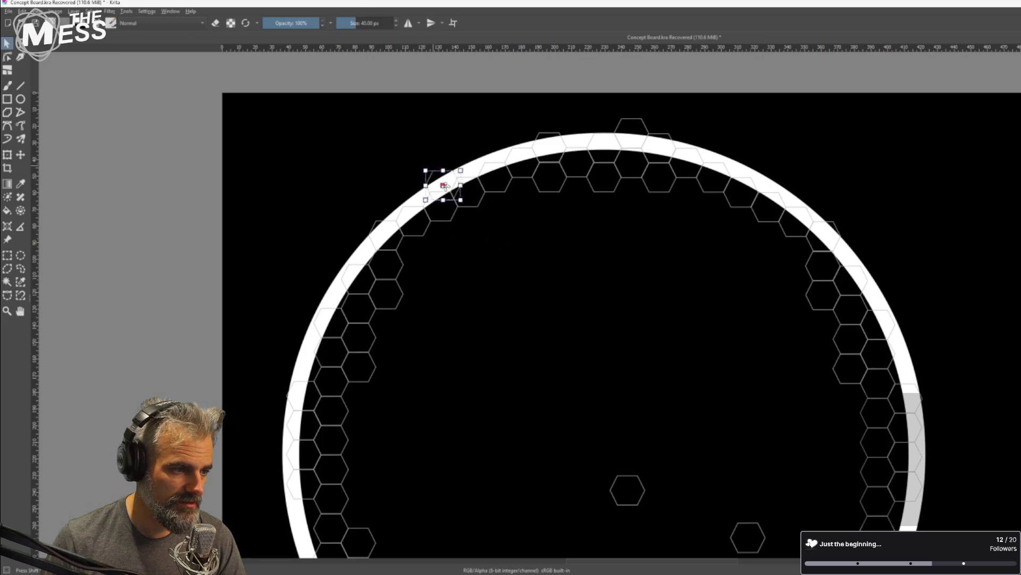
pyautogui.moveTo(435, 164); pyautogui.dragTo(624, 401)
pyautogui.click(636, 119)
pyautogui.moveTo(636, 119)
pyautogui.mouseDown()
pyautogui.moveTo(669, 154)
pyautogui.moveTo(729, 358)
pyautogui.mouseUp()
pyautogui.scroll(-2, 710, 451)
pyautogui.moveTo(709, 451); pyautogui.dragTo(643, 262)
pyautogui.scroll(1, 561, 331)
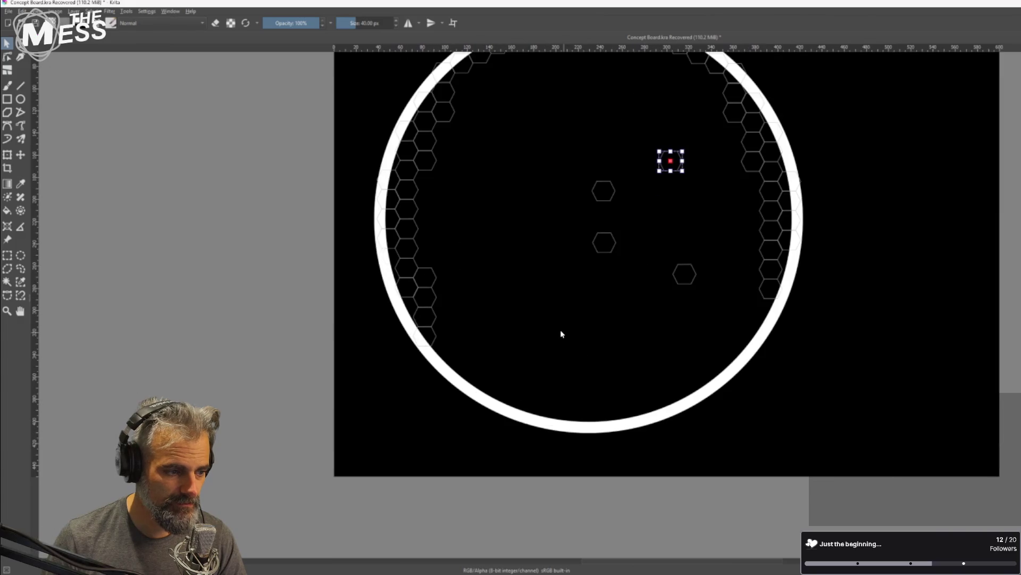
# Snap the upper interior hexagon onto the lower one to start a stack
pyautogui.click(690, 277)
pyautogui.click(674, 166)
pyautogui.moveTo(674, 166)
pyautogui.mouseDown()
pyautogui.moveTo(697, 252)
pyautogui.moveTo(686, 255)
pyautogui.mouseUp()
pyautogui.scroll(5, 690, 282)
pyautogui.moveTo(677, 143); pyautogui.dragTo(690, 165)
pyautogui.scroll(-3, 654, 266)
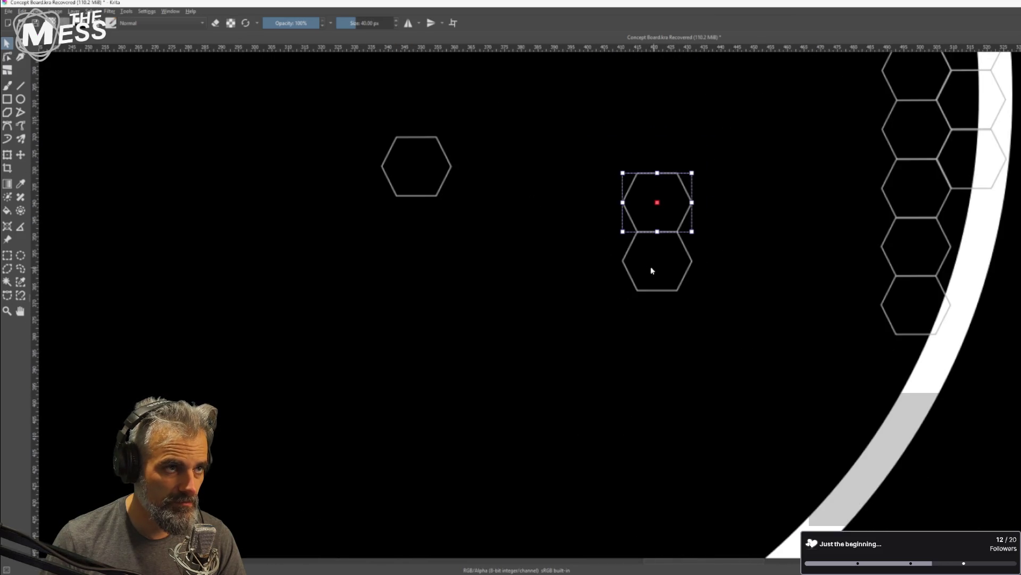
# Attach two more hexagons to the stack, forming a four-hexagon vertical column
pyautogui.click(427, 177)
pyautogui.moveTo(427, 177)
pyautogui.mouseDown()
pyautogui.moveTo(670, 322)
pyautogui.moveTo(659, 294)
pyautogui.mouseUp()
pyautogui.scroll(3, 660, 300)
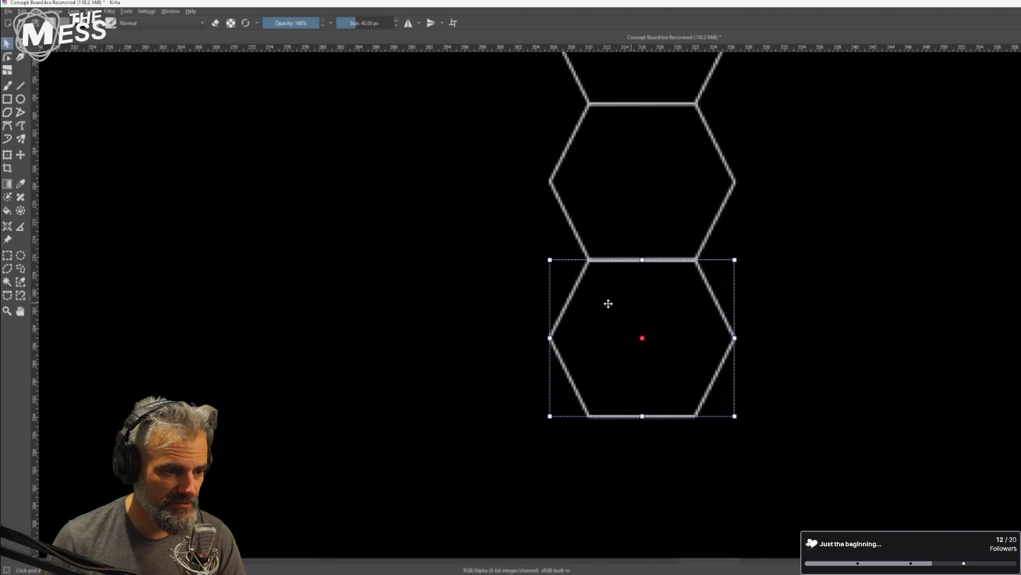
pyautogui.scroll(-3, 608, 303)
pyautogui.click(403, 154)
pyautogui.moveTo(403, 155)
pyautogui.mouseDown()
pyautogui.moveTo(541, 206)
pyautogui.moveTo(521, 223)
pyautogui.moveTo(520, 250)
pyautogui.mouseUp()
pyautogui.scroll(5, 542, 206)
pyautogui.scroll(-6, 519, 249)
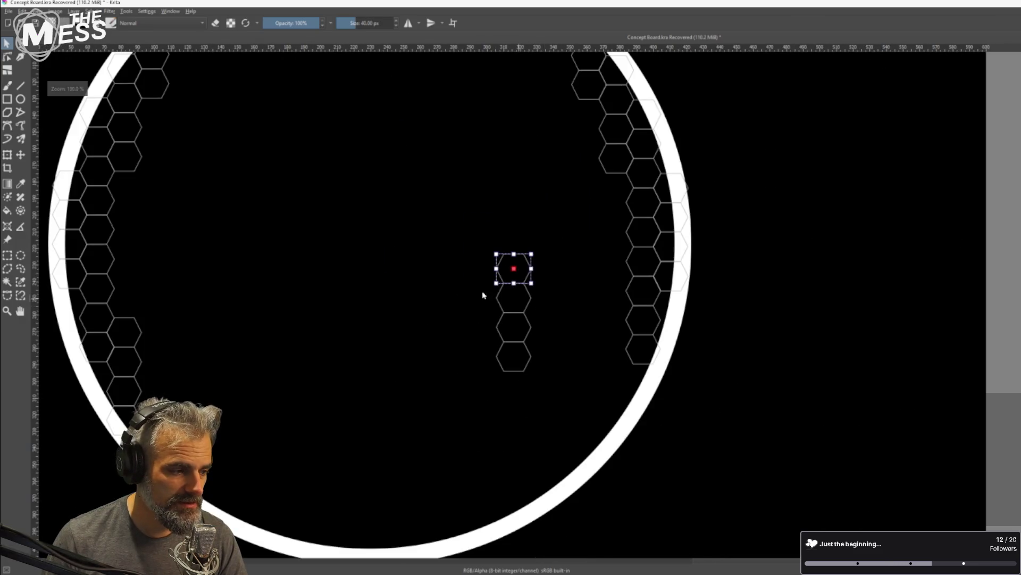
# Undo an accidental ring move, then shift the four-hexagon column down along the ring
pyautogui.moveTo(440, 207)
pyautogui.mouseDown()
pyautogui.moveTo(533, 363)
pyautogui.moveTo(528, 351)
pyautogui.mouseUp()
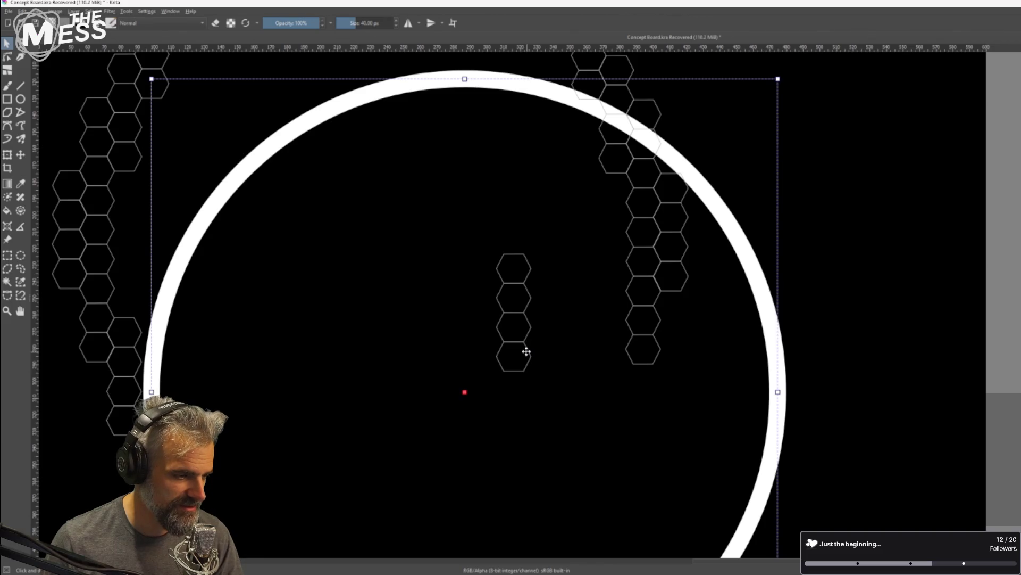
pyautogui.hotkey('ctrl', 'z')
pyautogui.click(500, 276)
pyautogui.keyDown('shift'); pyautogui.click(518, 299); pyautogui.keyUp('shift')
pyautogui.keyDown('shift'); pyautogui.click(520, 327); pyautogui.keyUp('shift')
pyautogui.keyDown('shift'); pyautogui.click(500, 343); pyautogui.keyUp('shift')
pyautogui.moveTo(516, 271)
pyautogui.mouseDown()
pyautogui.moveTo(573, 346)
pyautogui.moveTo(563, 347)
pyautogui.moveTo(625, 337)
pyautogui.mouseUp()
# Select a three-hexagon stack on the ring's left side and fit it beside the column
pyautogui.scroll(2, 633, 342)
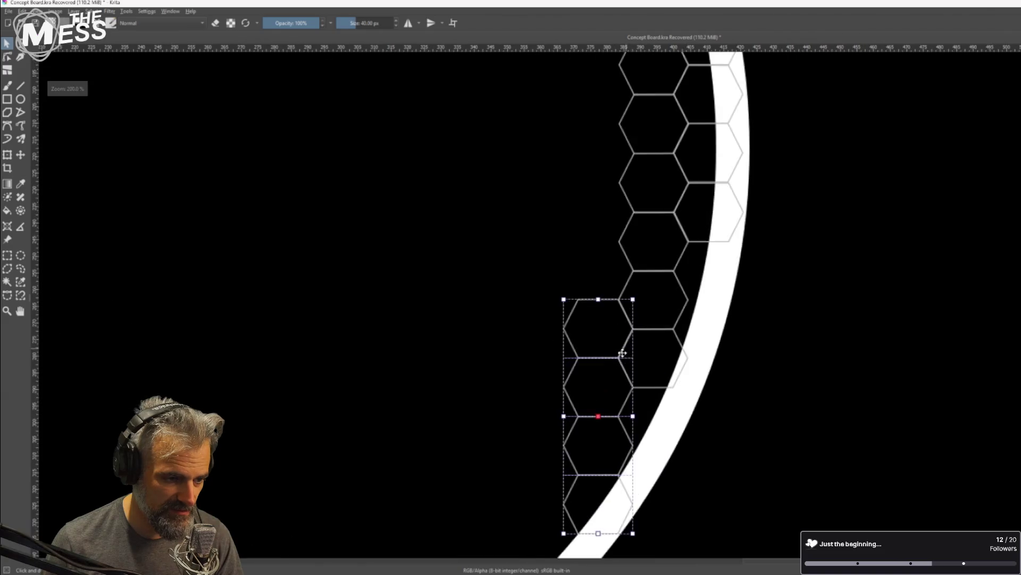
pyautogui.scroll(-4, 633, 342)
pyautogui.moveTo(718, 349)
pyautogui.mouseDown()
pyautogui.moveTo(787, 295)
pyautogui.moveTo(814, 298)
pyautogui.mouseUp()
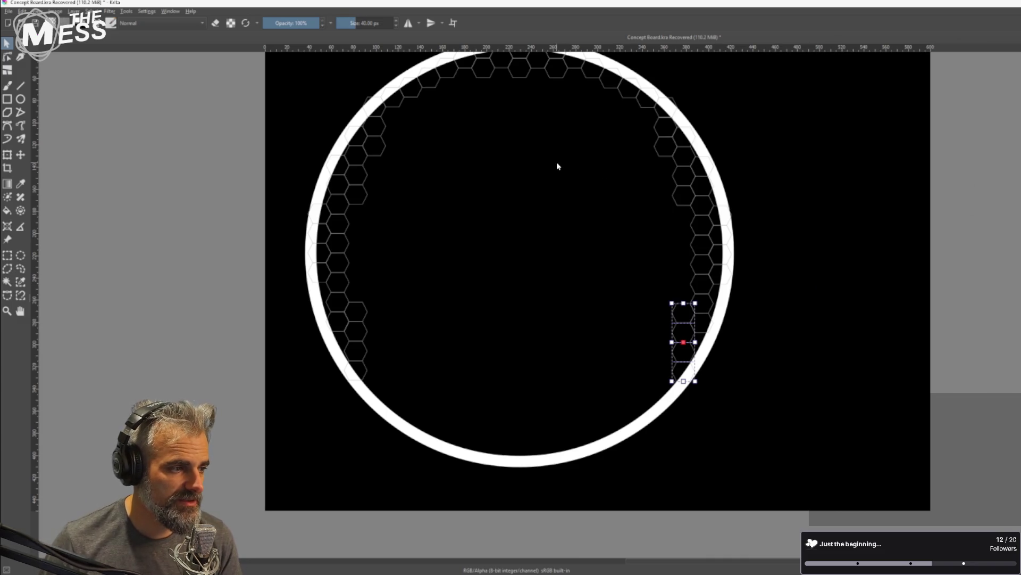
pyautogui.click(378, 142)
pyautogui.moveTo(381, 126)
pyautogui.mouseDown()
pyautogui.moveTo(378, 99)
pyautogui.moveTo(394, 377)
pyautogui.moveTo(379, 368)
pyautogui.moveTo(378, 383)
pyautogui.mouseUp()
pyautogui.scroll(3, 378, 383)
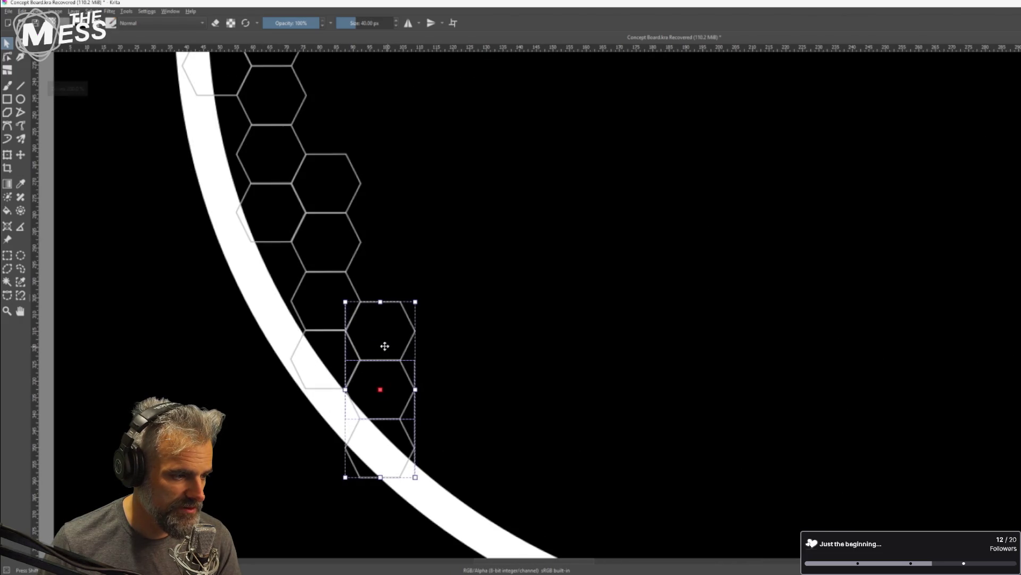
pyautogui.moveTo(398, 339); pyautogui.dragTo(405, 356)
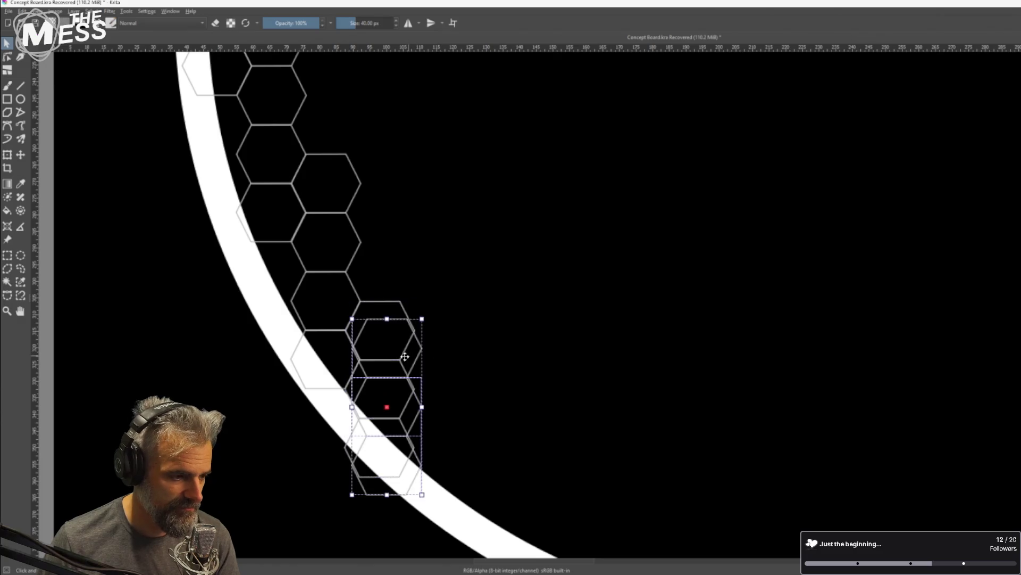
pyautogui.hotkey('ctrl', 'z')
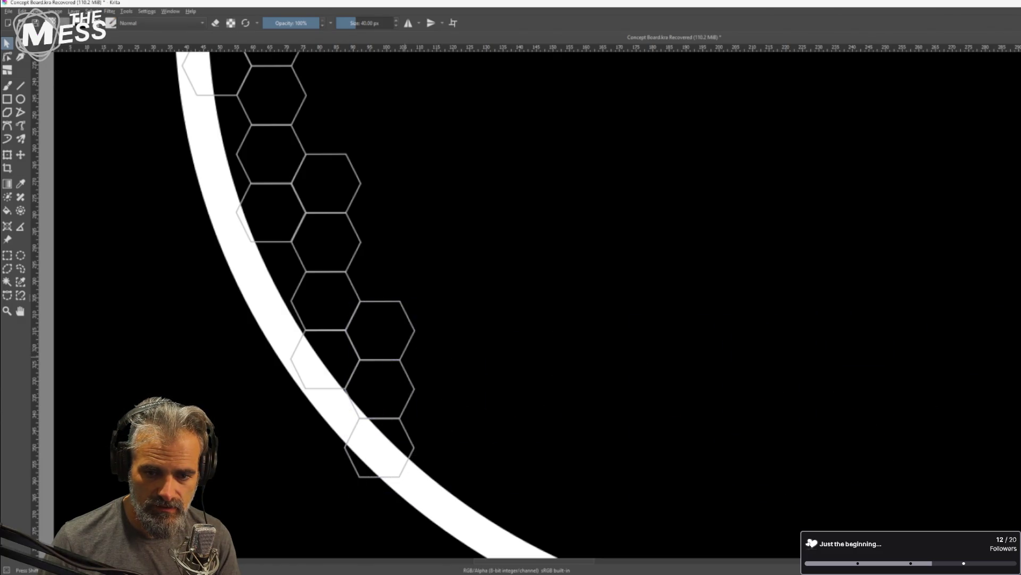
pyautogui.scroll(-5, 928, 324)
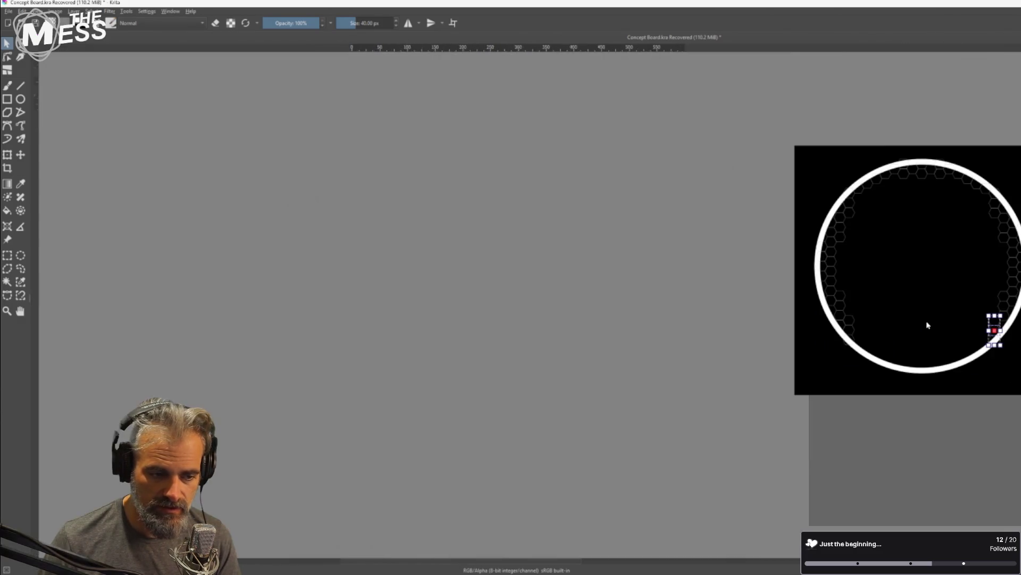
pyautogui.scroll(2, 875, 171)
pyautogui.click(791, 316)
# Select a row of five hexagons and move it onto the ring's lower-right arc
pyautogui.keyDown('shift'); pyautogui.click(820, 292); pyautogui.keyUp('shift')
pyautogui.keyDown('shift'); pyautogui.click(857, 274); pyautogui.keyUp('shift')
pyautogui.keyDown('shift'); pyautogui.click(893, 258); pyautogui.keyUp('shift')
pyautogui.keyDown('shift'); pyautogui.click(926, 245); pyautogui.keyUp('shift')
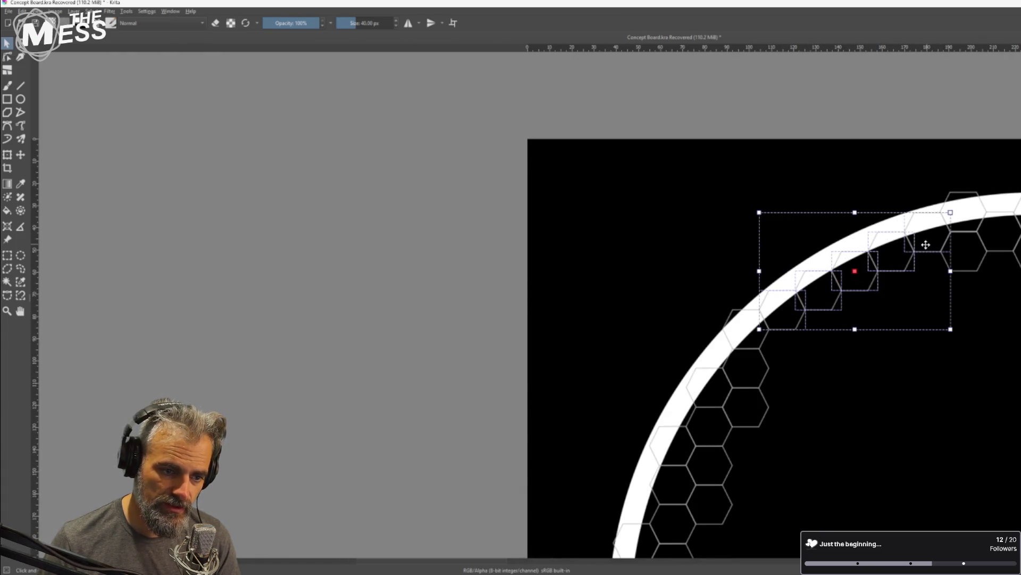
pyautogui.moveTo(927, 248)
pyautogui.mouseDown()
pyautogui.moveTo(944, 256)
pyautogui.moveTo(976, 434)
pyautogui.moveTo(796, 219)
pyautogui.moveTo(741, 487)
pyautogui.mouseUp()
pyautogui.scroll(-4, 976, 434)
pyautogui.scroll(3, 766, 206)
pyautogui.scroll(-3, 755, 372)
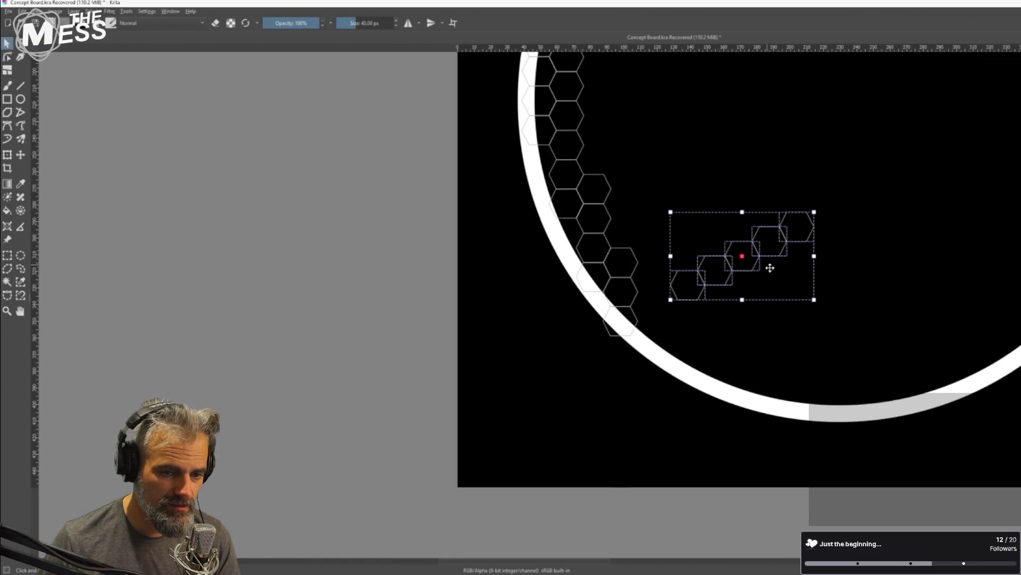
pyautogui.moveTo(727, 266); pyautogui.dragTo(967, 370)
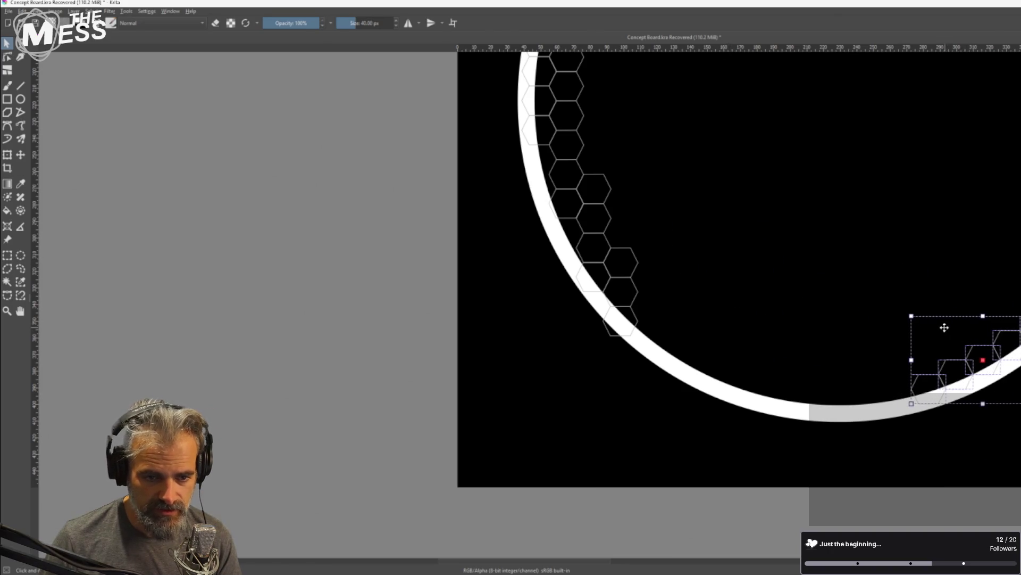
pyautogui.scroll(-2, 944, 327)
pyautogui.scroll(4, 968, 327)
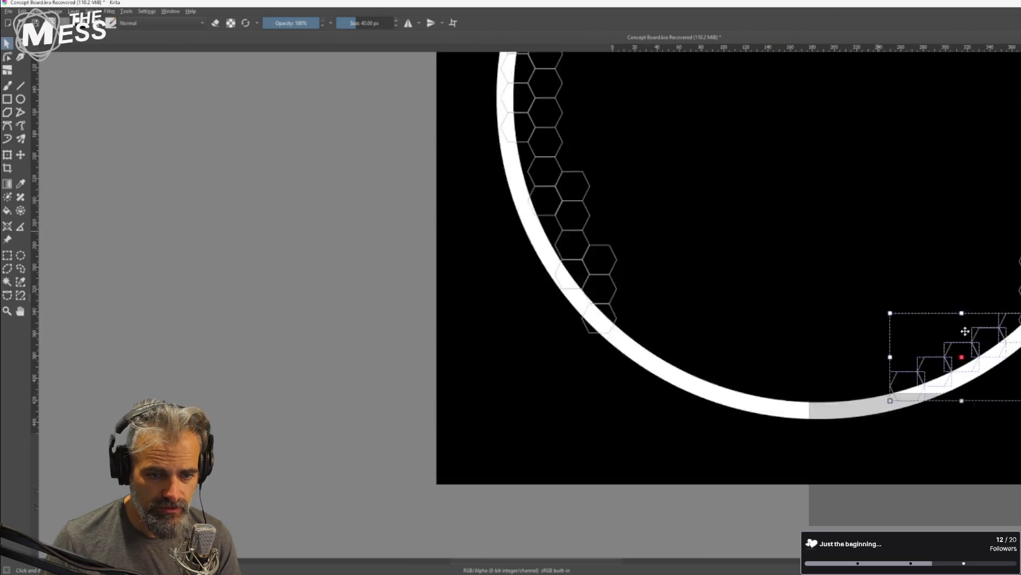
pyautogui.moveTo(947, 388); pyautogui.dragTo(944, 395)
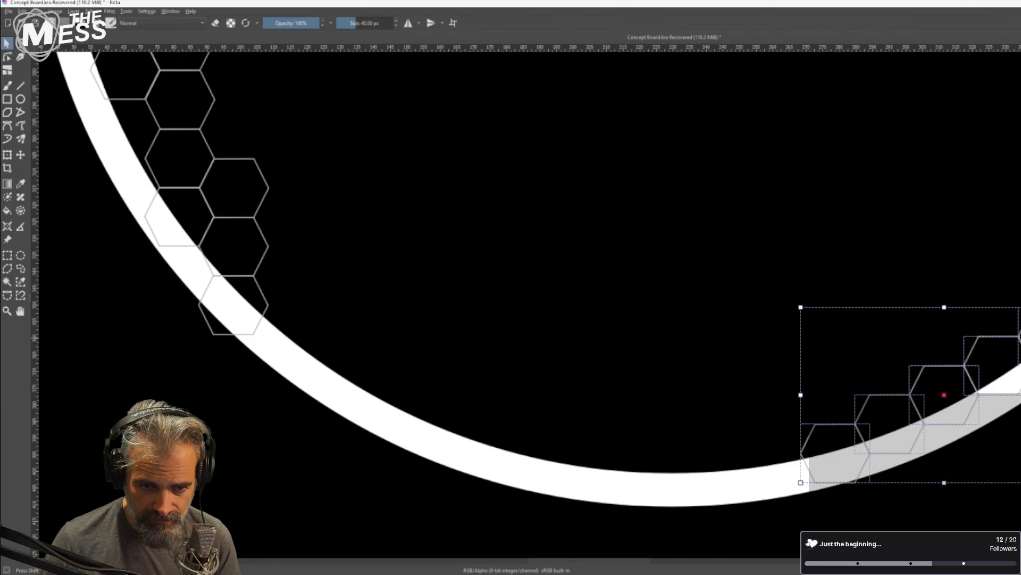
# At 100% zoom, place a diagonal row of hexagons along the ring's lower-left curve
pyautogui.press('1')
pyautogui.scroll(-3, 995, 256)
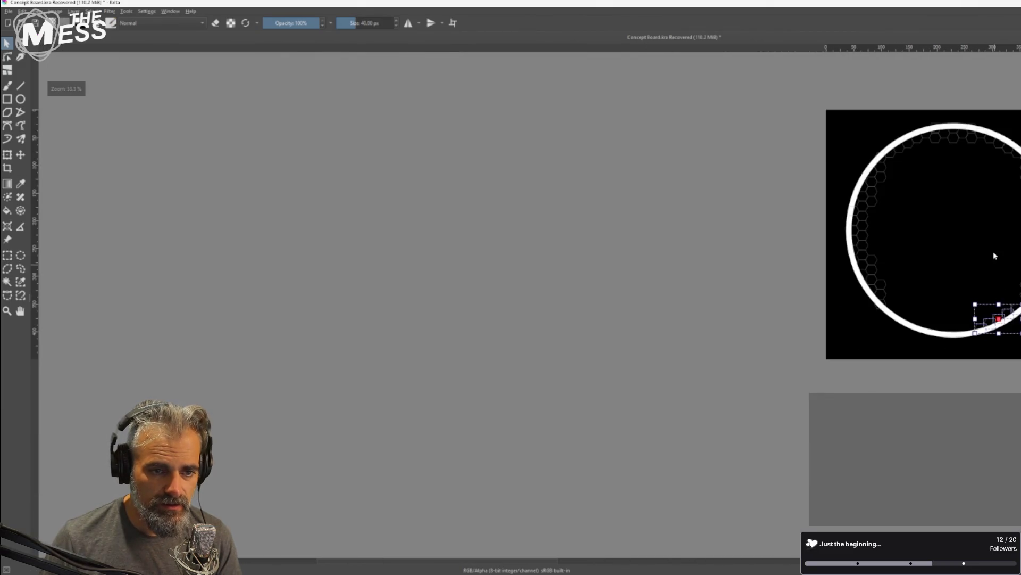
pyautogui.scroll(3, 925, 218)
pyautogui.moveTo(797, 204)
pyautogui.mouseDown()
pyautogui.moveTo(920, 272)
pyautogui.moveTo(656, 508)
pyautogui.mouseUp()
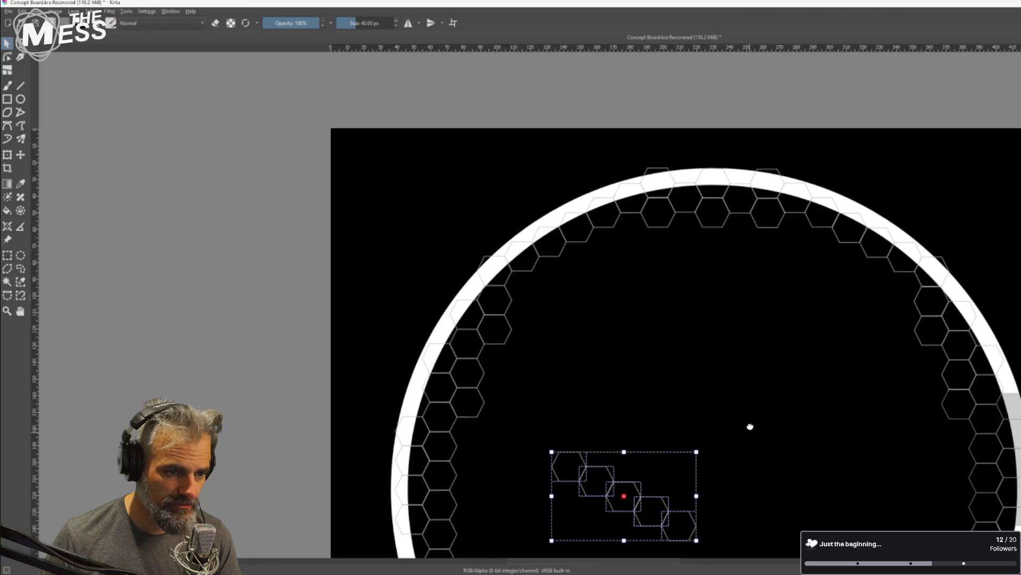
pyautogui.moveTo(751, 426); pyautogui.dragTo(805, 139)
pyautogui.moveTo(693, 189); pyautogui.dragTo(647, 447)
pyautogui.scroll(2, 608, 401)
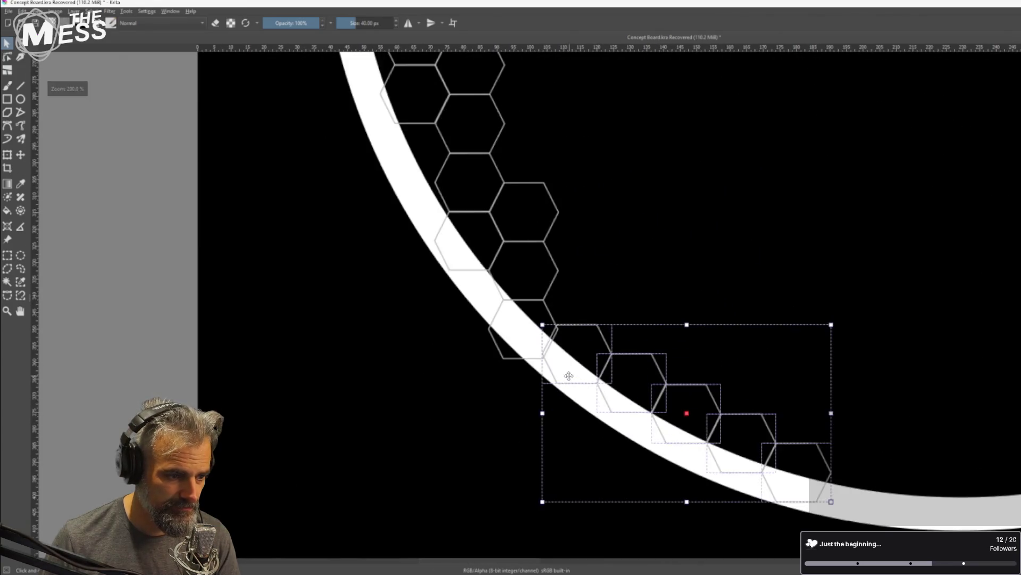
pyautogui.scroll(2, 569, 376)
pyautogui.moveTo(609, 321); pyautogui.dragTo(610, 329)
pyautogui.scroll(-3, 610, 330)
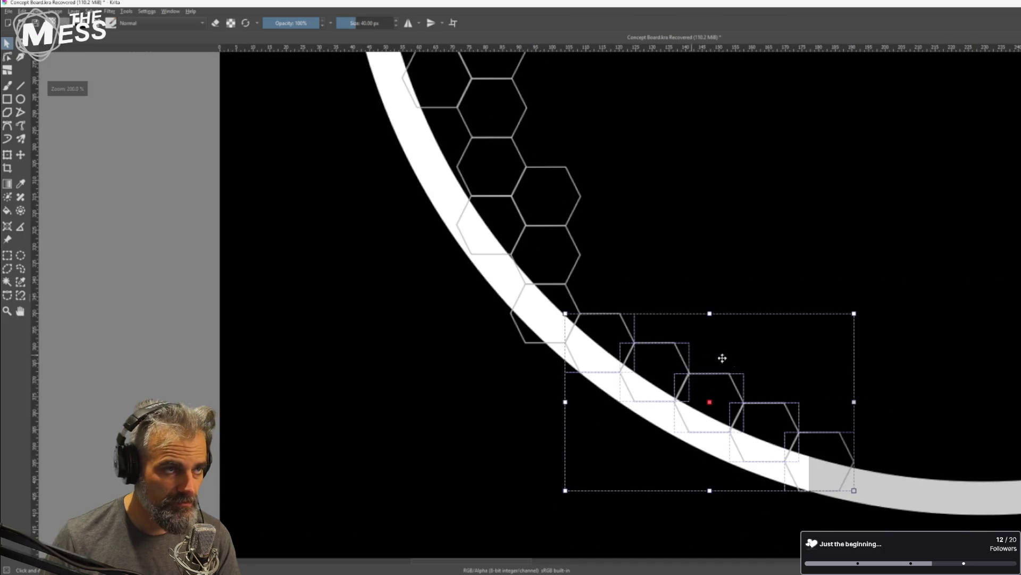
pyautogui.scroll(-2, 924, 413)
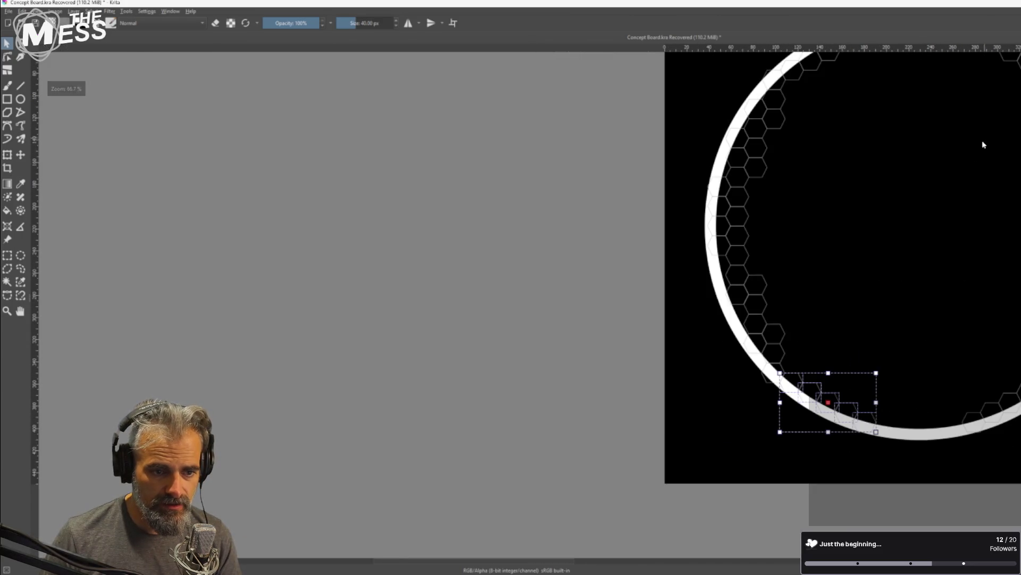
pyautogui.scroll(-1, 885, 308)
pyautogui.scroll(1, 825, 200)
pyautogui.scroll(2, 814, 200)
# Select five top-row hexagons and drag the group down onto the ring's bottom edge
pyautogui.click(756, 197)
pyautogui.keyDown('shift'); pyautogui.click(795, 218); pyautogui.keyUp('shift')
pyautogui.keyDown('shift'); pyautogui.click(833, 192); pyautogui.keyUp('shift')
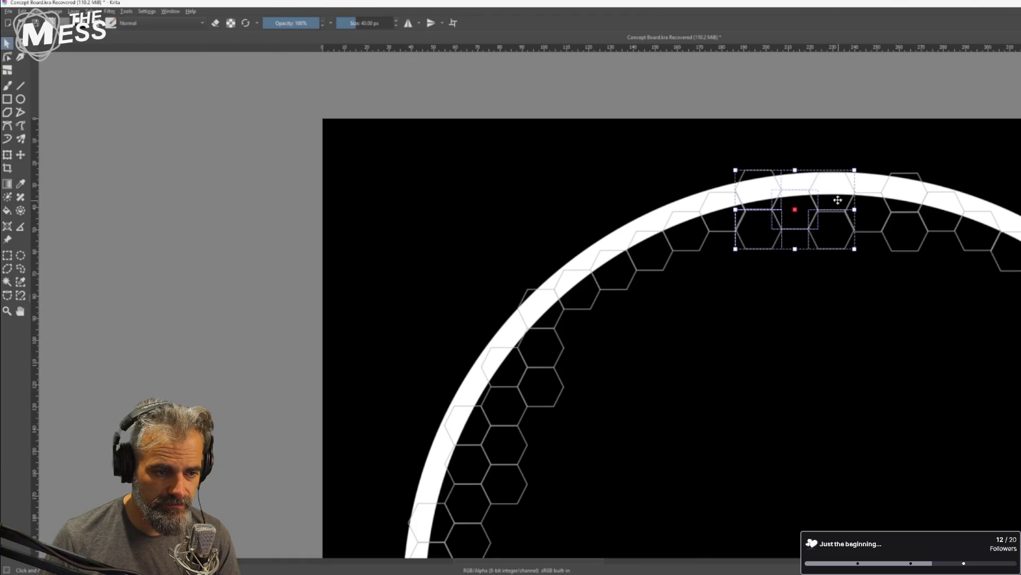
pyautogui.keyDown('shift'); pyautogui.click(878, 230); pyautogui.keyUp('shift')
pyautogui.keyDown('shift'); pyautogui.click(913, 191); pyautogui.keyUp('shift')
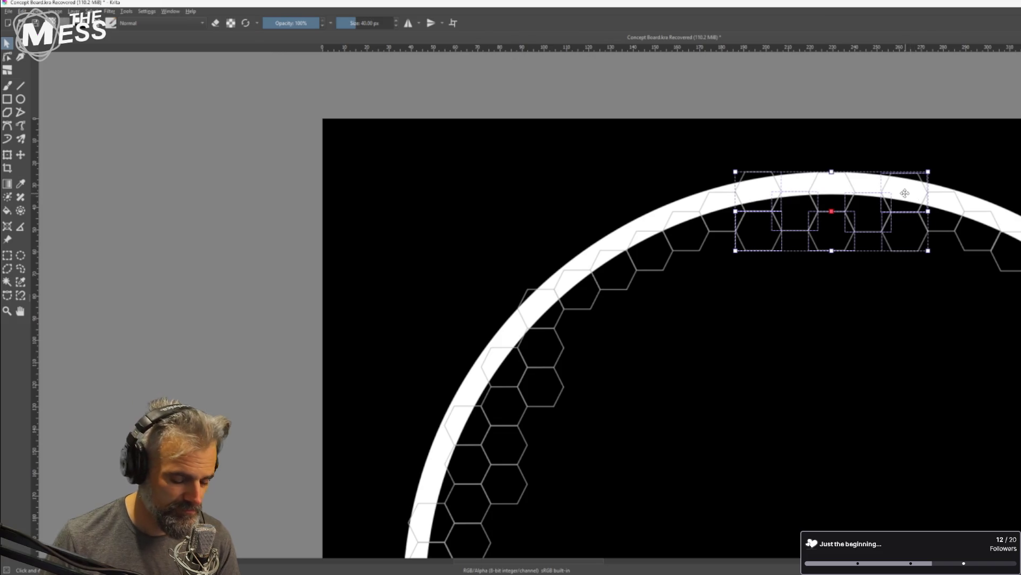
pyautogui.scroll(-3, 877, 301)
pyautogui.moveTo(870, 362); pyautogui.dragTo(872, 287)
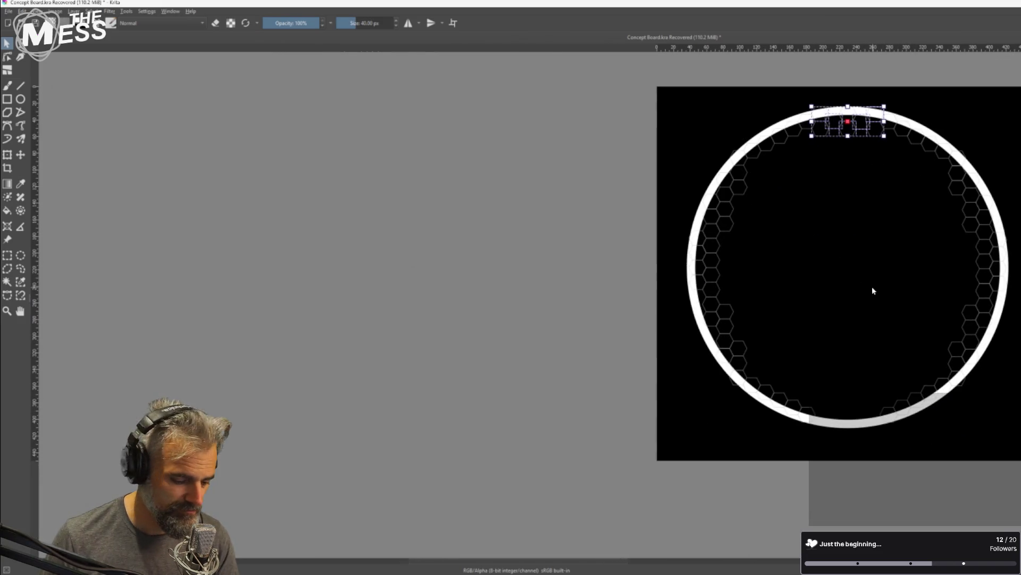
pyautogui.moveTo(857, 116)
pyautogui.mouseDown()
pyautogui.moveTo(828, 384)
pyautogui.moveTo(846, 389)
pyautogui.mouseUp()
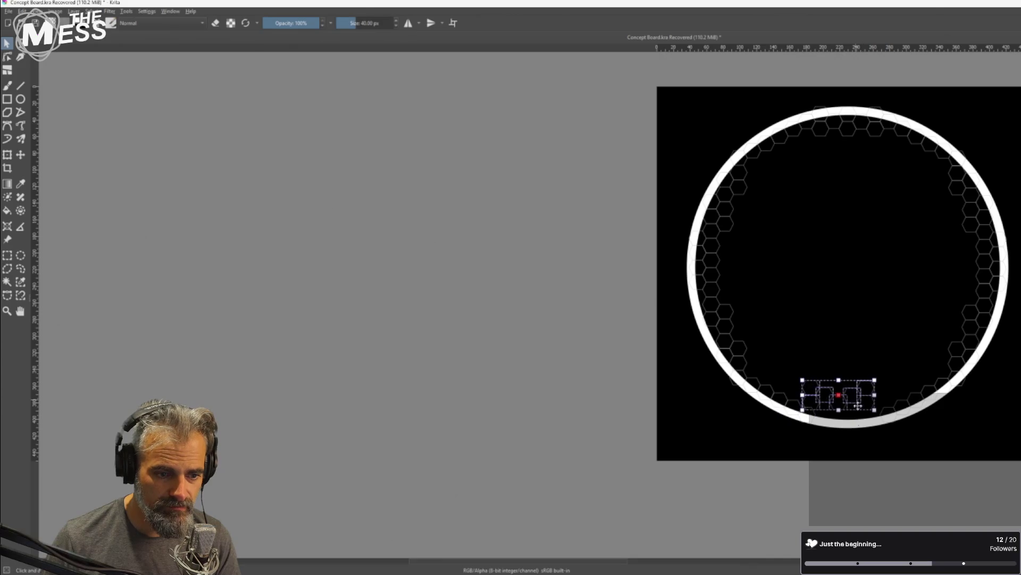
pyautogui.scroll(4, 846, 389)
pyautogui.moveTo(811, 271)
pyautogui.mouseDown()
pyautogui.moveTo(828, 385)
pyautogui.moveTo(822, 374)
pyautogui.mouseUp()
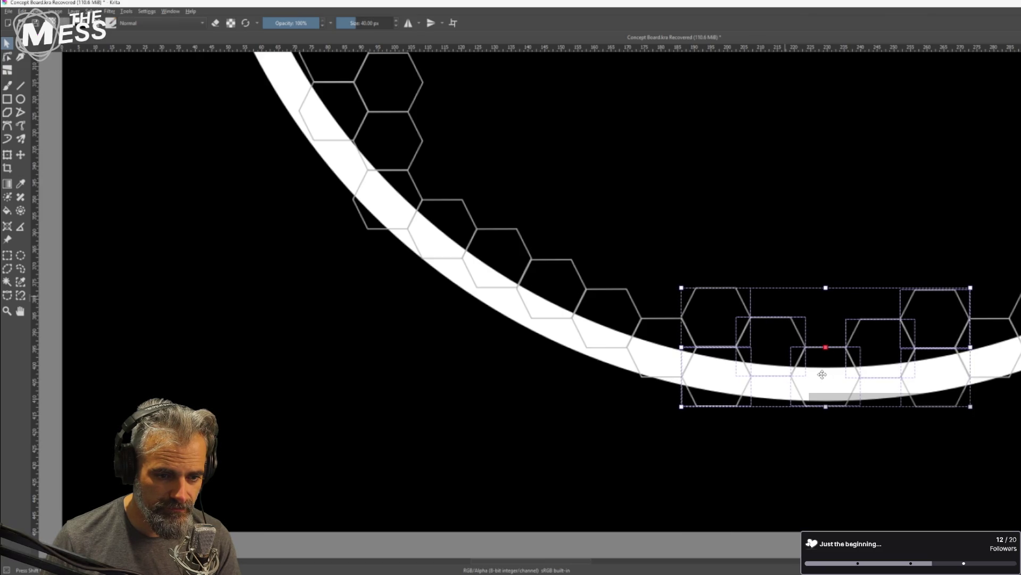
pyautogui.scroll(-3, 851, 328)
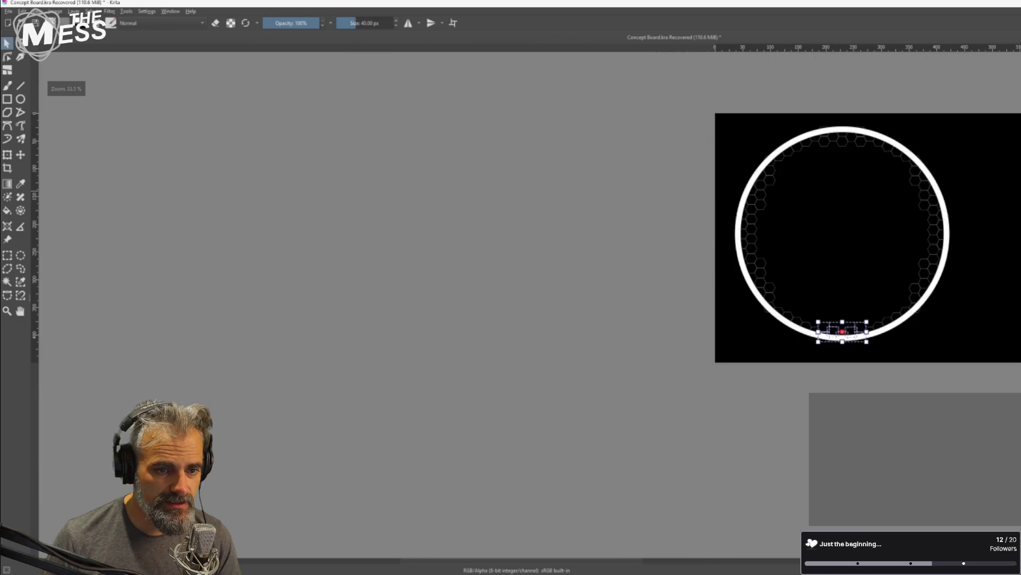
pyautogui.scroll(3, 943, 273)
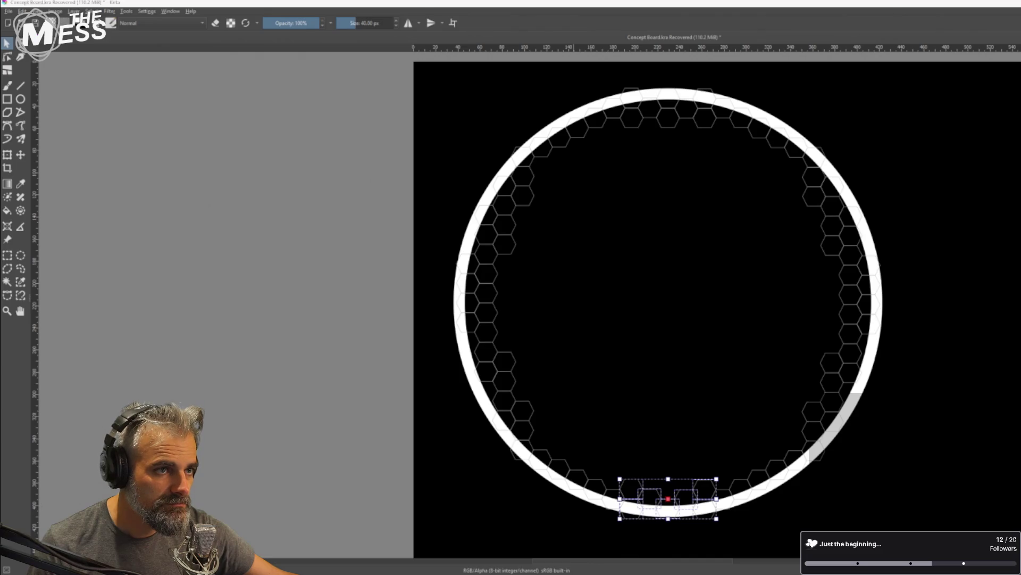
# Delete the white ring shape, leaving only the hexagon outlines
pyautogui.click(458, 168)
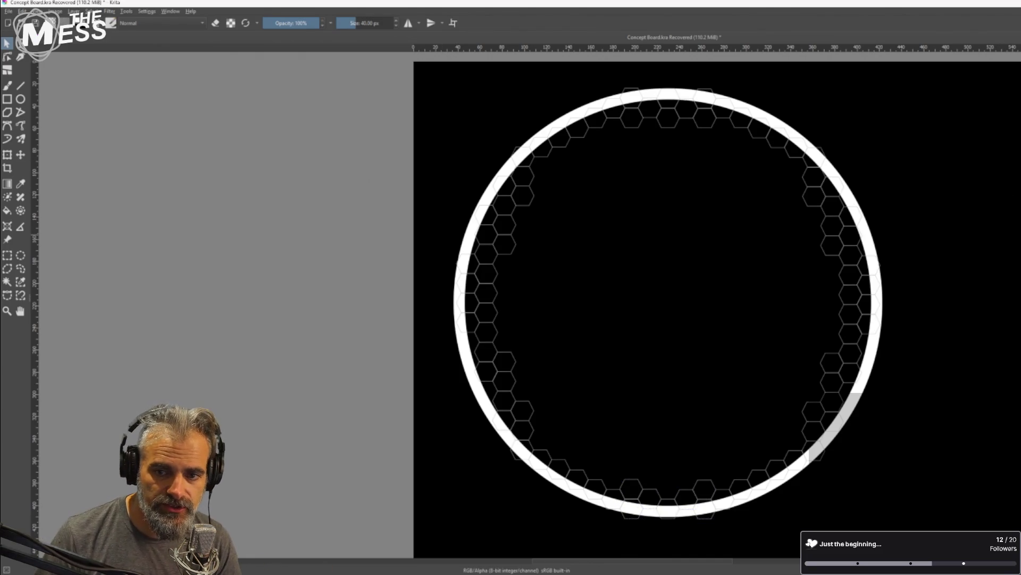
pyautogui.click(868, 239)
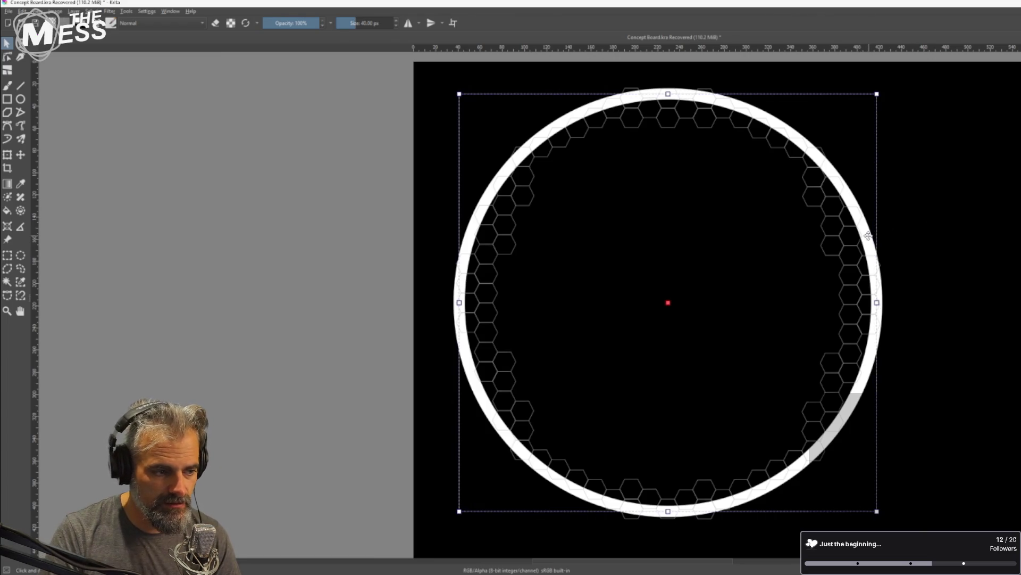
pyautogui.press('Delete')
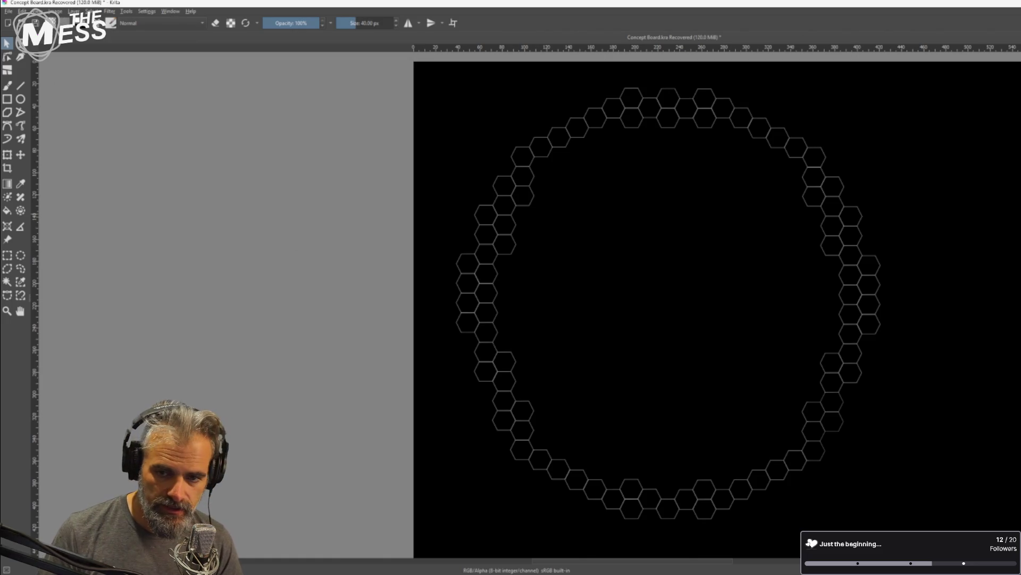
# Leave the full-screen canvas view and pan the canvas to the left
pyautogui.hotkey('ctrl', 'v')
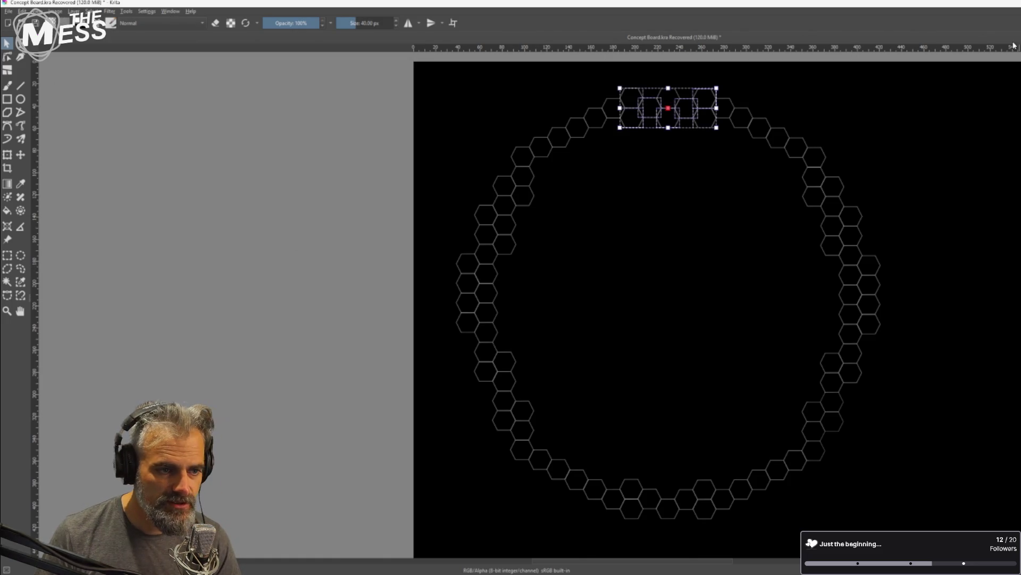
pyautogui.click(981, 6)
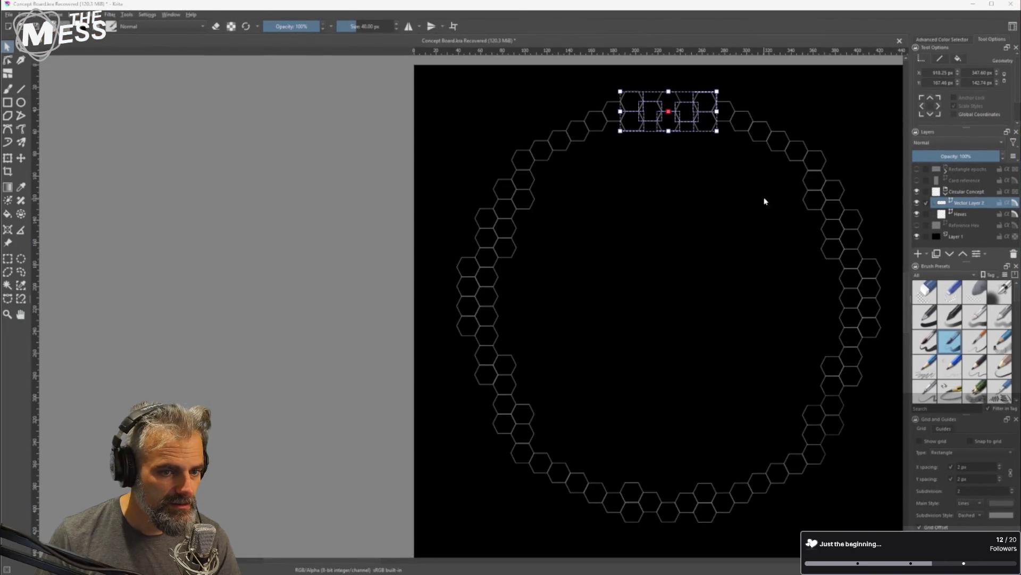
pyautogui.moveTo(764, 201)
pyautogui.mouseDown()
pyautogui.moveTo(510, 197)
pyautogui.moveTo(531, 198)
pyautogui.mouseUp()
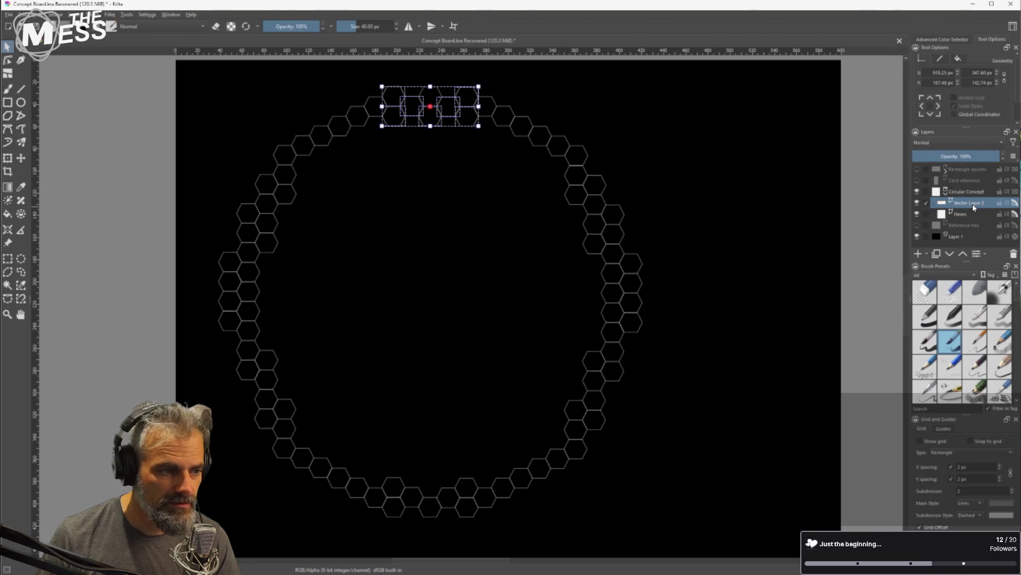
pyautogui.click(835, 176)
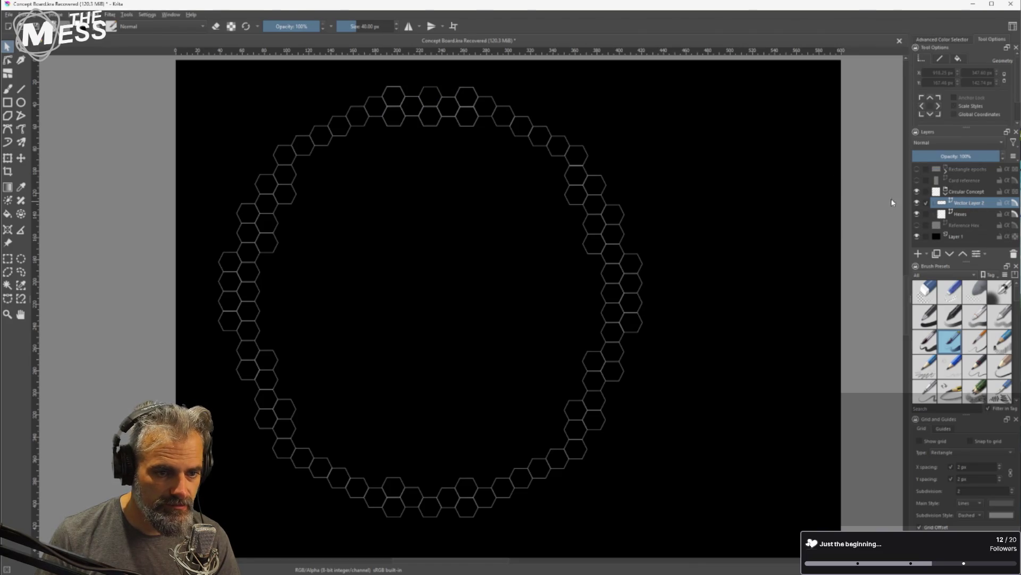
# Remove the unneeded Vector Layer 2 and copy the white ring
pyautogui.hotkey('ctrl', 'v')
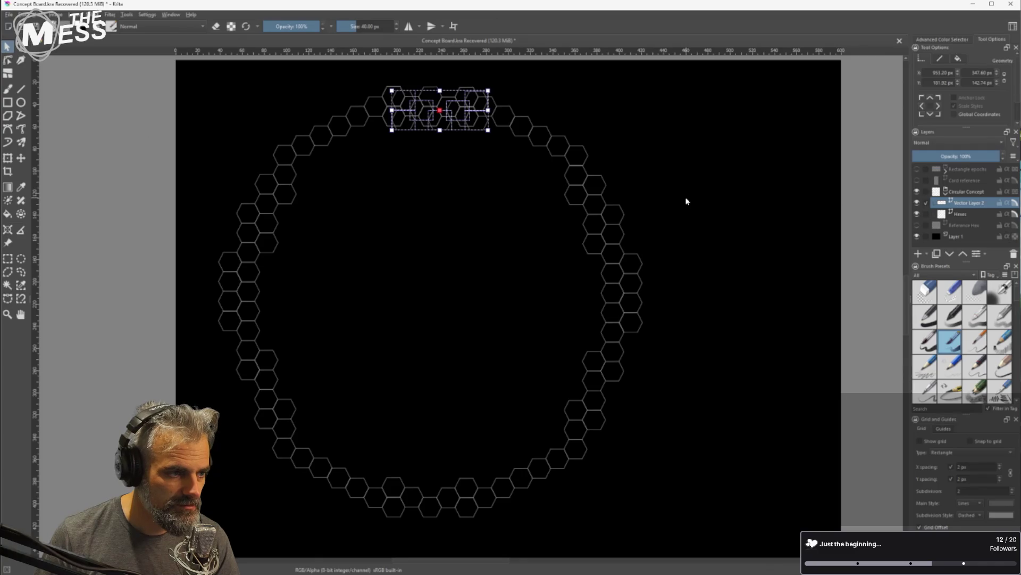
pyautogui.click(684, 201)
pyautogui.hotkey('ctrl', 'z')
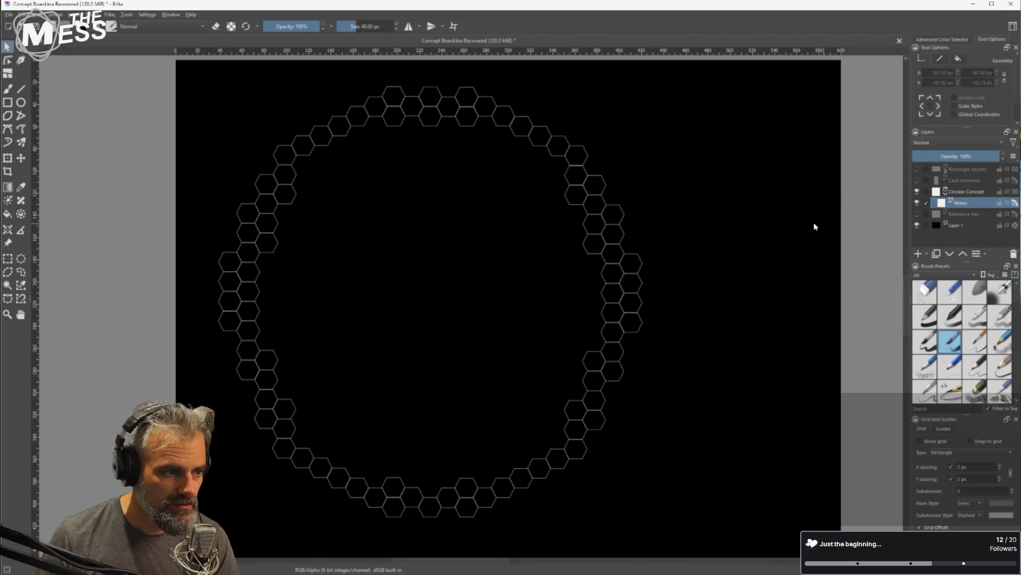
pyautogui.click(629, 242)
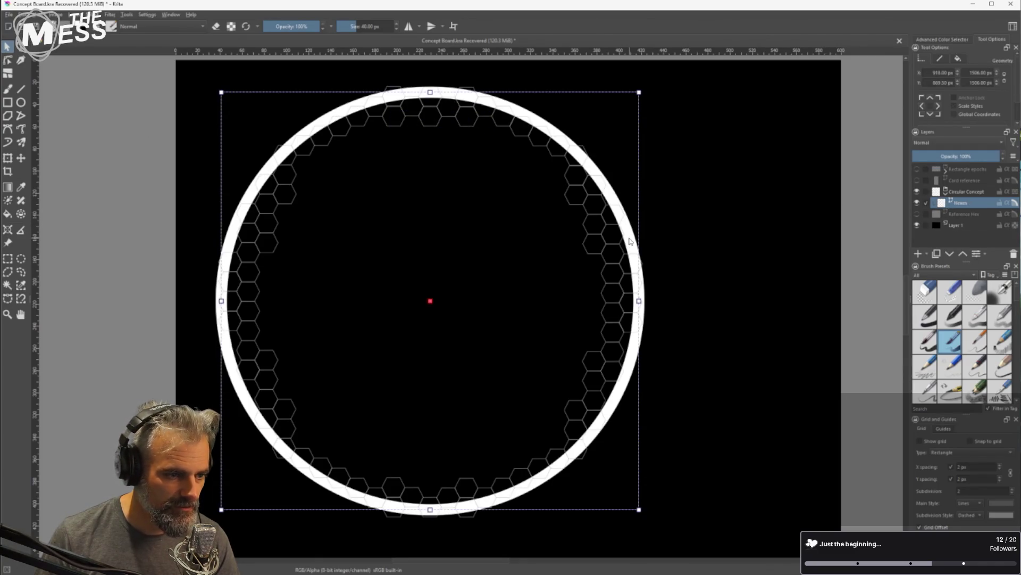
pyautogui.press('Delete')
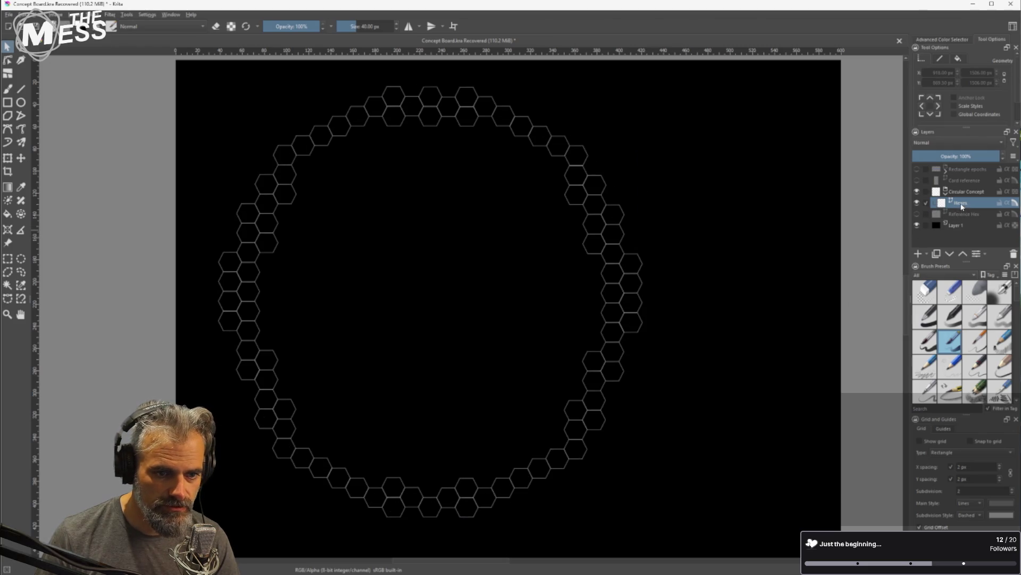
# Paste the white ring onto a new vector layer stacked beneath the Hexes layer
pyautogui.click(926, 255)
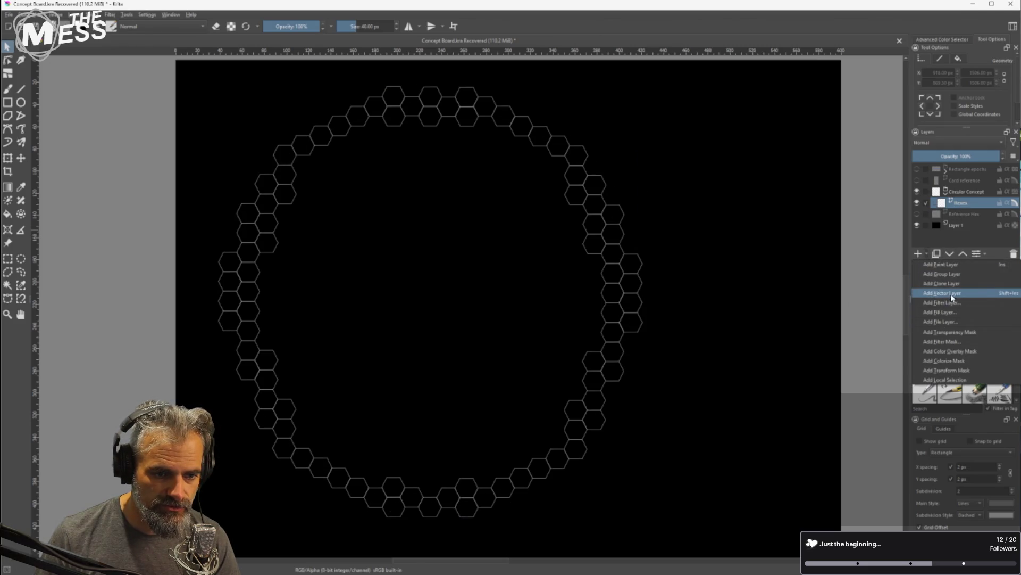
pyautogui.click(952, 294)
pyautogui.hotkey('ctrl', 'v')
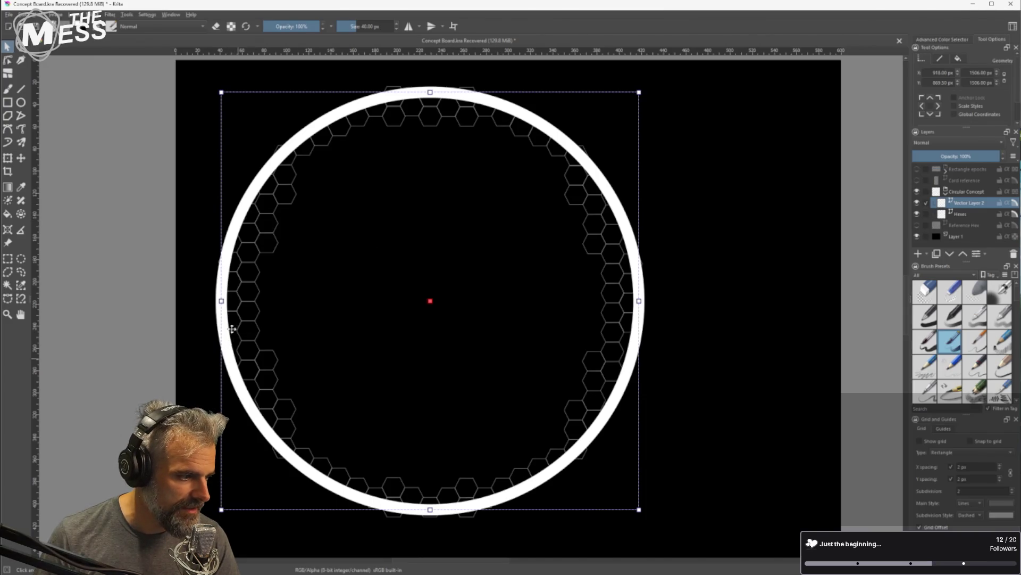
pyautogui.scroll(2, 229, 338)
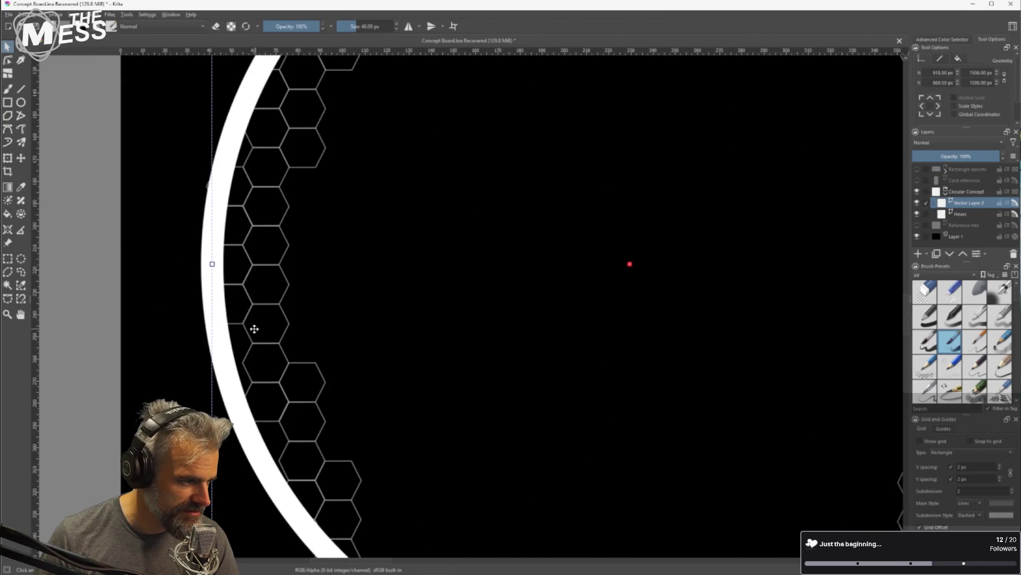
pyautogui.click(314, 315)
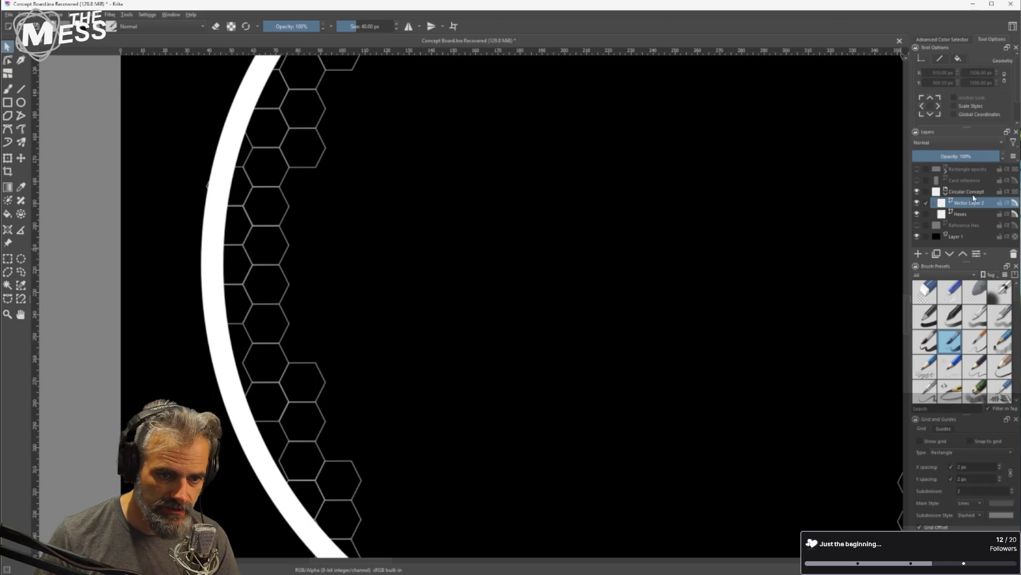
pyautogui.moveTo(964, 215); pyautogui.dragTo(966, 206)
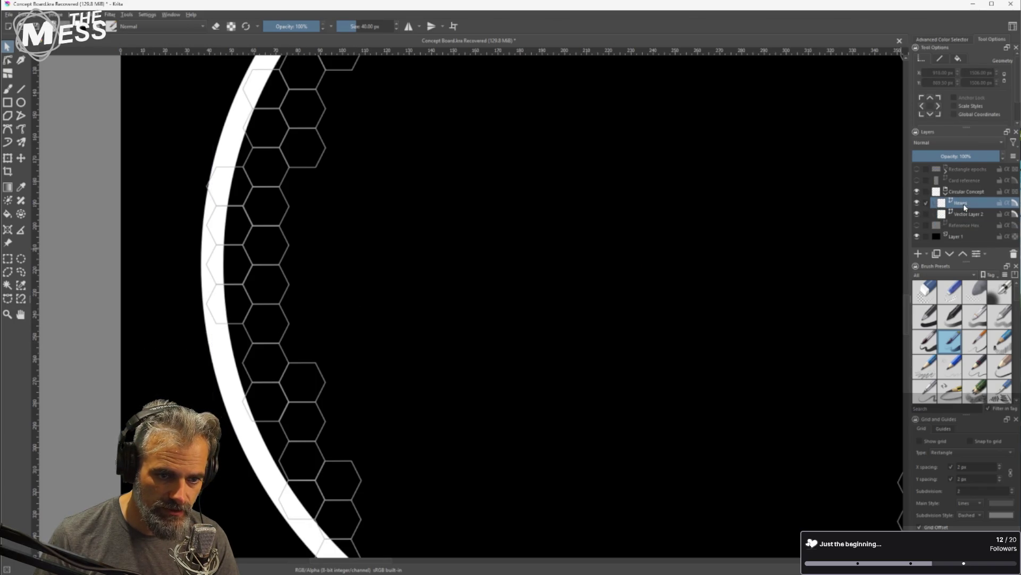
# Reposition a stray hexagon on the ring's left edge along the ring
pyautogui.click(267, 320)
pyautogui.moveTo(266, 319)
pyautogui.mouseDown()
pyautogui.moveTo(276, 326)
pyautogui.moveTo(242, 349)
pyautogui.moveTo(242, 339)
pyautogui.mouseUp()
pyautogui.scroll(3, 241, 349)
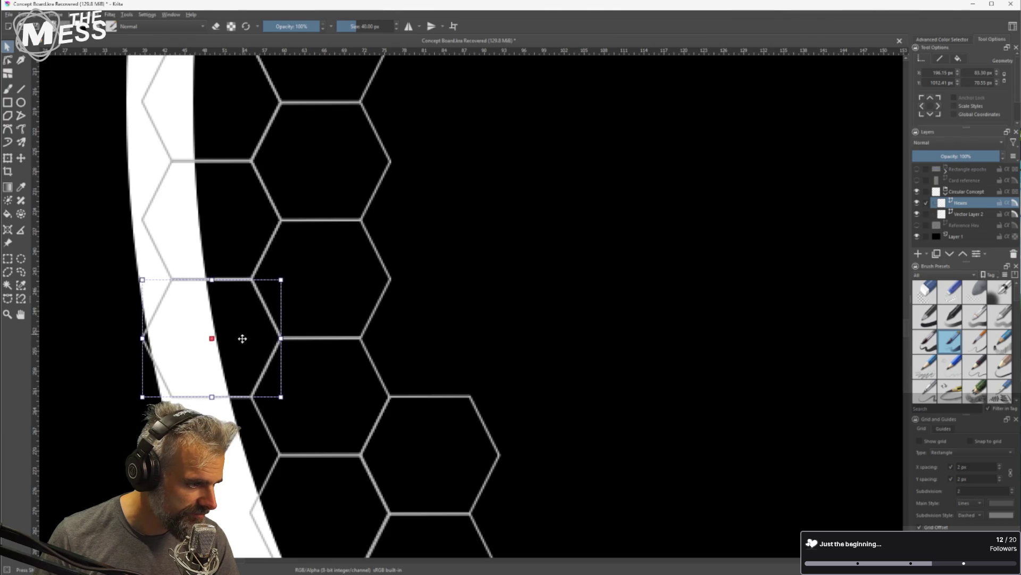
pyautogui.scroll(-5, 308, 335)
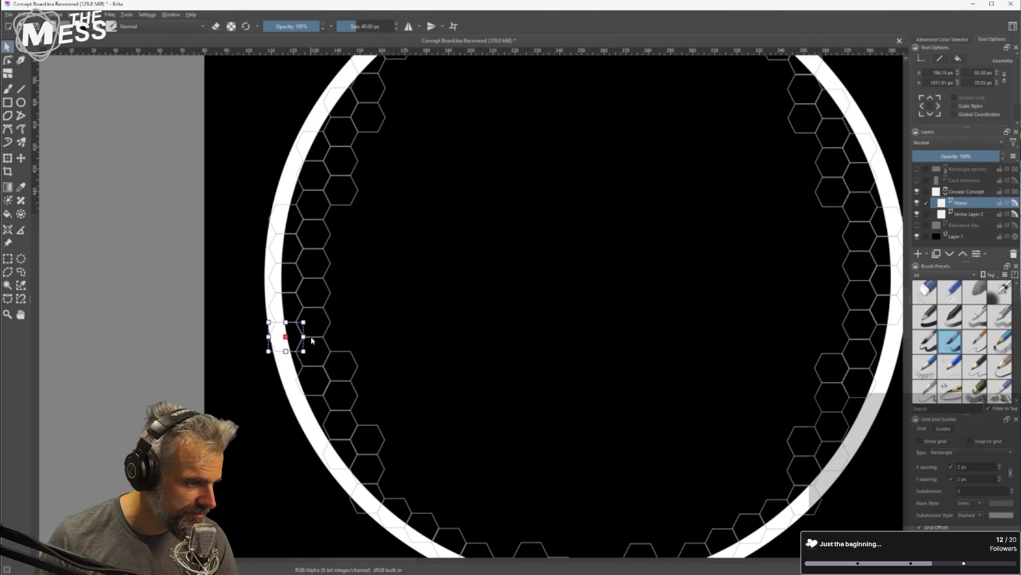
pyautogui.moveTo(290, 332)
pyautogui.mouseDown()
pyautogui.moveTo(287, 185)
pyautogui.moveTo(328, 202)
pyautogui.mouseUp()
pyautogui.scroll(5, 286, 185)
pyautogui.scroll(-5, 482, 232)
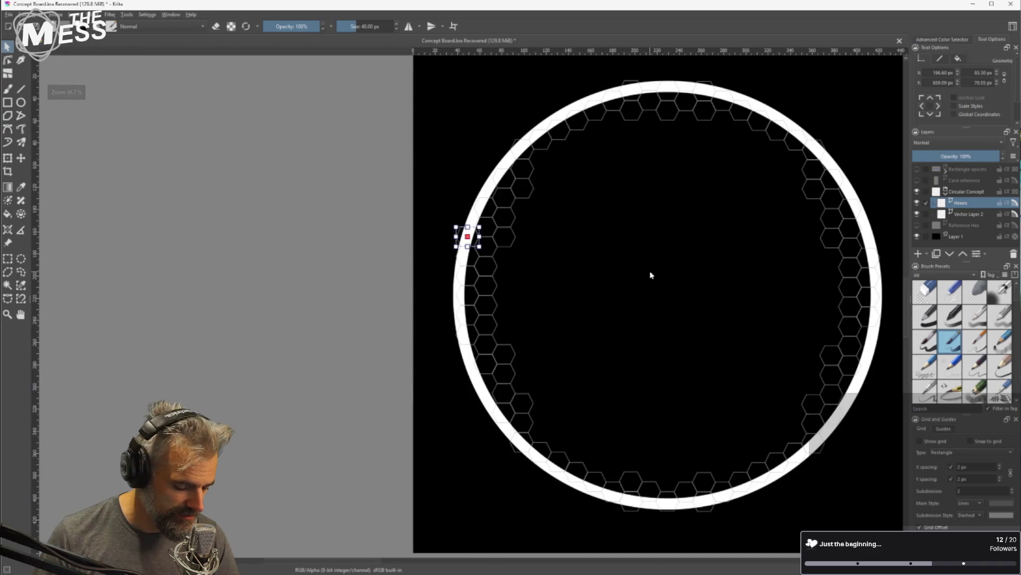
# Move a hexagon to the ring's right edge and align it with its neighbours
pyautogui.moveTo(469, 238)
pyautogui.mouseDown()
pyautogui.moveTo(641, 255)
pyautogui.moveTo(889, 242)
pyautogui.moveTo(886, 207)
pyautogui.moveTo(873, 240)
pyautogui.mouseUp()
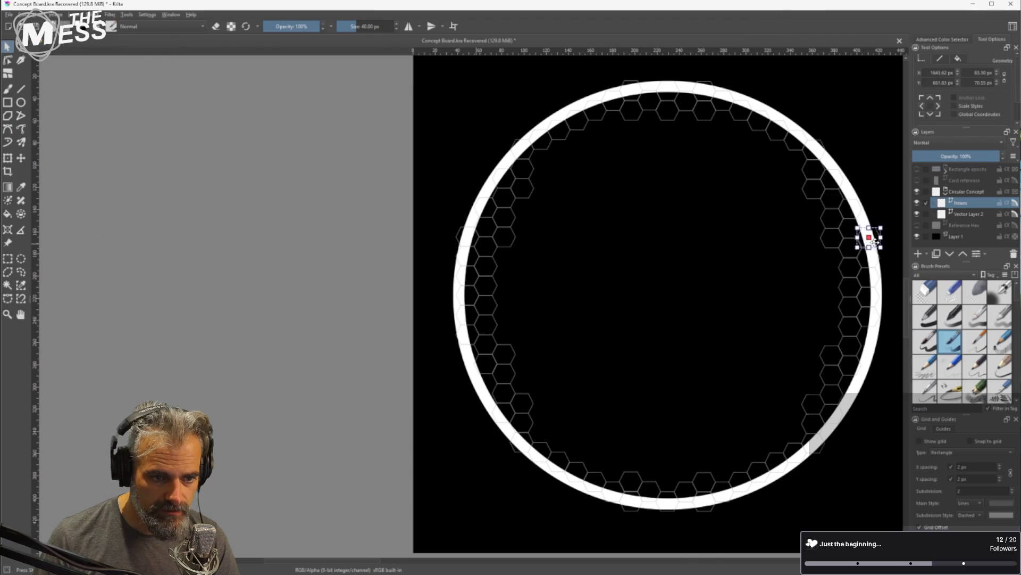
pyautogui.scroll(7, 867, 240)
pyautogui.moveTo(846, 198); pyautogui.dragTo(843, 203)
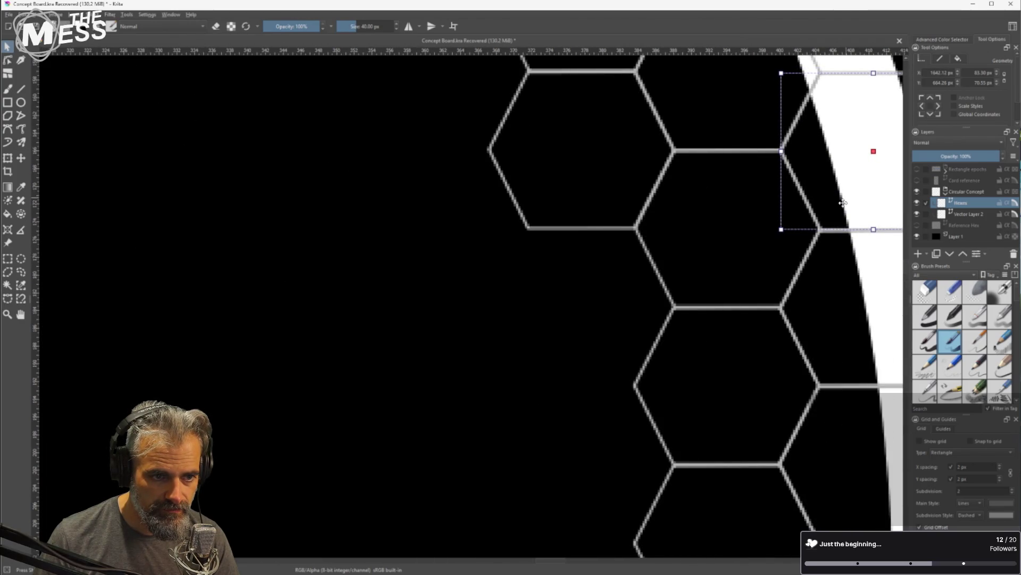
pyautogui.scroll(-7, 798, 266)
pyautogui.moveTo(800, 246); pyautogui.dragTo(800, 405)
pyautogui.scroll(7, 800, 405)
pyautogui.moveTo(811, 441); pyautogui.dragTo(784, 394)
pyautogui.scroll(-7, 784, 395)
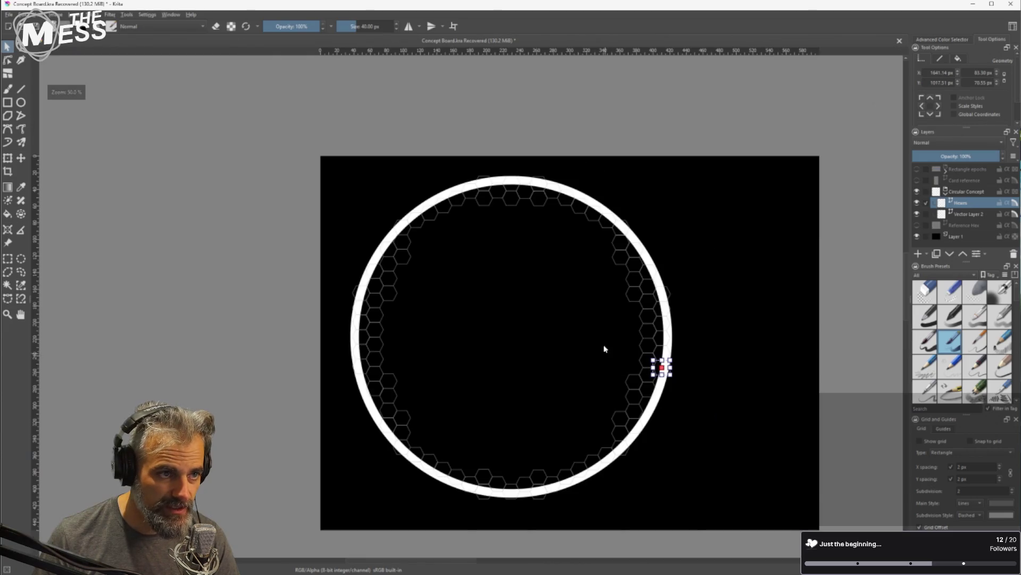
# Hide the white ring layer and move a left-side hexagon up and right
pyautogui.click(917, 214)
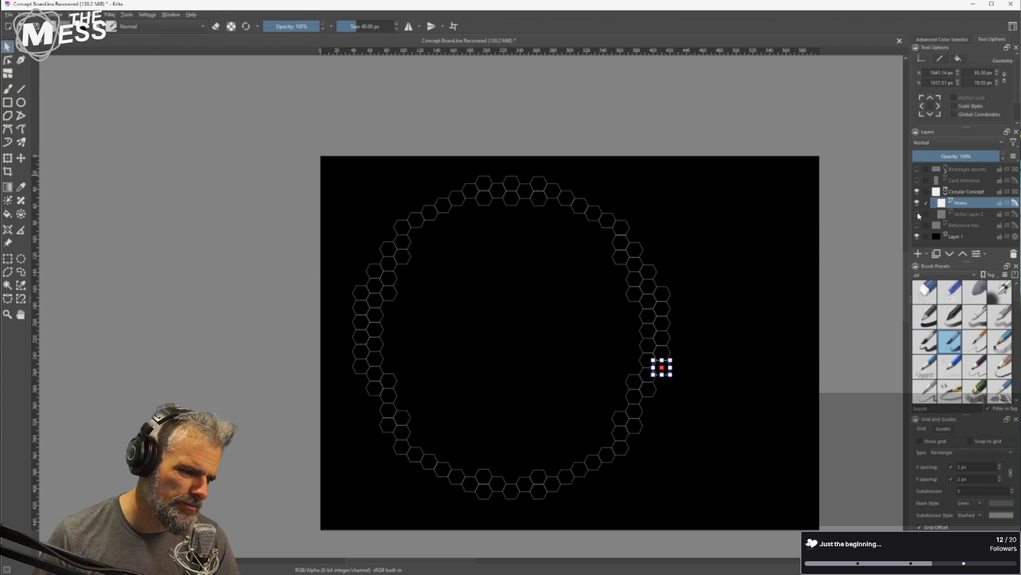
pyautogui.moveTo(918, 215)
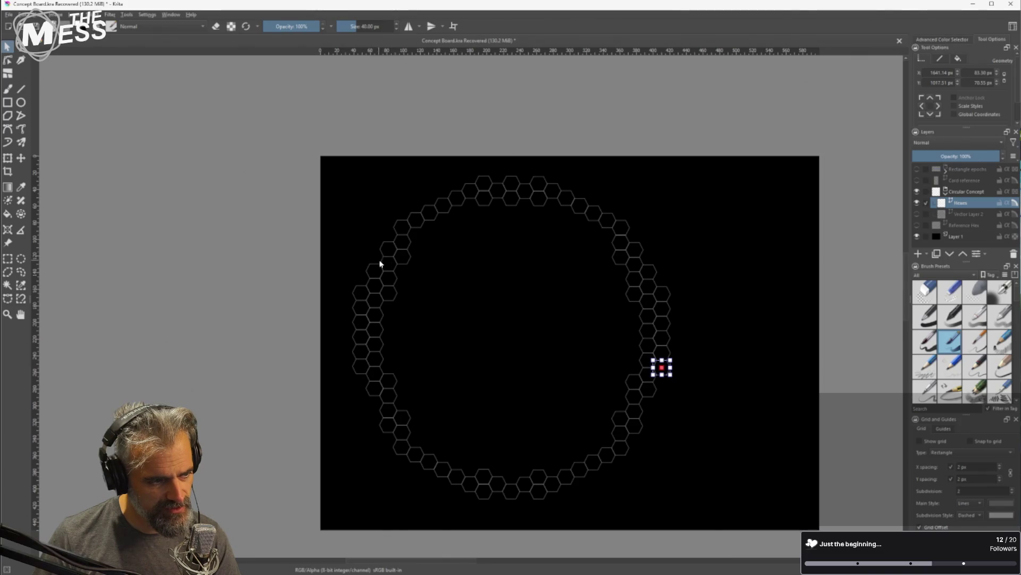
pyautogui.scroll(1, 406, 306)
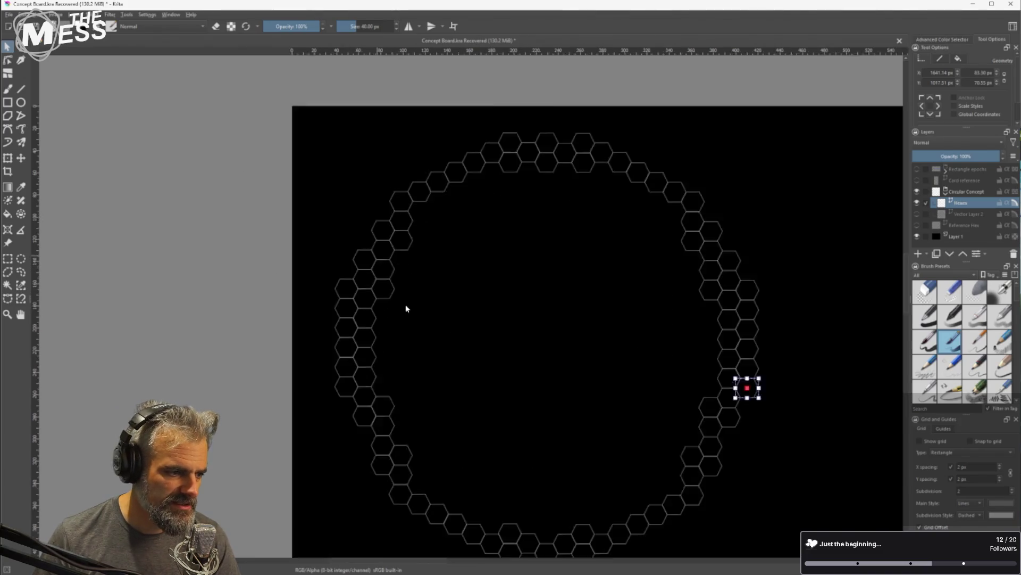
pyautogui.scroll(1, 406, 308)
pyautogui.click(373, 255)
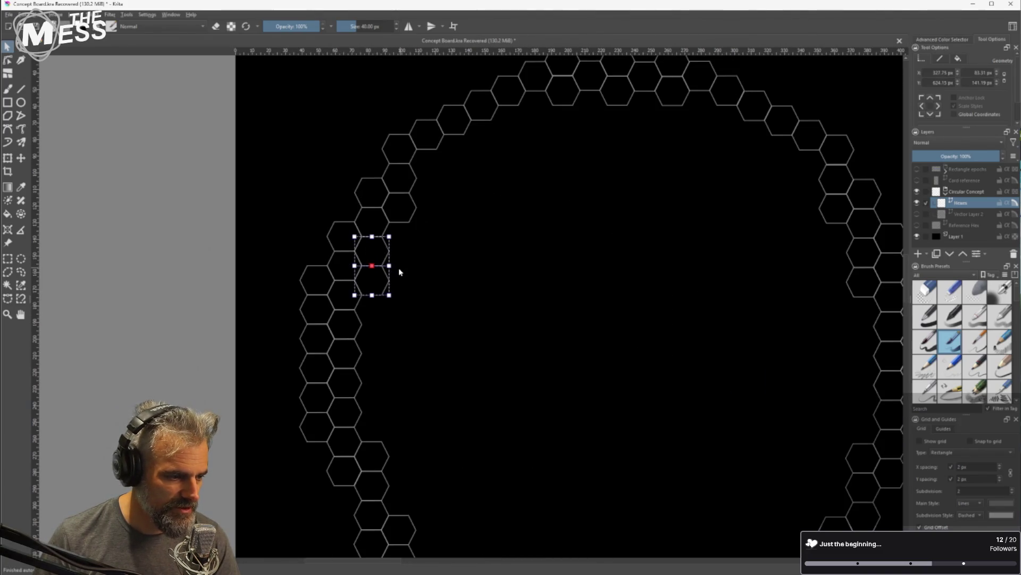
pyautogui.moveTo(380, 283)
pyautogui.mouseDown()
pyautogui.moveTo(415, 281)
pyautogui.moveTo(413, 267)
pyautogui.moveTo(354, 257)
pyautogui.moveTo(347, 415)
pyautogui.moveTo(351, 408)
pyautogui.mouseUp()
pyautogui.scroll(2, 413, 267)
# Duplicate hexagons with Ctrl+D into the honeycomb and shift a selected block up and right
pyautogui.hotkey('ctrl', 'd')
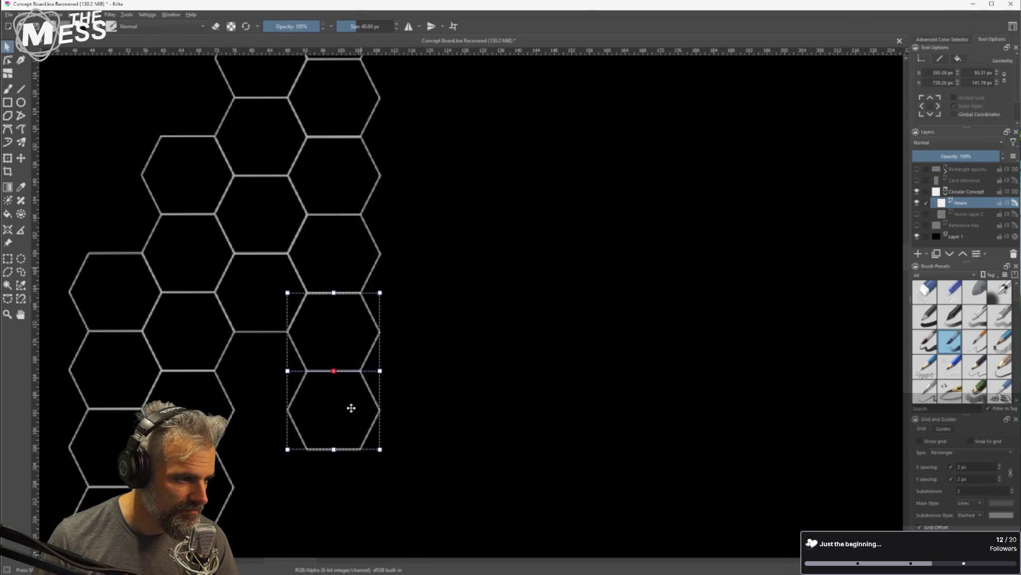
pyautogui.hotkey('ctrl', 'd')
pyautogui.moveTo(349, 447)
pyautogui.mouseDown()
pyautogui.moveTo(269, 483)
pyautogui.moveTo(277, 450)
pyautogui.mouseUp()
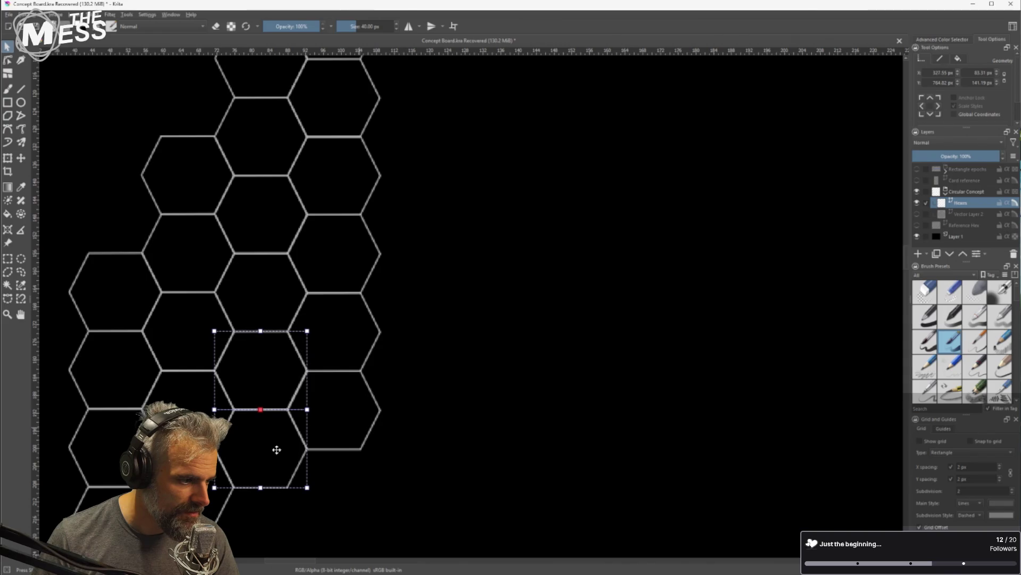
pyautogui.scroll(-1, 330, 457)
pyautogui.moveTo(406, 473); pyautogui.dragTo(265, 308)
pyautogui.moveTo(266, 404)
pyautogui.mouseDown()
pyautogui.moveTo(286, 428)
pyautogui.moveTo(470, 312)
pyautogui.moveTo(431, 201)
pyautogui.mouseUp()
pyautogui.hotkey('ctrl', 'shift', 'a')
pyautogui.scroll(-6, 607, 200)
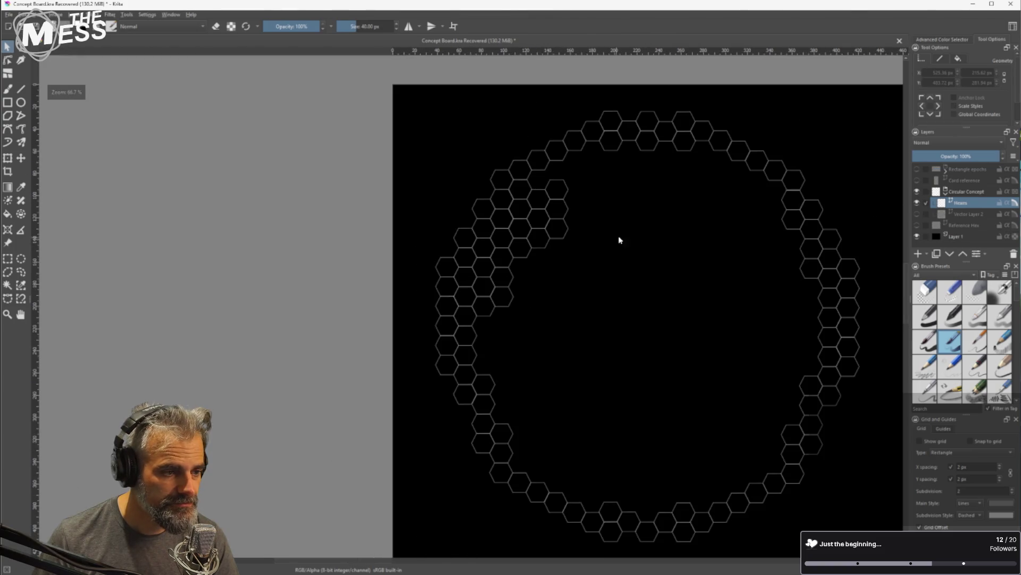
# Move two single upper-left hexagons into gaps so they lock into the honeycomb
pyautogui.moveTo(618, 238); pyautogui.dragTo(530, 275)
pyautogui.scroll(6, 477, 234)
pyautogui.click(394, 285)
pyautogui.click(534, 292)
pyautogui.click(446, 262)
pyautogui.moveTo(440, 263); pyautogui.dragTo(368, 225)
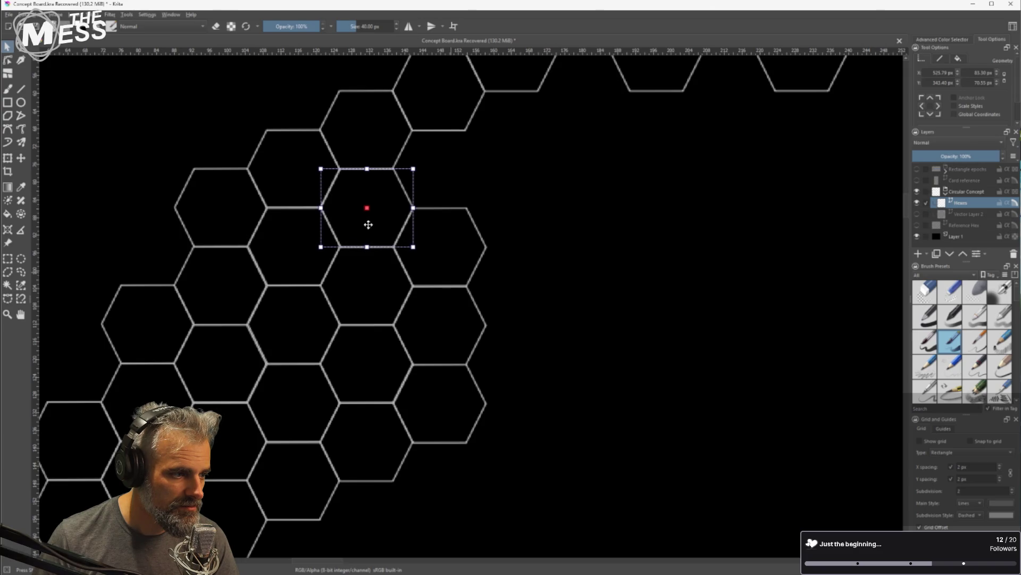
pyautogui.click(574, 290)
pyautogui.moveTo(391, 219); pyautogui.dragTo(467, 183)
pyautogui.moveTo(451, 186); pyautogui.dragTo(449, 187)
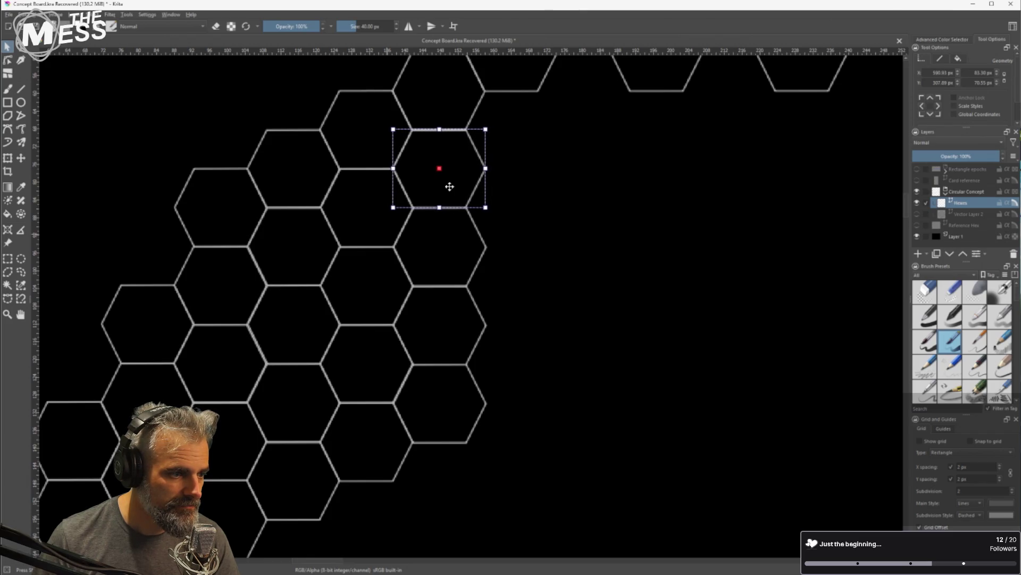
pyautogui.click(542, 268)
pyautogui.scroll(-5, 566, 319)
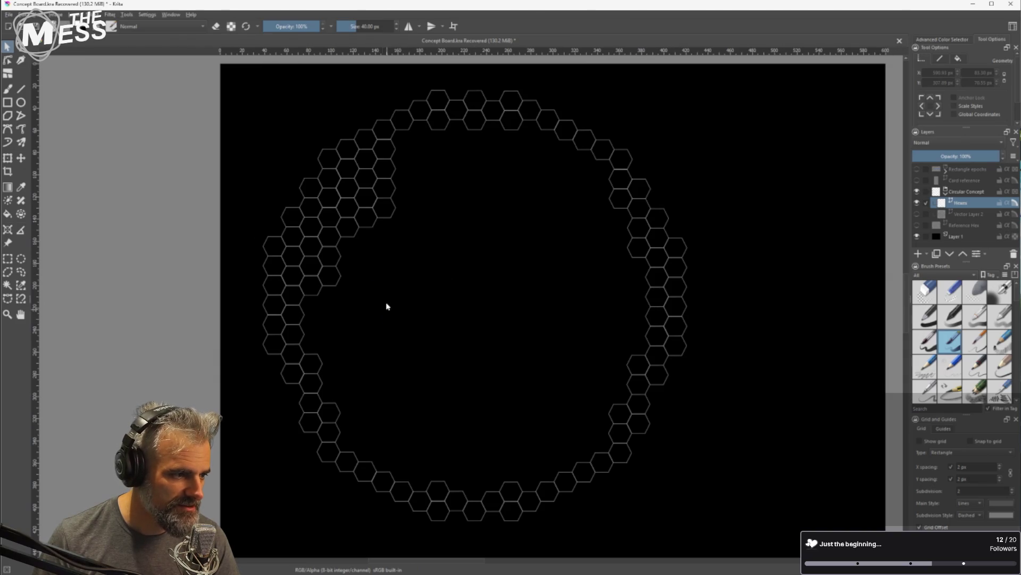
# Select a cluster of five adjacent upper-left hexagons, ending with the centre one
pyautogui.moveTo(354, 256)
pyautogui.mouseDown()
pyautogui.moveTo(365, 187)
pyautogui.moveTo(393, 174)
pyautogui.moveTo(353, 207)
pyautogui.mouseUp()
pyautogui.click(404, 235)
pyautogui.click(391, 220)
pyautogui.scroll(1, 391, 219)
pyautogui.click(342, 169)
pyautogui.keyDown('shift'); pyautogui.click(336, 193); pyautogui.keyUp('shift')
pyautogui.keyDown('shift'); pyautogui.click(381, 202); pyautogui.keyUp('shift')
pyautogui.keyDown('shift'); pyautogui.click(385, 180); pyautogui.keyUp('shift')
pyautogui.keyDown('shift'); pyautogui.click(361, 185); pyautogui.keyUp('shift')
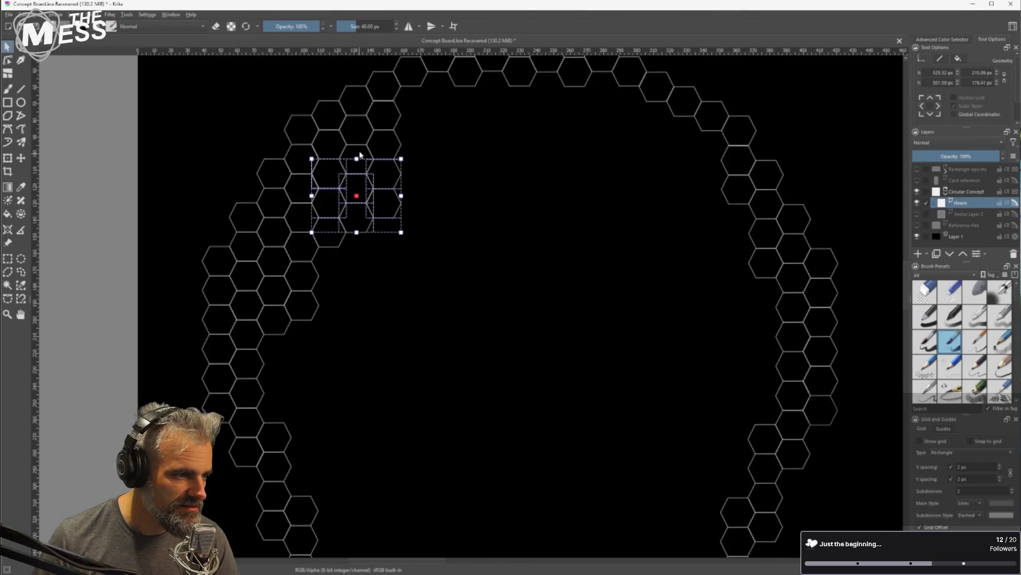
# Reposition the selected hexagon group within the honeycomb, shifting it down then back up-left
pyautogui.moveTo(392, 210)
pyautogui.mouseDown()
pyautogui.moveTo(442, 306)
pyautogui.moveTo(394, 298)
pyautogui.mouseUp()
pyautogui.scroll(3, 346, 306)
pyautogui.moveTo(399, 258); pyautogui.dragTo(372, 240)
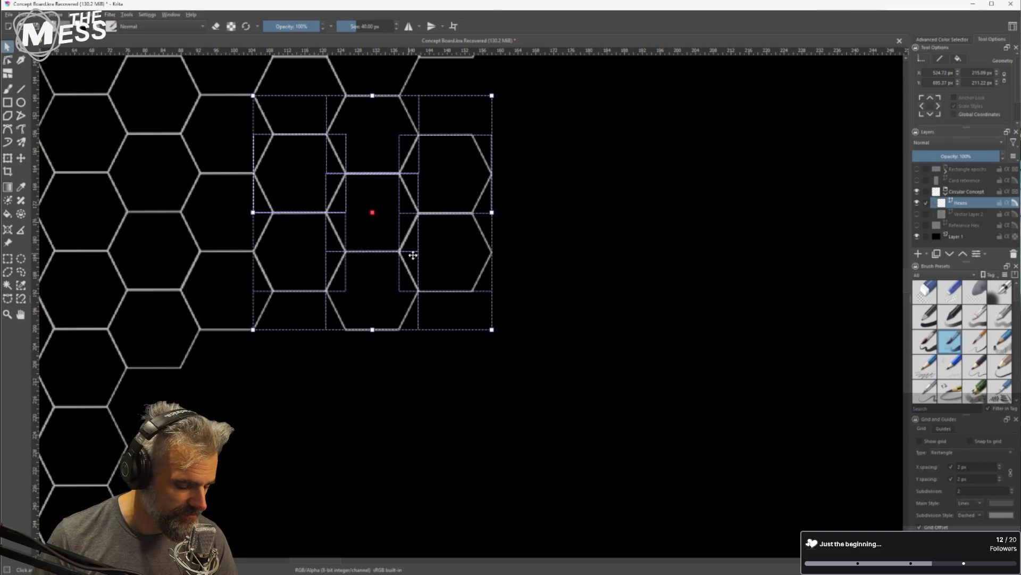
# Duplicate the hex group and dock the copy beside the existing hexes, aligned to the grid
pyautogui.hotkey('ctrl', 'd')
pyautogui.moveTo(443, 222)
pyautogui.mouseDown()
pyautogui.moveTo(360, 424)
pyautogui.moveTo(357, 375)
pyautogui.mouseUp()
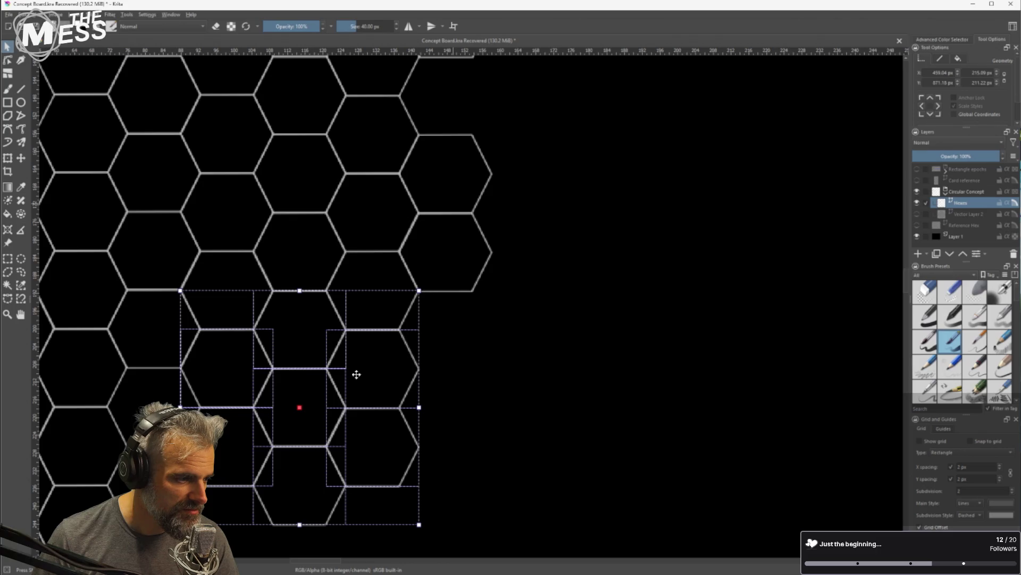
pyautogui.moveTo(421, 393)
pyautogui.mouseDown()
pyautogui.moveTo(431, 399)
pyautogui.moveTo(602, 353)
pyautogui.moveTo(587, 341)
pyautogui.mouseUp()
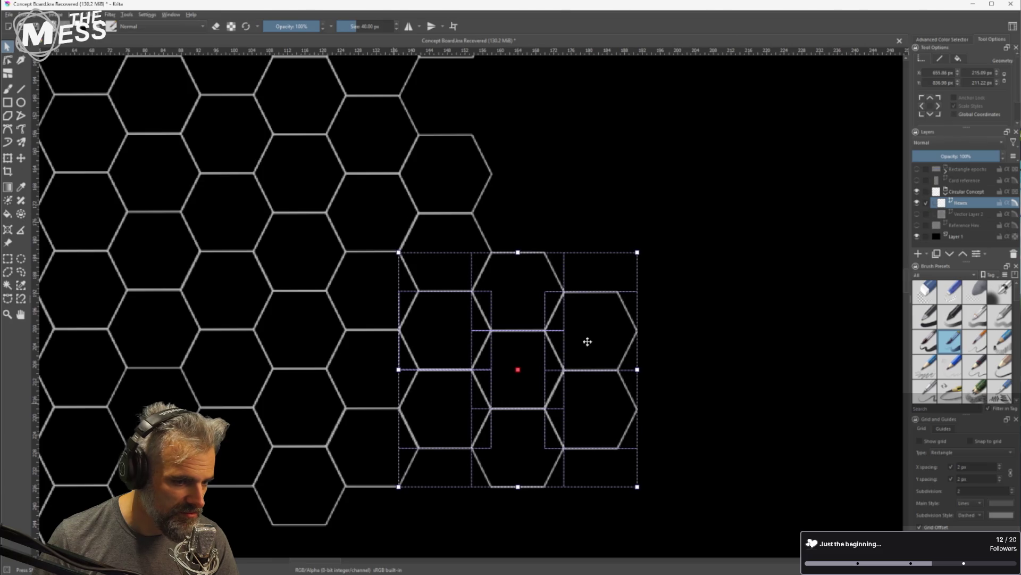
pyautogui.scroll(-2, 593, 345)
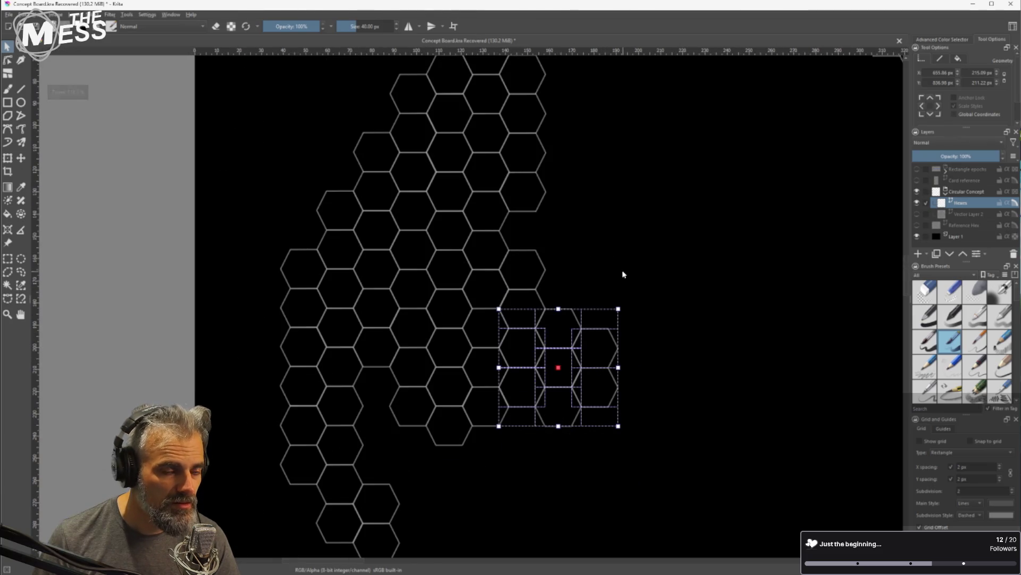
pyautogui.scroll(-3, 585, 314)
pyautogui.moveTo(520, 265)
pyautogui.mouseDown()
pyautogui.moveTo(507, 237)
pyautogui.moveTo(480, 361)
pyautogui.moveTo(441, 261)
pyautogui.mouseUp()
pyautogui.scroll(4, 469, 328)
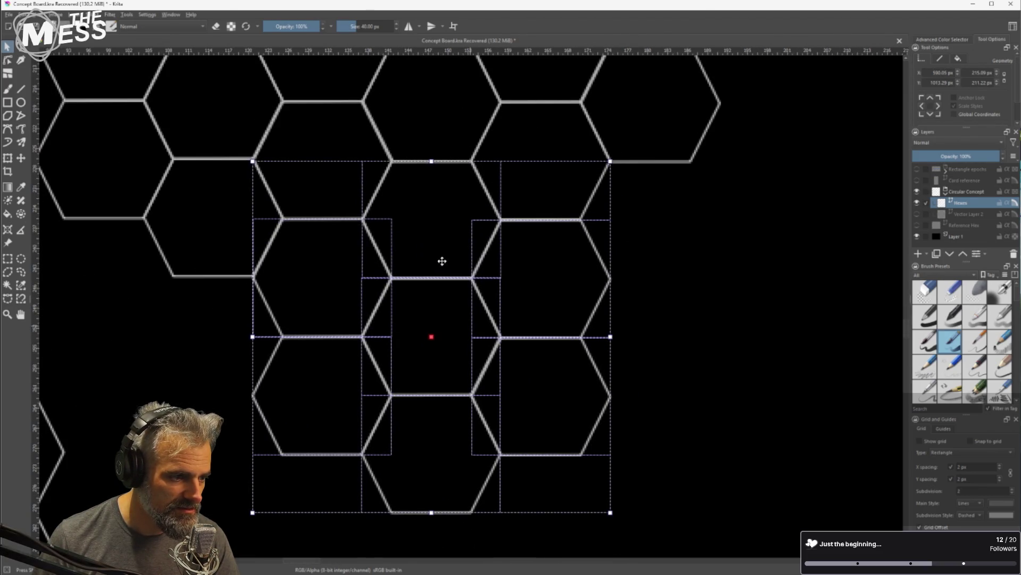
pyautogui.scroll(-2, 549, 369)
pyautogui.scroll(3, 546, 346)
pyautogui.moveTo(545, 335); pyautogui.dragTo(538, 326)
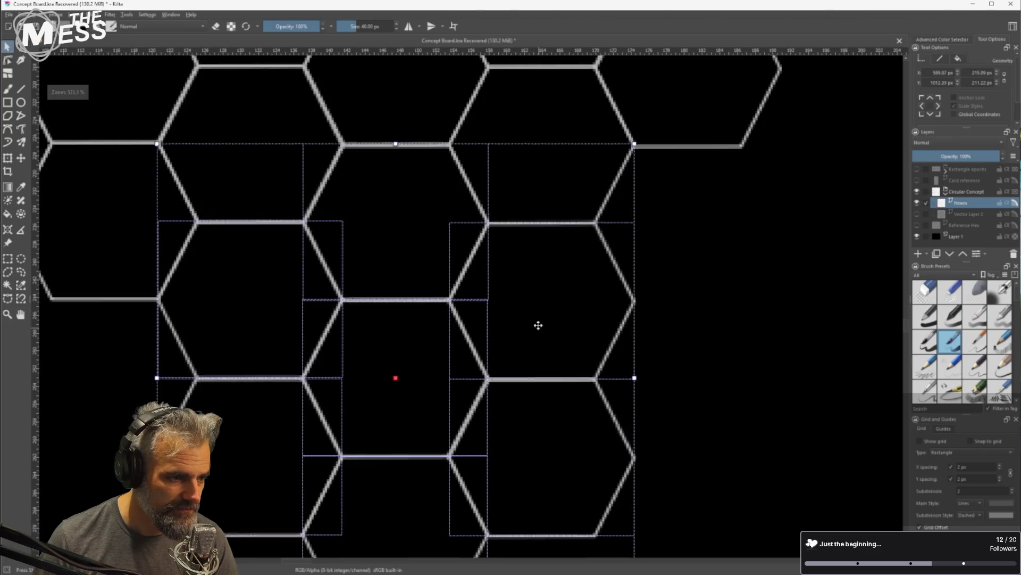
pyautogui.scroll(-3, 588, 388)
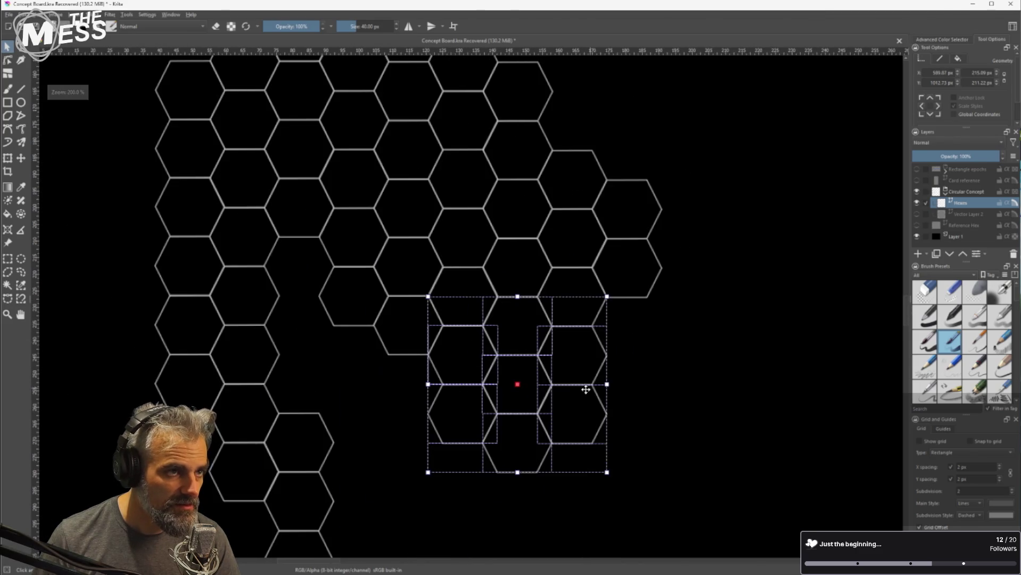
pyautogui.scroll(-2, 604, 411)
# Duplicate the hex group again and fit the copy into place near the top of the fill
pyautogui.hotkey('ctrl', 'd')
pyautogui.moveTo(495, 372)
pyautogui.mouseDown()
pyautogui.moveTo(658, 344)
pyautogui.moveTo(599, 356)
pyautogui.moveTo(596, 132)
pyautogui.moveTo(592, 150)
pyautogui.moveTo(605, 157)
pyautogui.mouseUp()
pyautogui.scroll(2, 550, 160)
pyautogui.scroll(3, 554, 155)
pyautogui.moveTo(516, 280)
pyautogui.mouseDown()
pyautogui.moveTo(465, 276)
pyautogui.moveTo(442, 306)
pyautogui.mouseUp()
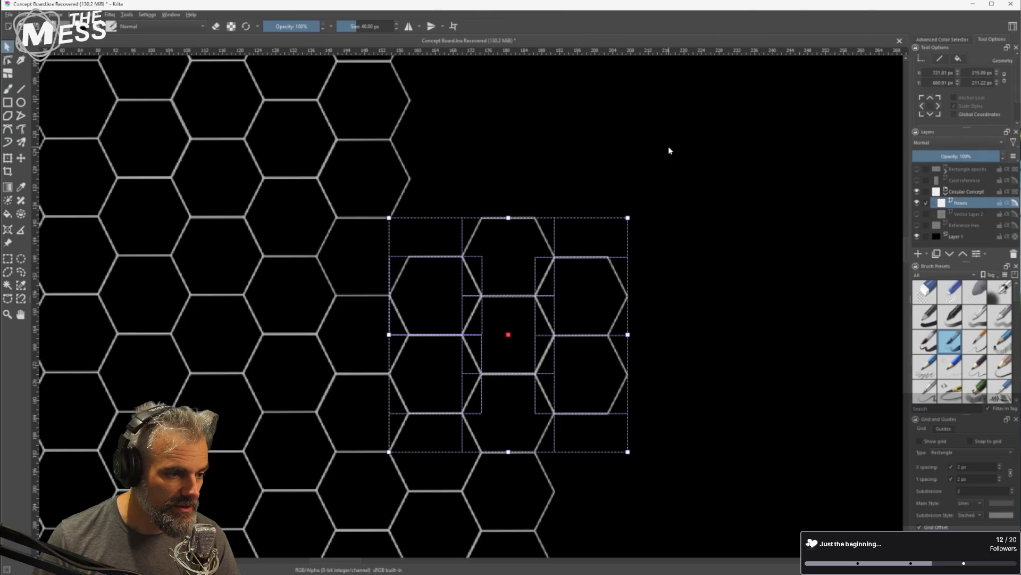
# Move a single edge hexagon down and slide a two-hexagon pair up into the gap
pyautogui.click(395, 181)
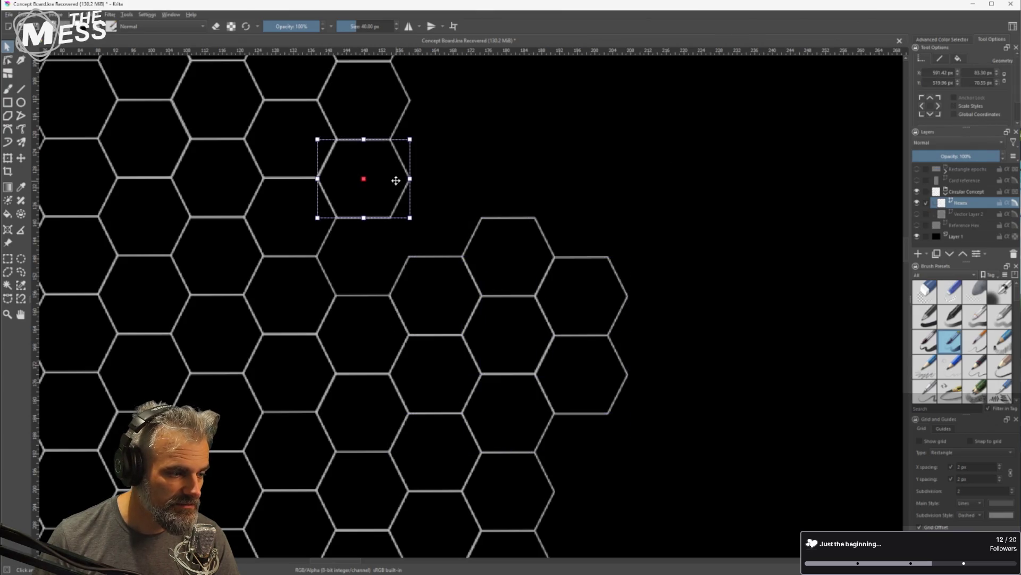
pyautogui.moveTo(397, 180)
pyautogui.mouseDown()
pyautogui.moveTo(373, 221)
pyautogui.moveTo(370, 257)
pyautogui.moveTo(387, 263)
pyautogui.moveTo(462, 224)
pyautogui.moveTo(451, 222)
pyautogui.mouseUp()
pyautogui.scroll(-3, 583, 250)
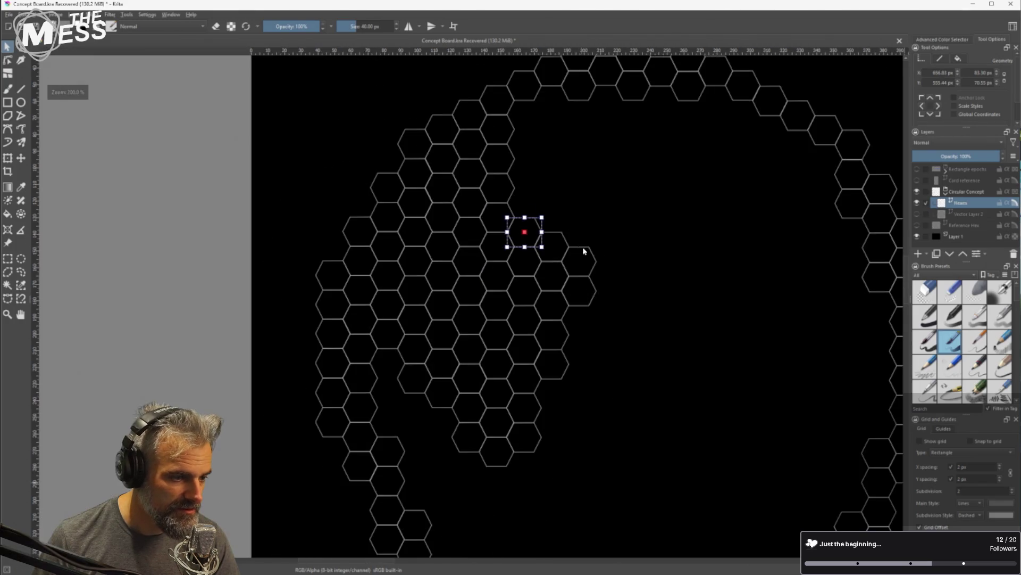
pyautogui.scroll(-2, 648, 246)
pyautogui.scroll(2, 565, 228)
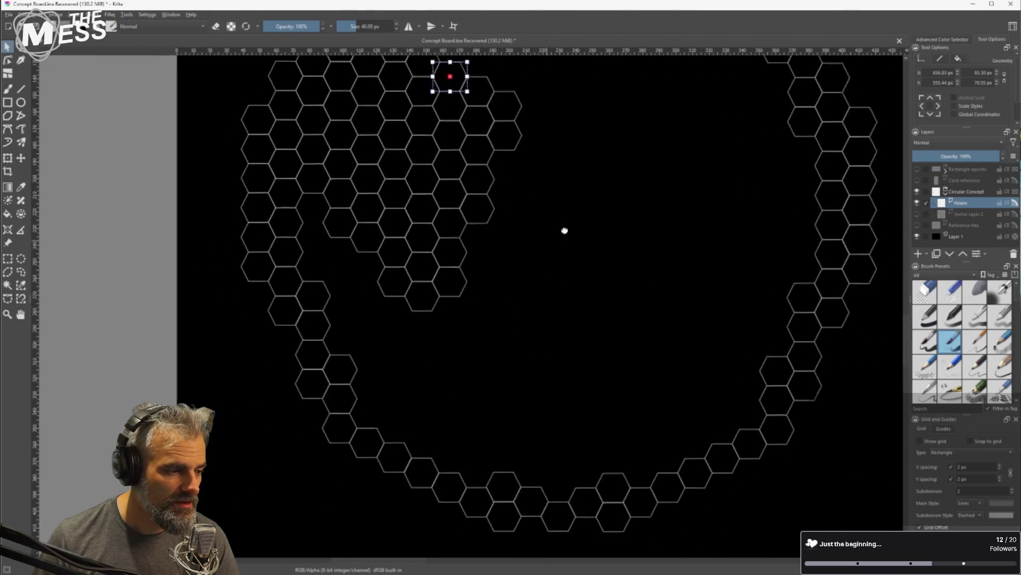
pyautogui.click(396, 282)
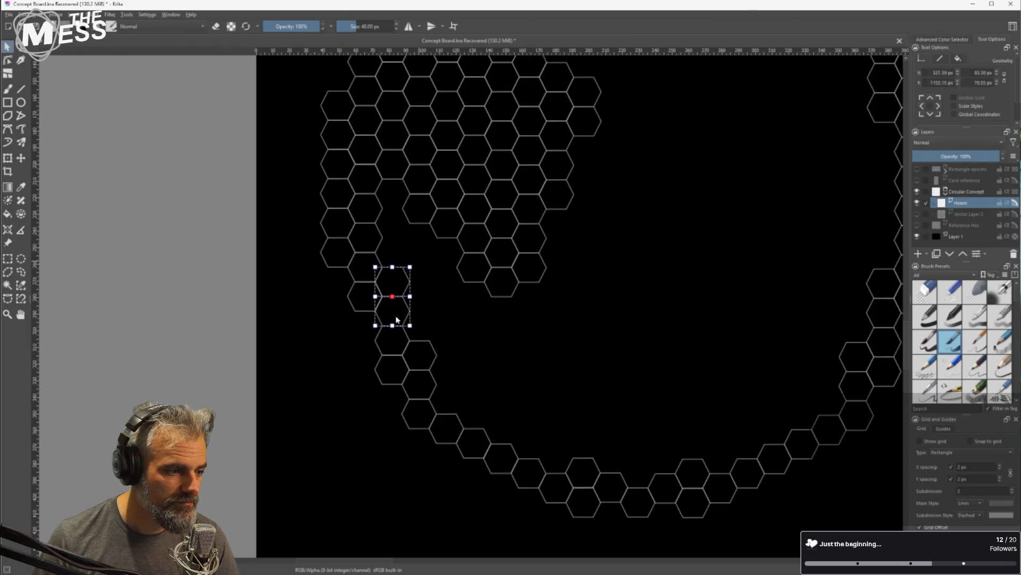
pyautogui.moveTo(396, 282)
pyautogui.mouseDown()
pyautogui.moveTo(396, 198)
pyautogui.moveTo(400, 224)
pyautogui.mouseUp()
pyautogui.scroll(5, 393, 182)
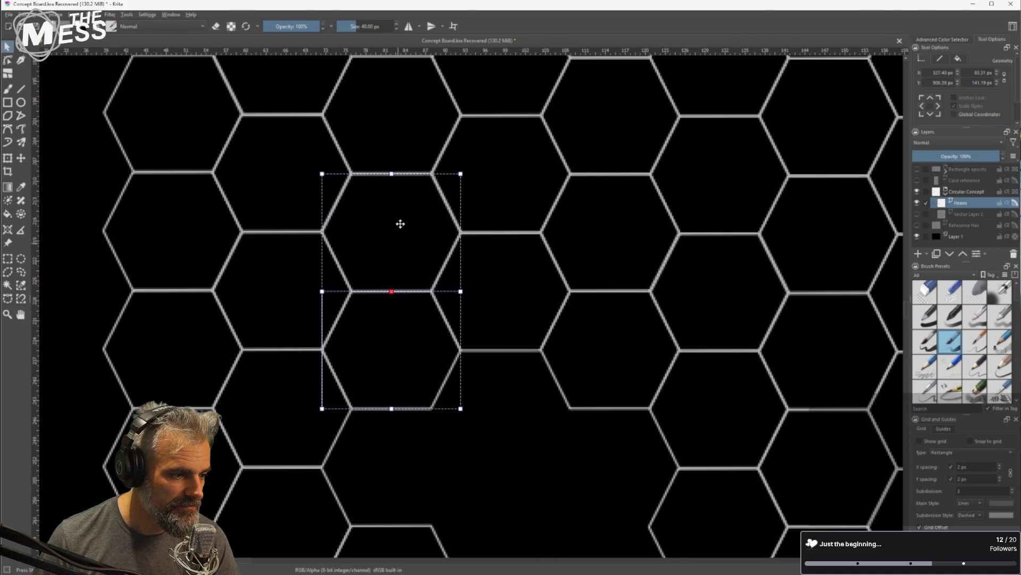
pyautogui.scroll(-3, 457, 312)
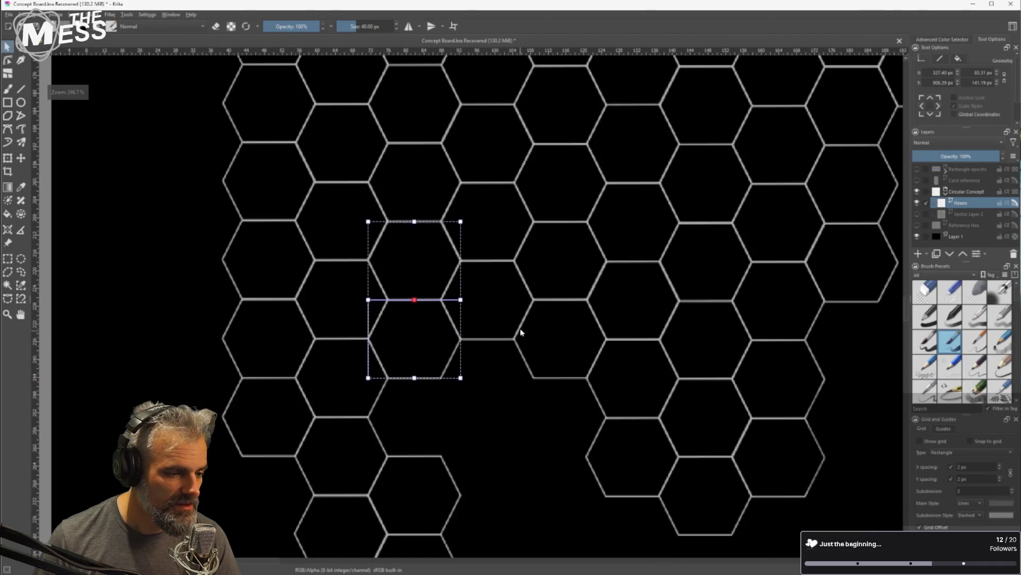
# Select three surplus hexagons, move them down, then delete them
pyautogui.moveTo(526, 314); pyautogui.dragTo(460, 157)
pyautogui.click(474, 169)
pyautogui.keyDown('shift'); pyautogui.click(429, 144); pyautogui.keyUp('shift')
pyautogui.keyDown('shift'); pyautogui.click(371, 193); pyautogui.keyUp('shift')
pyautogui.moveTo(435, 137); pyautogui.dragTo(435, 216)
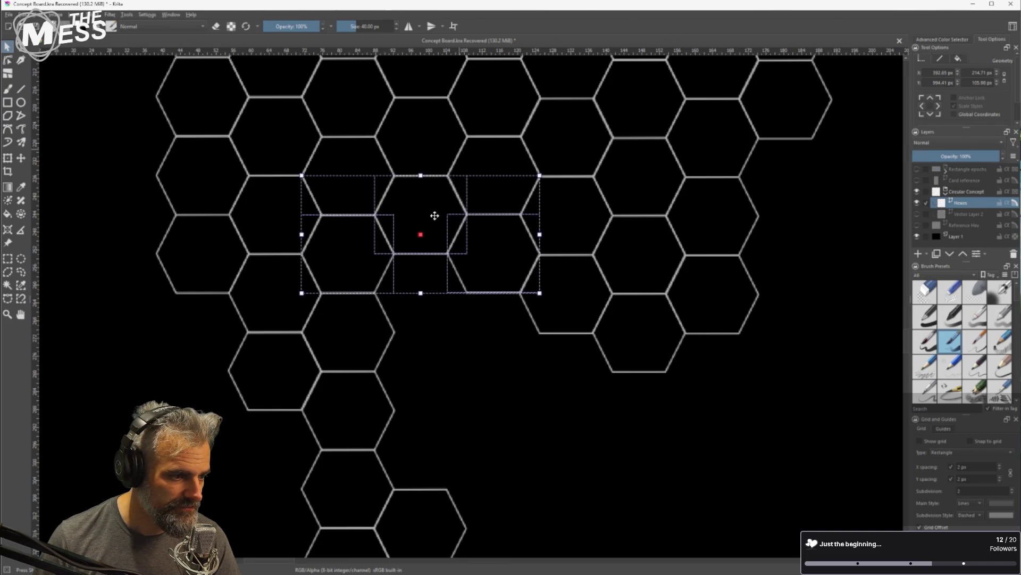
pyautogui.press('Delete')
# Move two upper-fill hexagons down about 150 px and line them up with the grid
pyautogui.moveTo(497, 356); pyautogui.dragTo(475, 286)
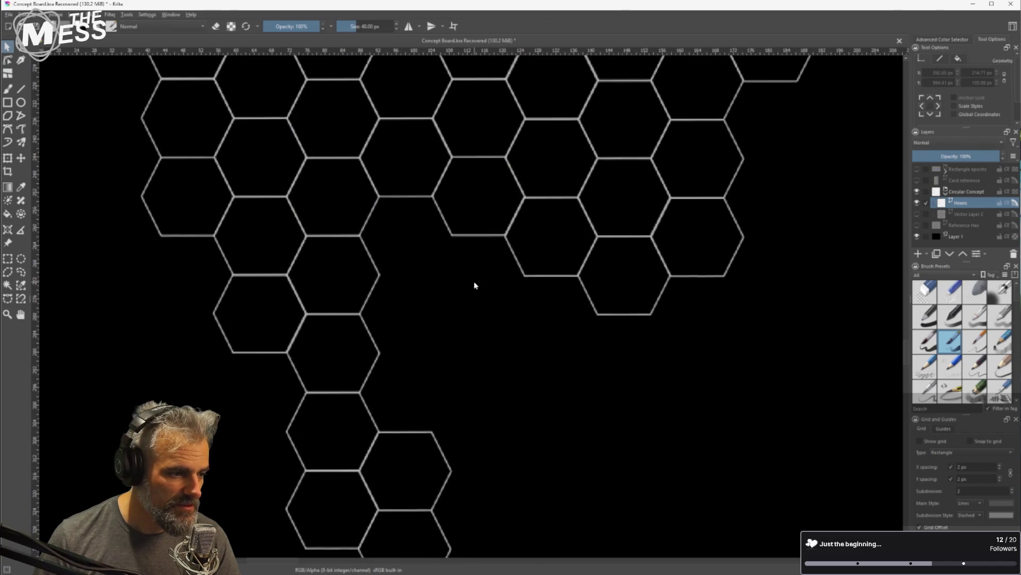
pyautogui.scroll(-3, 419, 275)
pyautogui.click(418, 212)
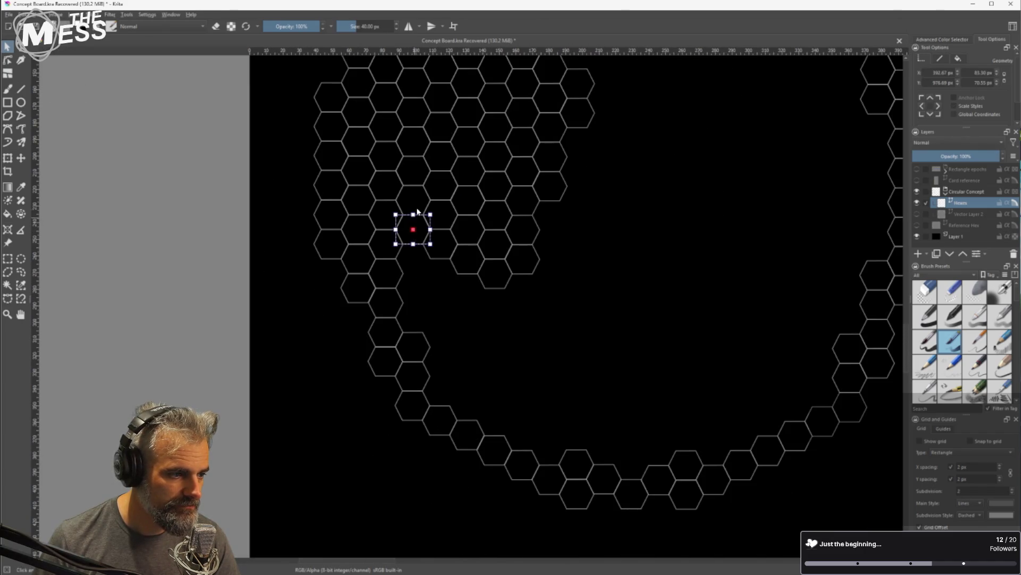
pyautogui.keyDown('shift'); pyautogui.click(420, 197); pyautogui.keyUp('shift')
pyautogui.moveTo(420, 197); pyautogui.dragTo(411, 294)
pyautogui.scroll(5, 411, 294)
pyautogui.moveTo(447, 232)
pyautogui.mouseDown()
pyautogui.moveTo(431, 267)
pyautogui.moveTo(422, 263)
pyautogui.mouseUp()
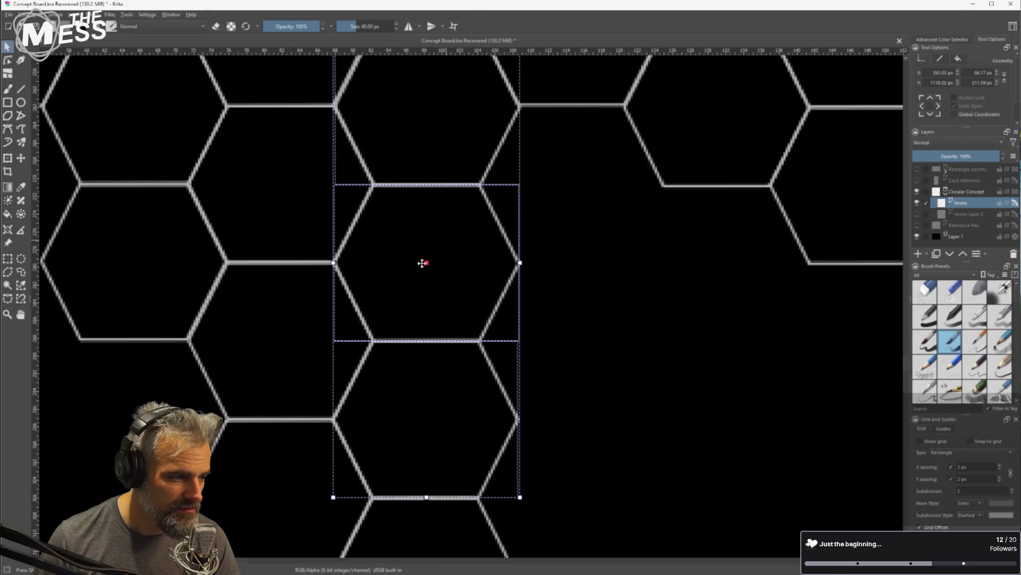
# Move a column of hexagons down into the gap and align it with the grid
pyautogui.scroll(-3, 567, 304)
pyautogui.moveTo(607, 314); pyautogui.dragTo(528, 288)
pyautogui.scroll(-1, 508, 301)
pyautogui.click(480, 226)
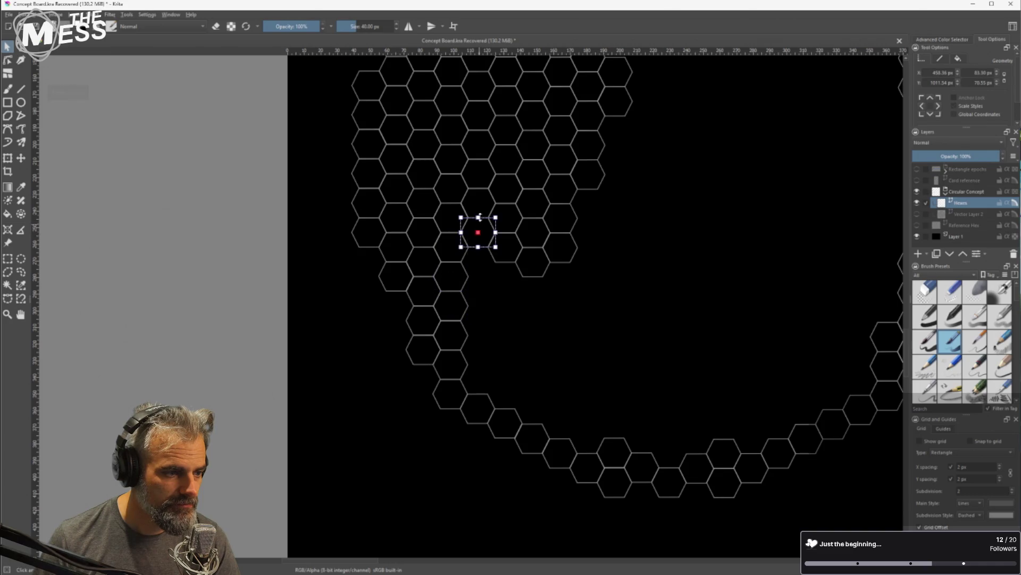
pyautogui.moveTo(482, 128); pyautogui.dragTo(482, 114)
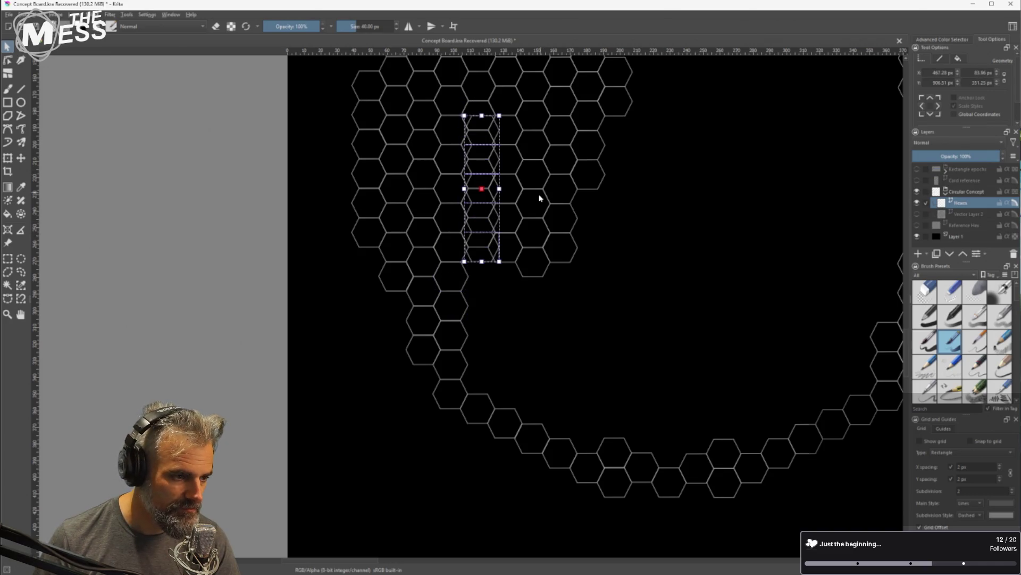
pyautogui.moveTo(491, 181); pyautogui.dragTo(490, 319)
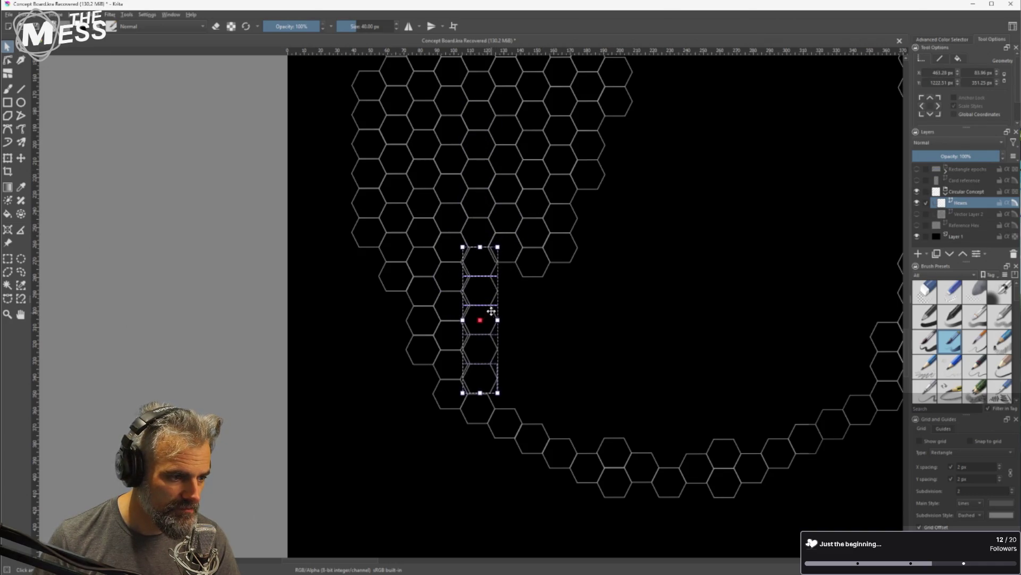
pyautogui.scroll(4, 488, 319)
pyautogui.moveTo(455, 255); pyautogui.dragTo(443, 259)
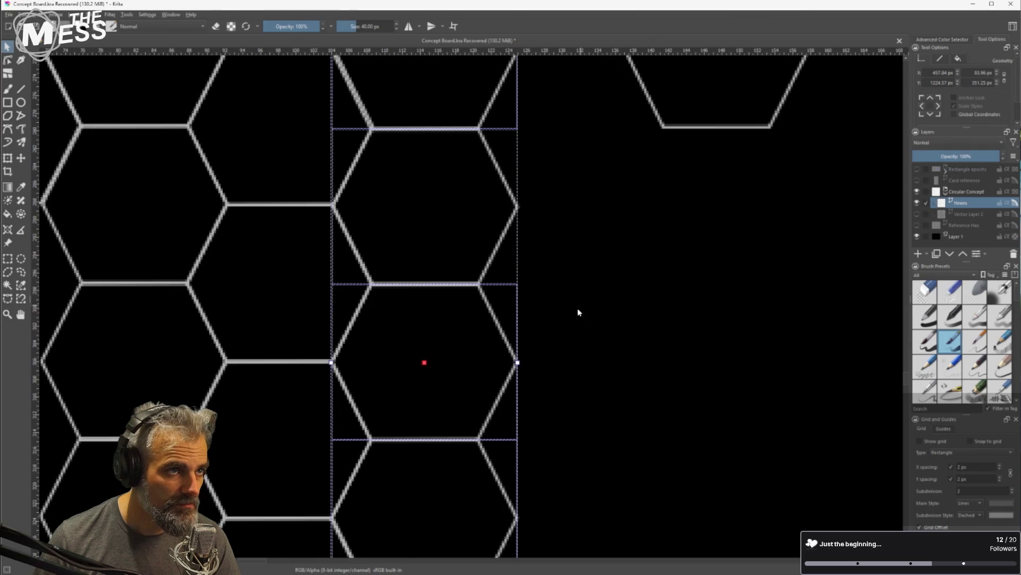
pyautogui.scroll(-4, 572, 308)
# Check the placement of the centre hexagon and the one below, then centre the whole ring
pyautogui.click(617, 329)
pyautogui.scroll(4, 527, 251)
pyautogui.click(523, 248)
pyautogui.click(543, 344)
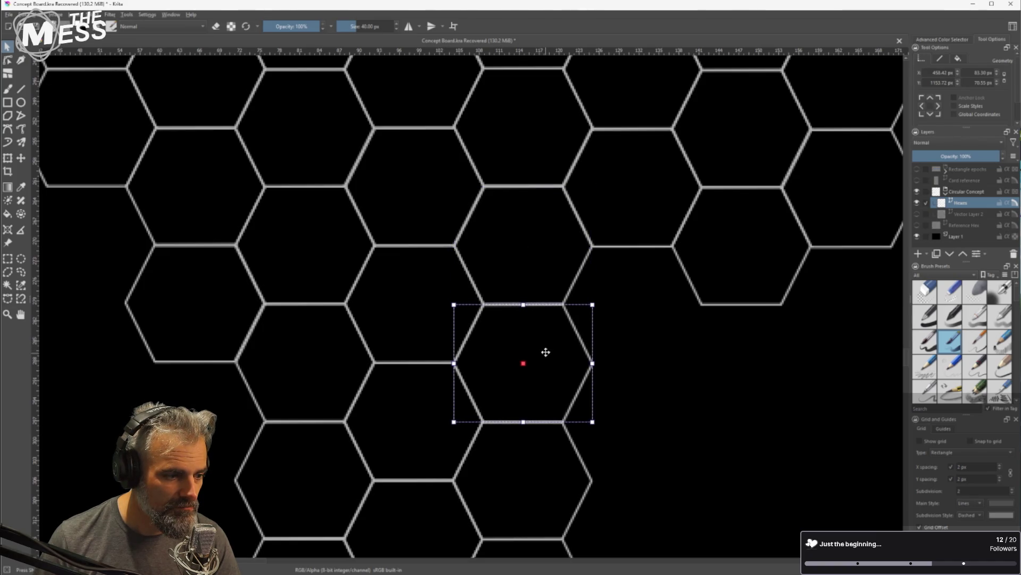
pyautogui.click(669, 365)
pyautogui.scroll(-6, 768, 381)
pyautogui.moveTo(768, 380); pyautogui.dragTo(550, 336)
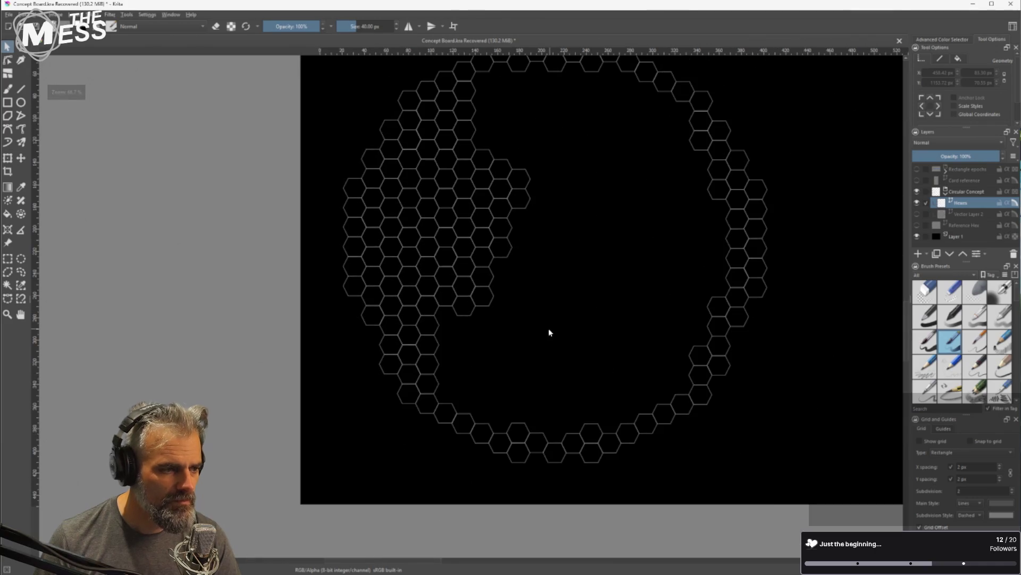
# Rubber-band select a block of hexagon shapes near the ring's open centre
pyautogui.scroll(-1, 558, 294)
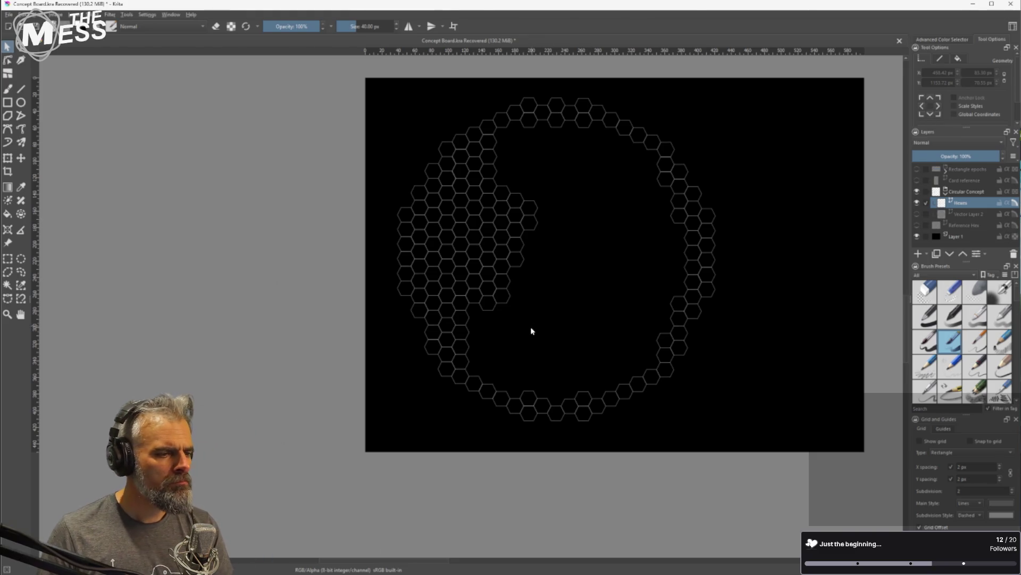
pyautogui.scroll(1, 526, 303)
pyautogui.moveTo(517, 304)
pyautogui.mouseDown()
pyautogui.moveTo(455, 236)
pyautogui.moveTo(617, 279)
pyautogui.moveTo(577, 308)
pyautogui.moveTo(509, 252)
pyautogui.mouseUp()
pyautogui.scroll(2, 551, 290)
pyautogui.scroll(1, 550, 288)
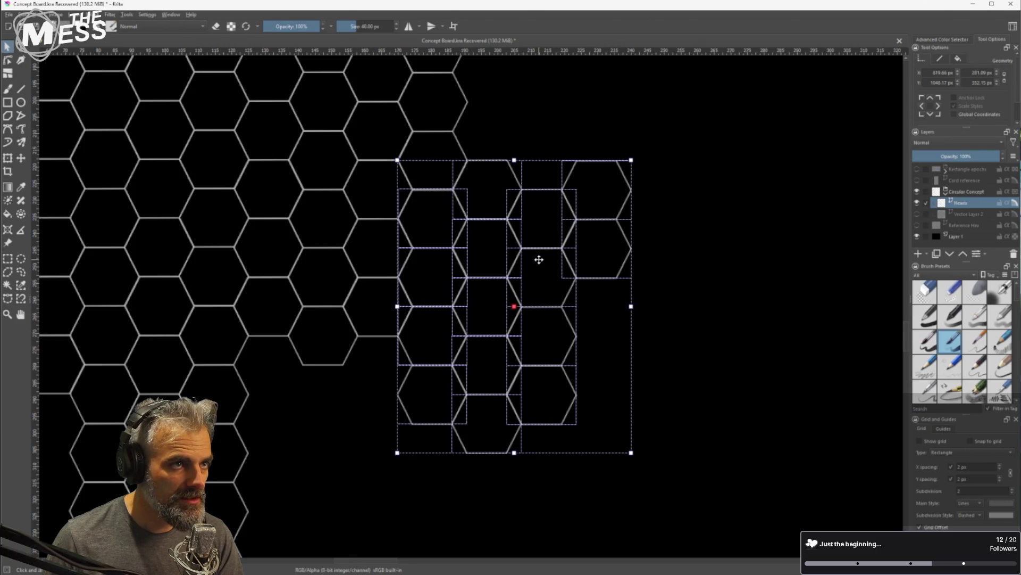
# Shift the selected hex block right and up, then back left and down, and deselect it
pyautogui.scroll(-5, 665, 266)
pyautogui.moveTo(659, 293); pyautogui.dragTo(707, 149)
pyautogui.scroll(5, 622, 182)
pyautogui.scroll(-2, 655, 213)
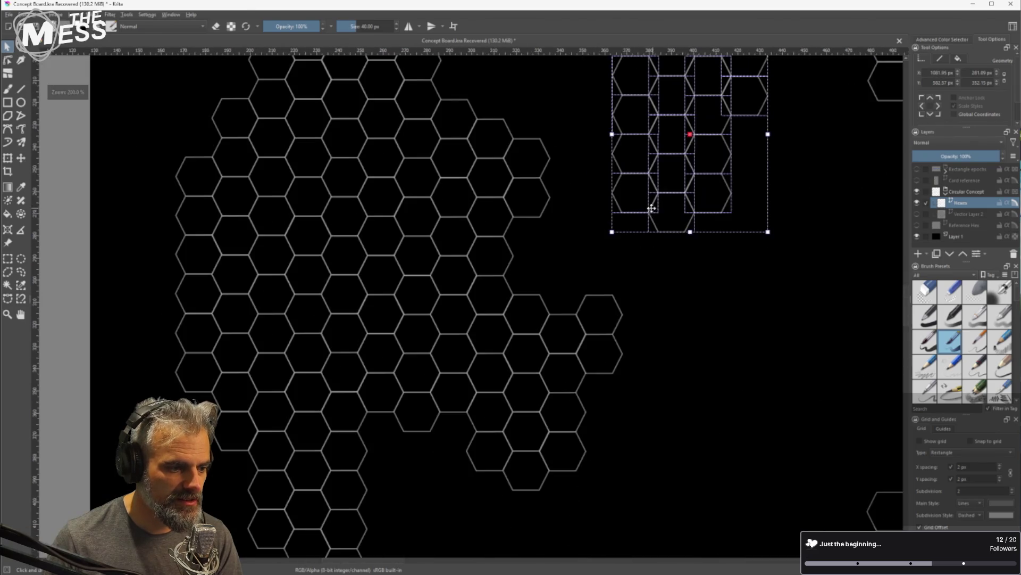
pyautogui.scroll(1, 656, 209)
pyautogui.moveTo(656, 209); pyautogui.dragTo(602, 252)
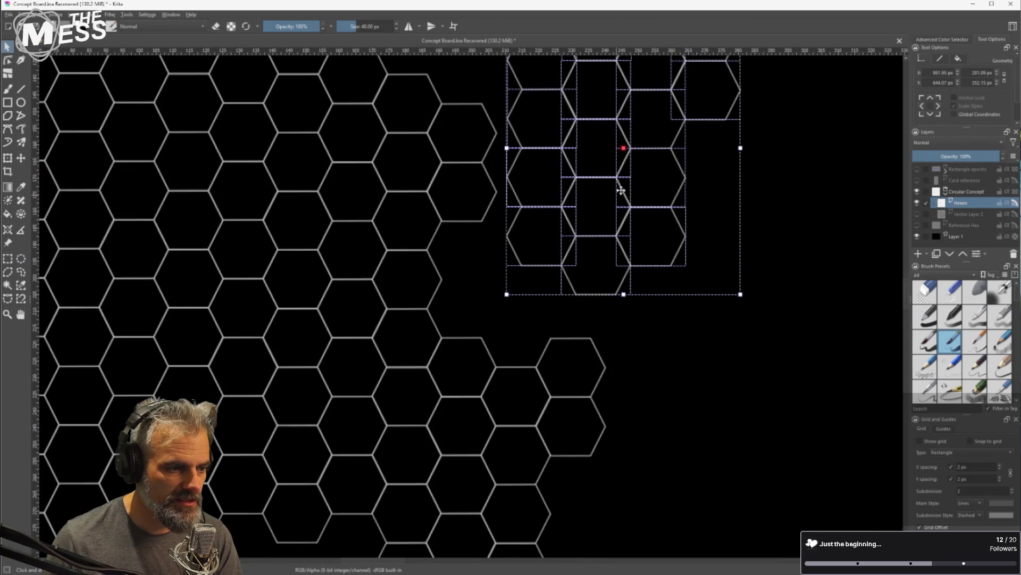
pyautogui.scroll(-1, 644, 203)
pyautogui.moveTo(627, 200)
pyautogui.mouseDown()
pyautogui.moveTo(551, 400)
pyautogui.moveTo(512, 269)
pyautogui.moveTo(498, 291)
pyautogui.moveTo(432, 316)
pyautogui.mouseUp()
pyautogui.scroll(5, 468, 314)
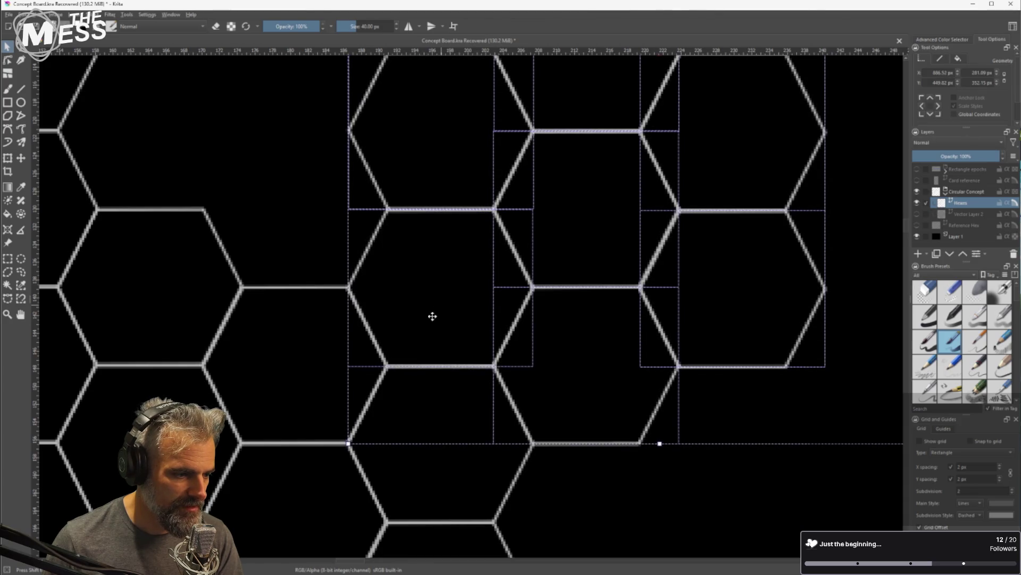
pyautogui.scroll(-5, 432, 316)
pyautogui.click(643, 274)
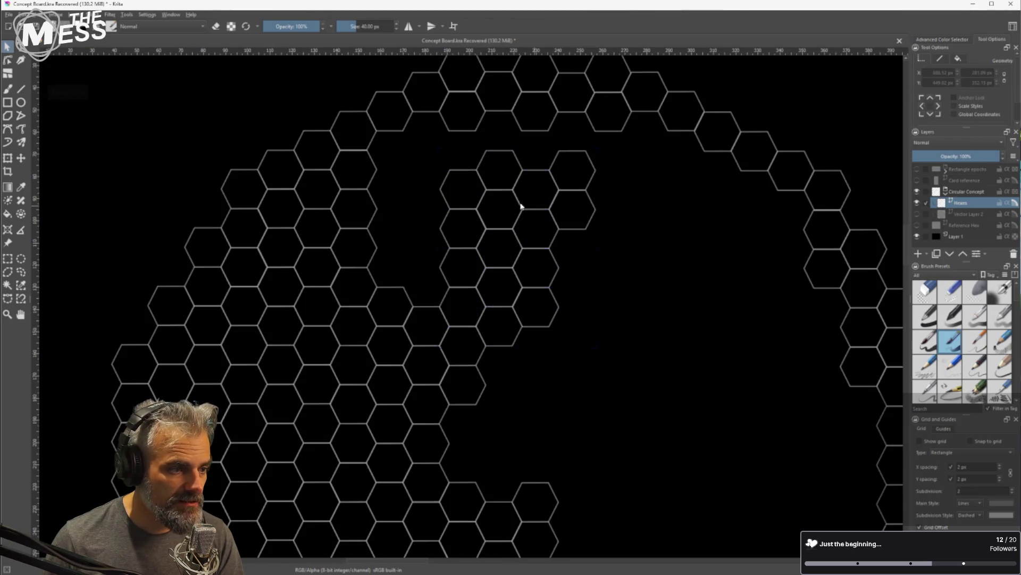
# Select a column of four hexagons, nudge it into line with the grid, and deselect
pyautogui.scroll(3, 520, 205)
pyautogui.scroll(-1, 458, 202)
pyautogui.moveTo(415, 176)
pyautogui.mouseDown()
pyautogui.moveTo(474, 303)
pyautogui.moveTo(478, 349)
pyautogui.mouseUp()
pyautogui.moveTo(452, 131)
pyautogui.mouseDown()
pyautogui.moveTo(470, 394)
pyautogui.moveTo(473, 371)
pyautogui.mouseUp()
pyautogui.moveTo(454, 191)
pyautogui.mouseDown()
pyautogui.moveTo(497, 376)
pyautogui.moveTo(470, 372)
pyautogui.moveTo(420, 317)
pyautogui.moveTo(430, 357)
pyautogui.moveTo(367, 303)
pyautogui.mouseUp()
pyautogui.keyDown('shift'); pyautogui.click(481, 368); pyautogui.keyUp('shift')
pyautogui.moveTo(367, 302); pyautogui.dragTo(367, 302)
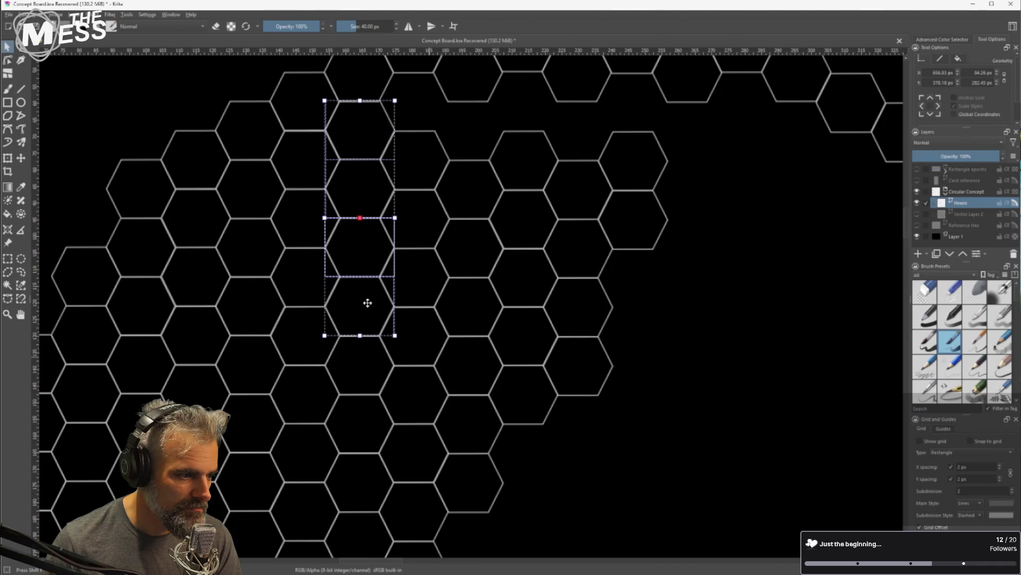
pyautogui.click(504, 125)
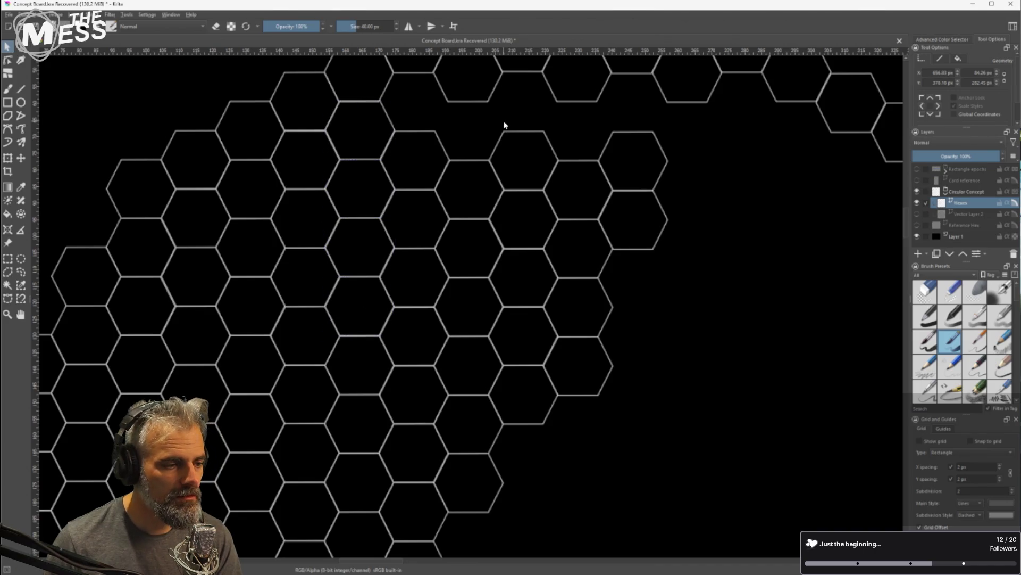
pyautogui.scroll(-5, 536, 200)
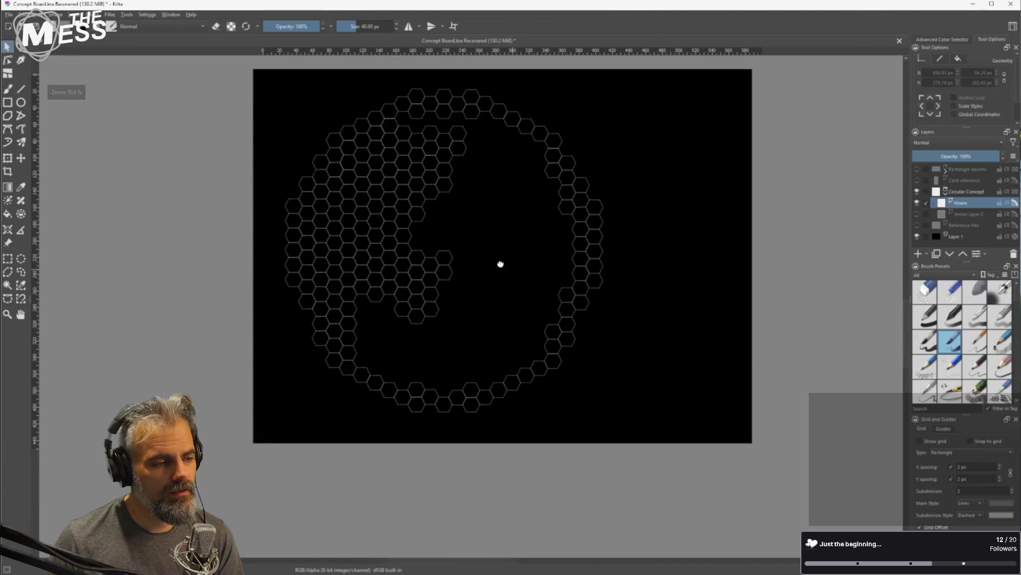
# Move a hexagon cluster up into a gap and the lower-middle hexagon up beside the grid
pyautogui.scroll(5, 447, 270)
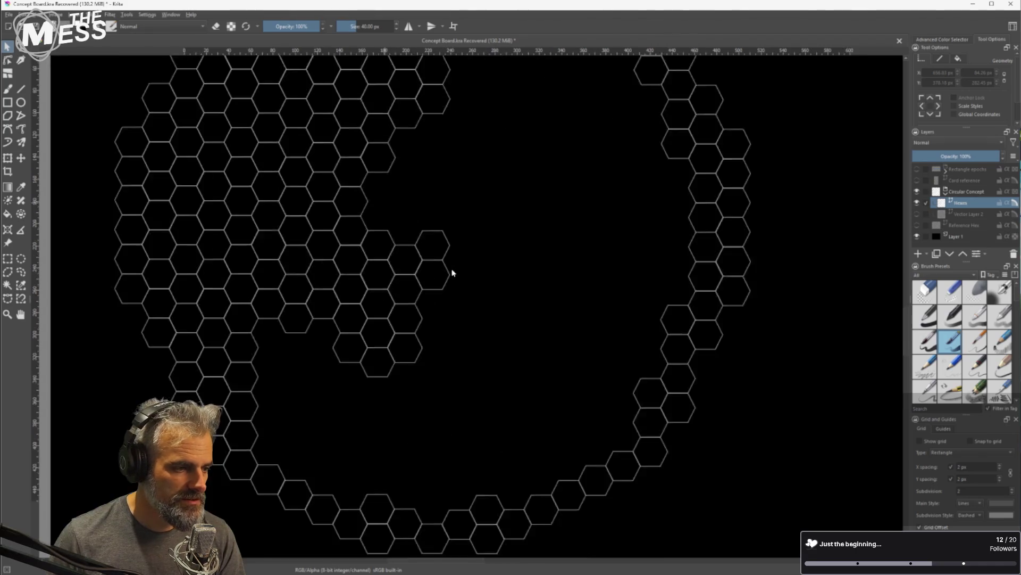
pyautogui.moveTo(508, 256)
pyautogui.mouseDown()
pyautogui.moveTo(388, 296)
pyautogui.moveTo(338, 355)
pyautogui.mouseUp()
pyautogui.moveTo(390, 302)
pyautogui.mouseDown()
pyautogui.moveTo(384, 252)
pyautogui.moveTo(407, 239)
pyautogui.moveTo(388, 288)
pyautogui.moveTo(490, 281)
pyautogui.mouseUp()
pyautogui.scroll(3, 361, 237)
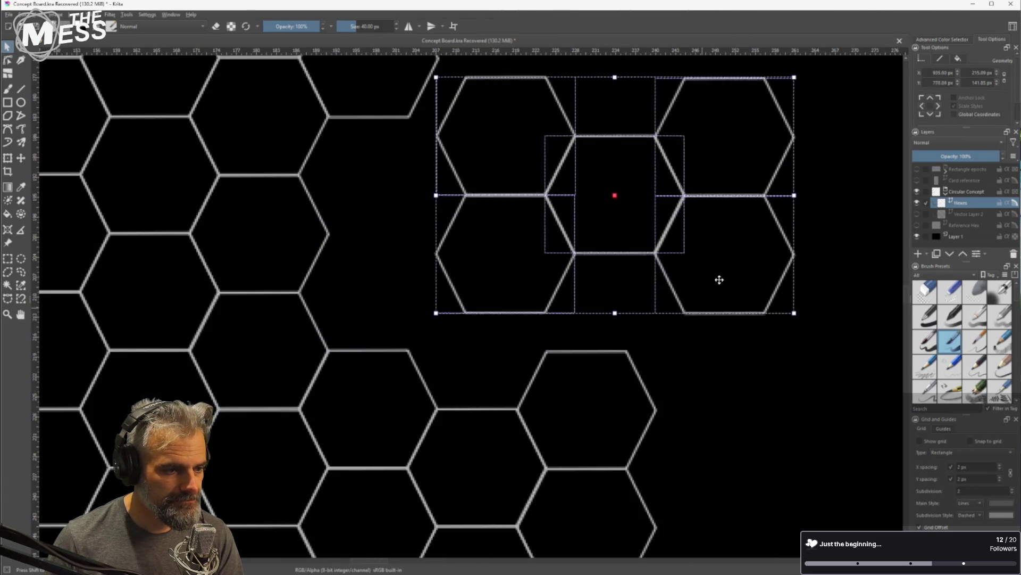
pyautogui.click(743, 365)
pyautogui.click(586, 401)
pyautogui.moveTo(601, 407)
pyautogui.mouseDown()
pyautogui.moveTo(532, 383)
pyautogui.moveTo(487, 339)
pyautogui.mouseUp()
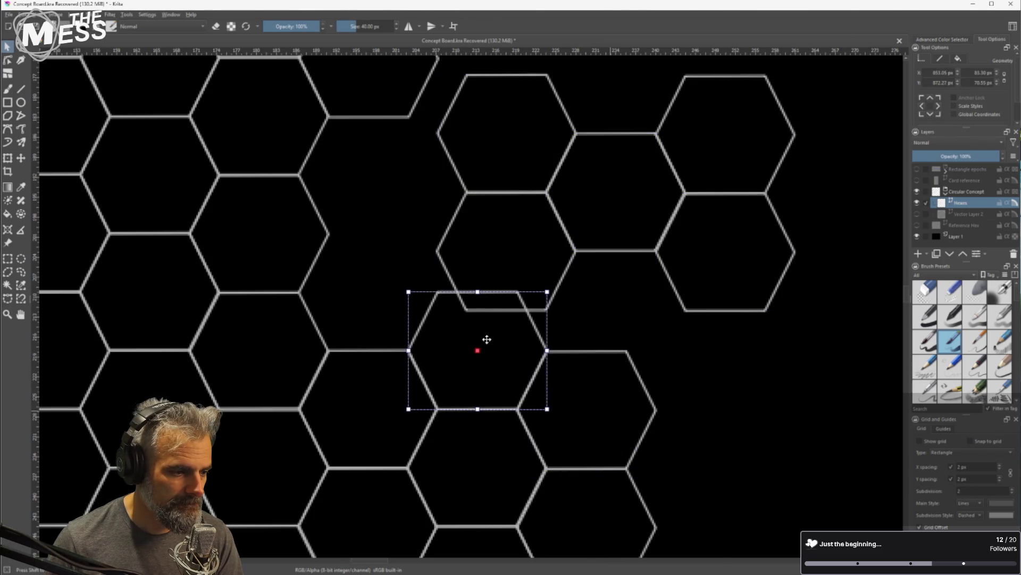
# Select five hexagons along the top edge and move them down into the gap
pyautogui.moveTo(825, 91)
pyautogui.mouseDown()
pyautogui.moveTo(518, 169)
pyautogui.moveTo(478, 248)
pyautogui.moveTo(447, 237)
pyautogui.moveTo(378, 286)
pyautogui.mouseUp()
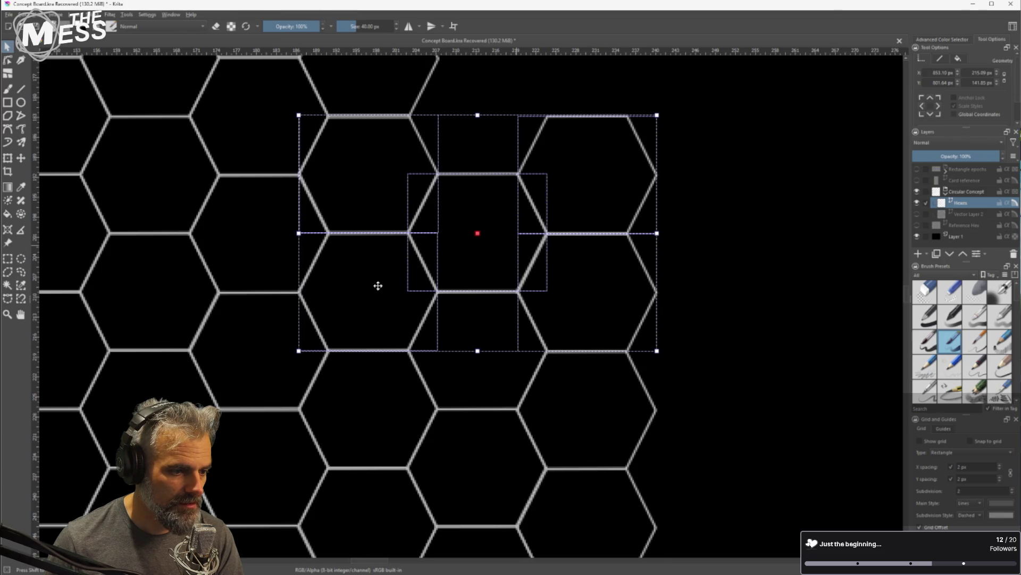
pyautogui.scroll(-4, 604, 290)
pyautogui.scroll(-3, 604, 290)
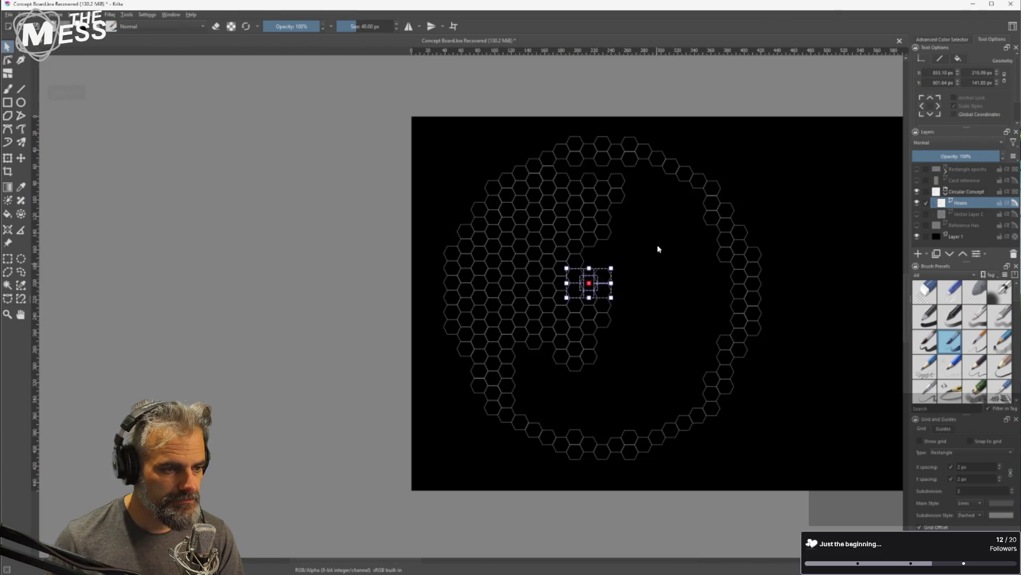
pyautogui.scroll(5, 578, 159)
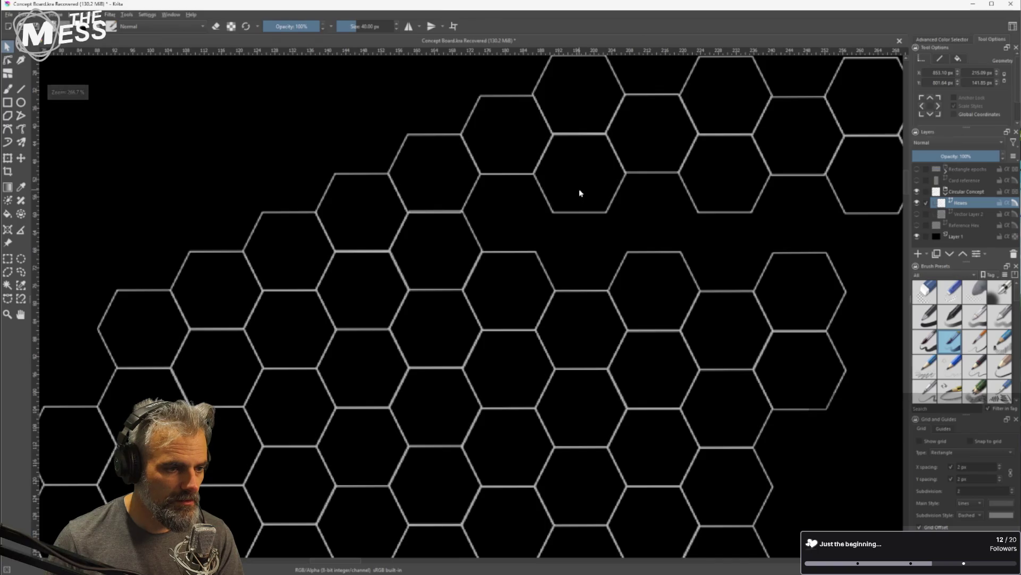
pyautogui.moveTo(682, 177); pyautogui.dragTo(548, 175)
pyautogui.click(387, 125)
pyautogui.keyDown('shift'); pyautogui.click(435, 164); pyautogui.keyUp('shift')
pyautogui.keyDown('shift'); pyautogui.click(520, 132); pyautogui.keyUp('shift')
pyautogui.keyDown('shift'); pyautogui.click(591, 174); pyautogui.keyUp('shift')
pyautogui.keyDown('shift'); pyautogui.click(669, 143); pyautogui.keyUp('shift')
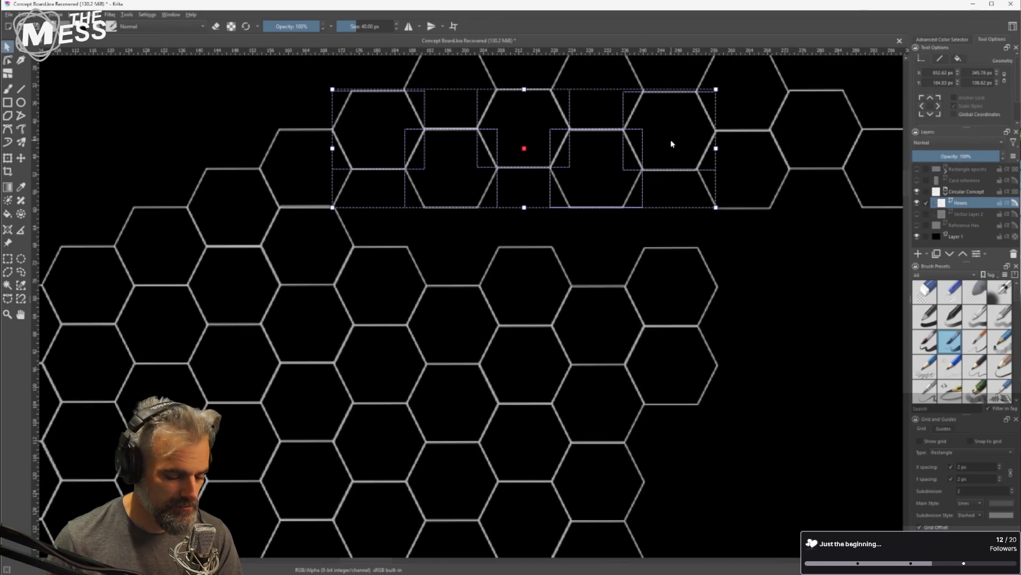
pyautogui.moveTo(544, 136)
pyautogui.mouseDown()
pyautogui.moveTo(581, 148)
pyautogui.moveTo(520, 200)
pyautogui.moveTo(543, 210)
pyautogui.mouseUp()
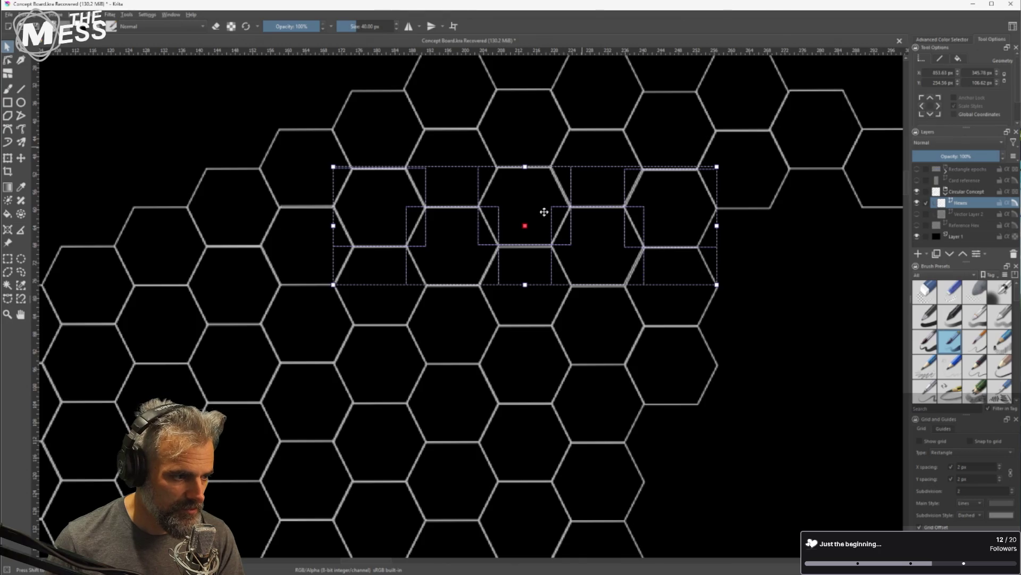
pyautogui.click(751, 247)
# Move the central hexagon into an empty grid slot and nudge an edge hexagon into alignment
pyautogui.scroll(2, 482, 236)
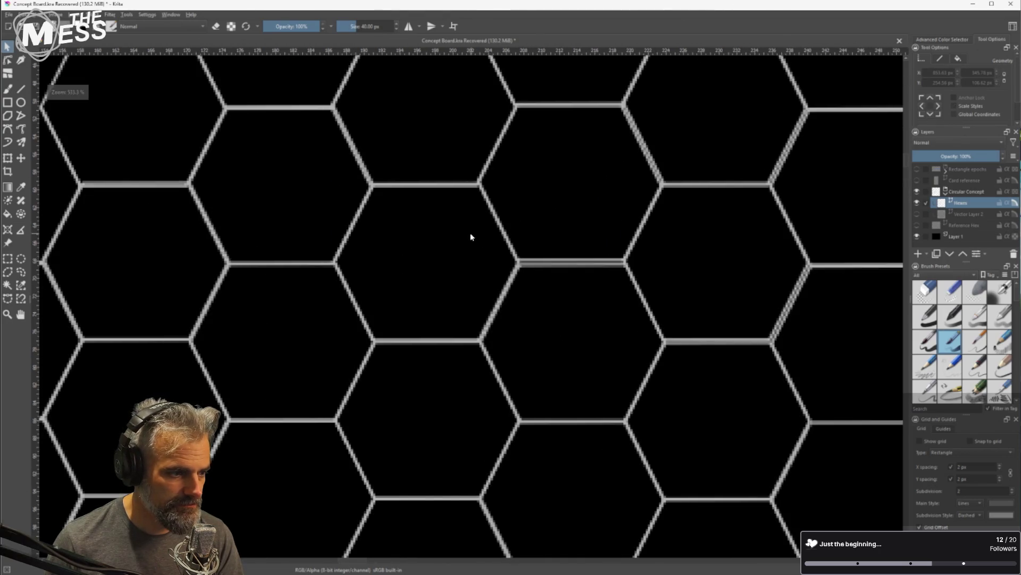
pyautogui.click(568, 203)
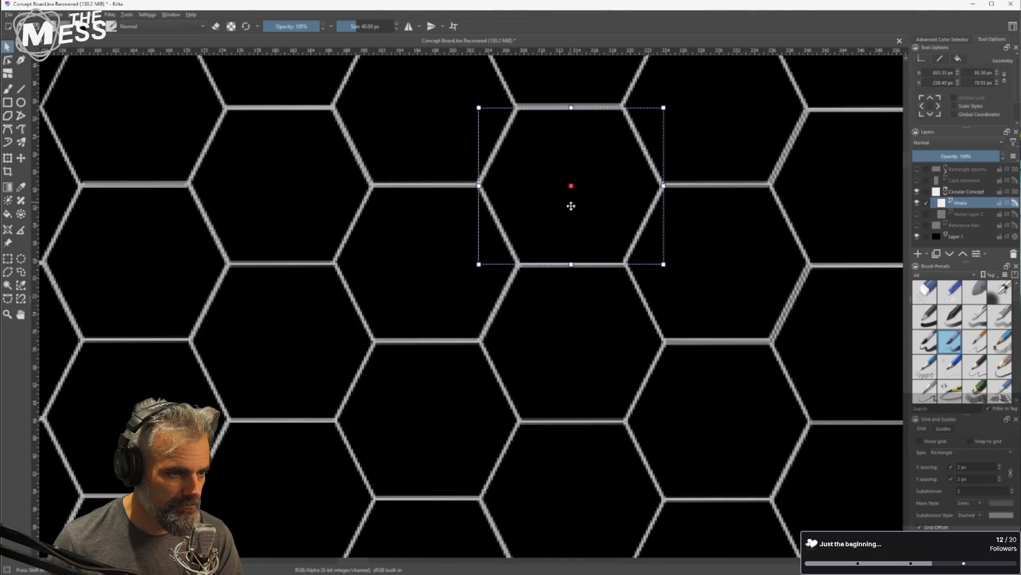
pyautogui.moveTo(724, 228); pyautogui.dragTo(493, 221)
pyautogui.moveTo(330, 194)
pyautogui.mouseDown()
pyautogui.moveTo(616, 194)
pyautogui.moveTo(645, 209)
pyautogui.moveTo(517, 293)
pyautogui.mouseUp()
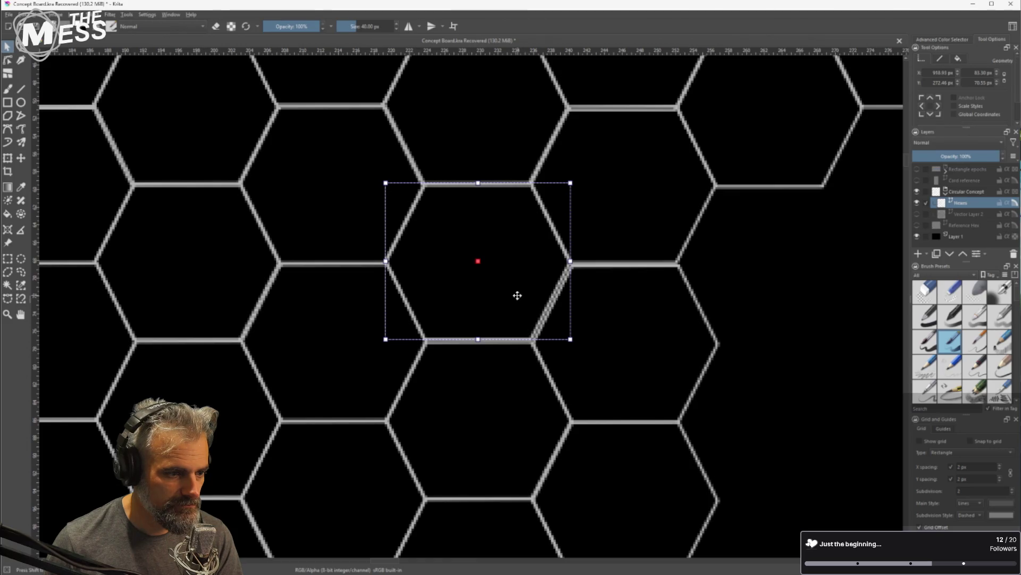
pyautogui.scroll(-5, 527, 292)
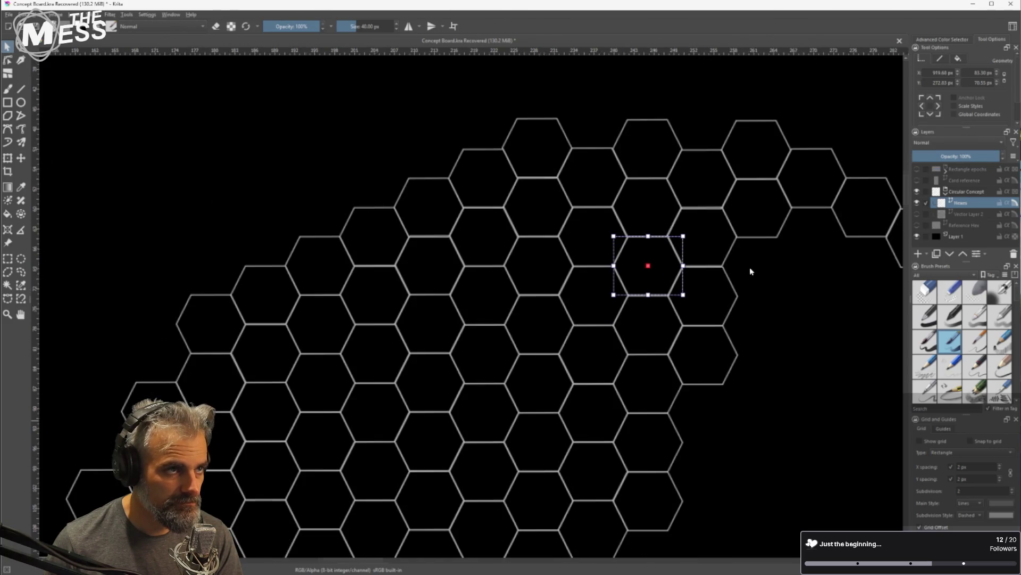
pyautogui.scroll(1, 767, 264)
pyautogui.scroll(-1, 518, 237)
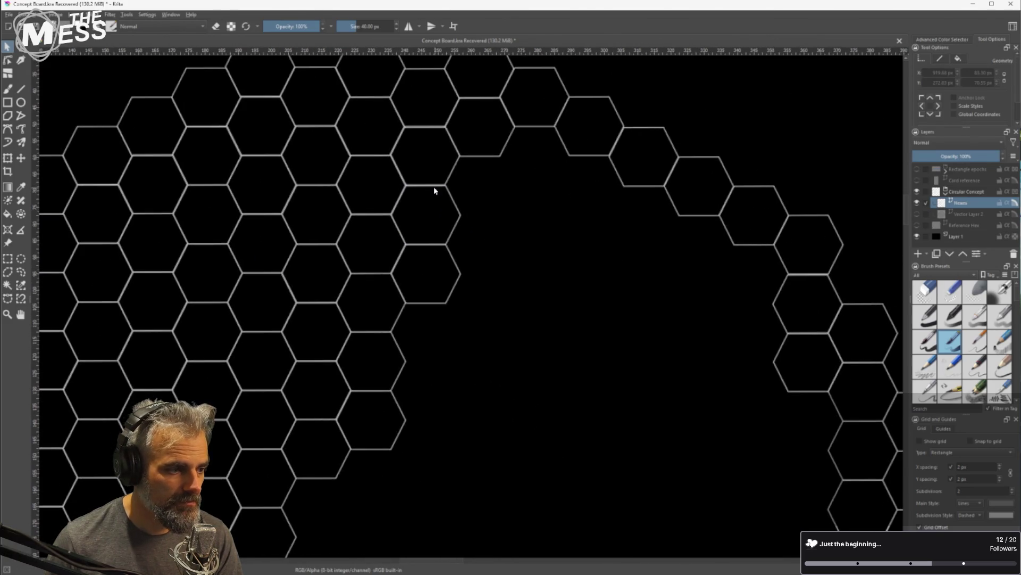
pyautogui.scroll(5, 437, 237)
pyautogui.click(463, 242)
pyautogui.moveTo(463, 242); pyautogui.dragTo(463, 240)
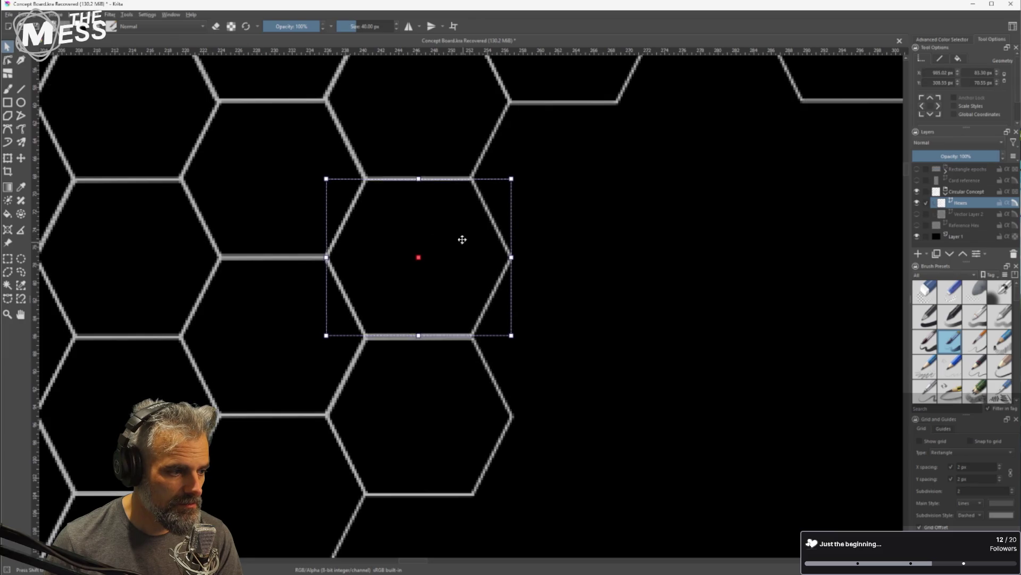
pyautogui.click(648, 252)
pyautogui.scroll(-5, 648, 252)
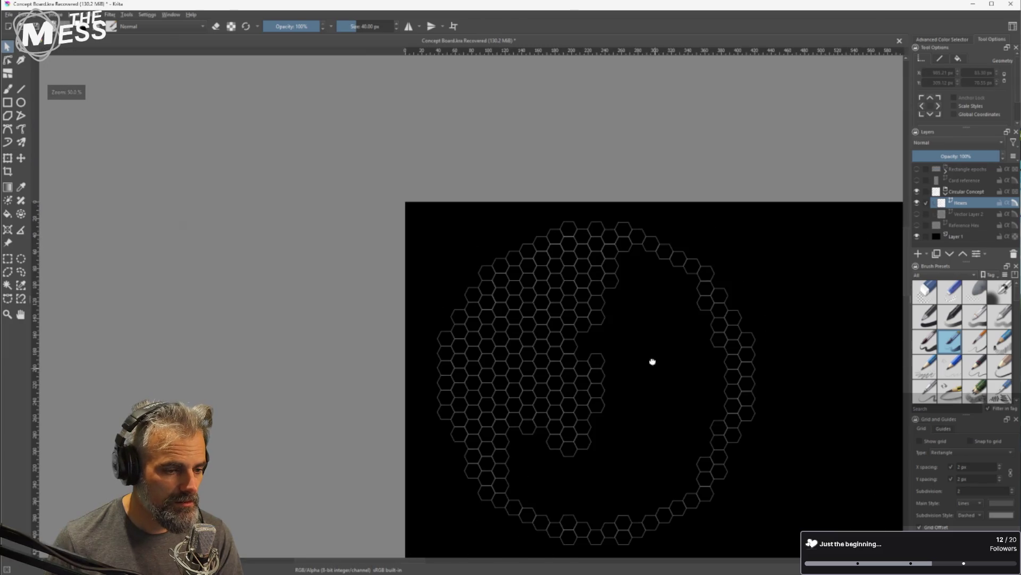
# Move a hexagon near the gap up about two rows, then frame the whole circular board
pyautogui.scroll(-1, 653, 361)
pyautogui.scroll(5, 471, 286)
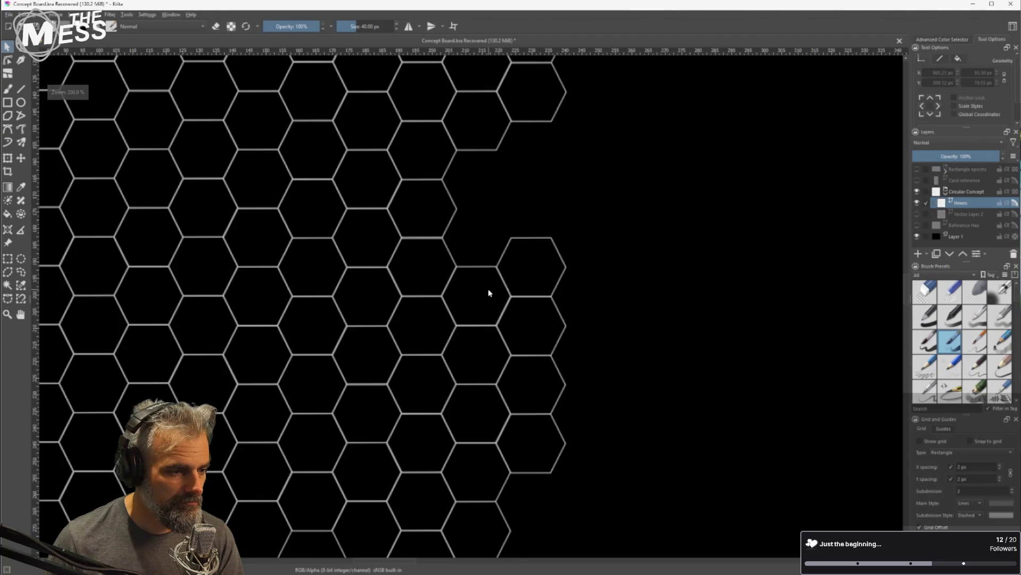
pyautogui.click(490, 293)
pyautogui.moveTo(486, 333)
pyautogui.mouseDown()
pyautogui.moveTo(471, 177)
pyautogui.moveTo(480, 209)
pyautogui.mouseUp()
pyautogui.scroll(3, 470, 177)
pyautogui.click(702, 273)
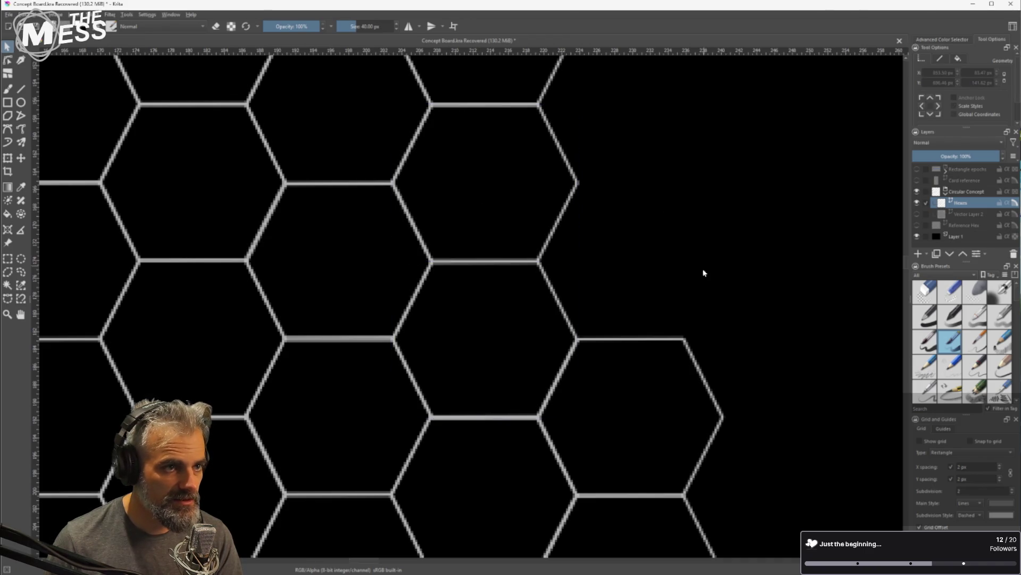
pyautogui.scroll(-8, 702, 273)
pyautogui.moveTo(703, 280); pyautogui.dragTo(513, 256)
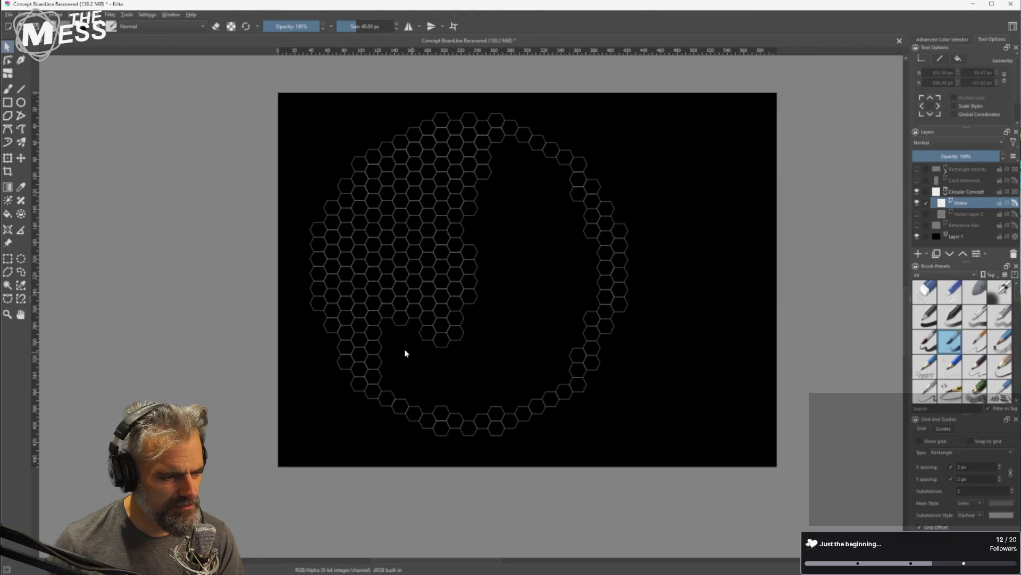
pyautogui.scroll(2, 387, 346)
pyautogui.scroll(-1, 431, 341)
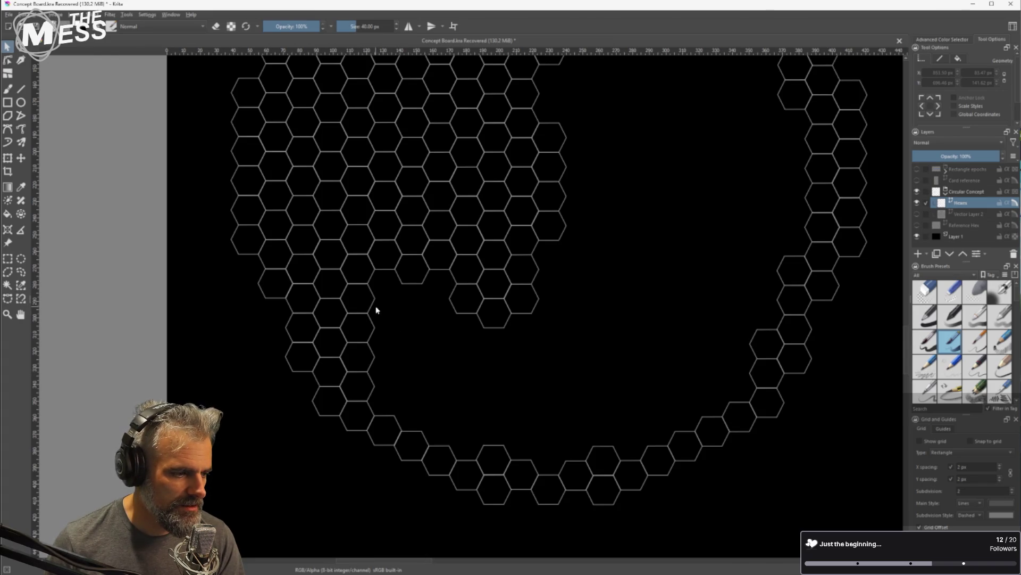
# Select nine interior hexagons spanning three columns
pyautogui.click(386, 249)
pyautogui.keyDown('shift'); pyautogui.click(390, 178); pyautogui.keyUp('shift')
pyautogui.keyDown('shift'); pyautogui.click(417, 160); pyautogui.keyUp('shift')
pyautogui.keyDown('shift'); pyautogui.click(412, 210); pyautogui.keyUp('shift')
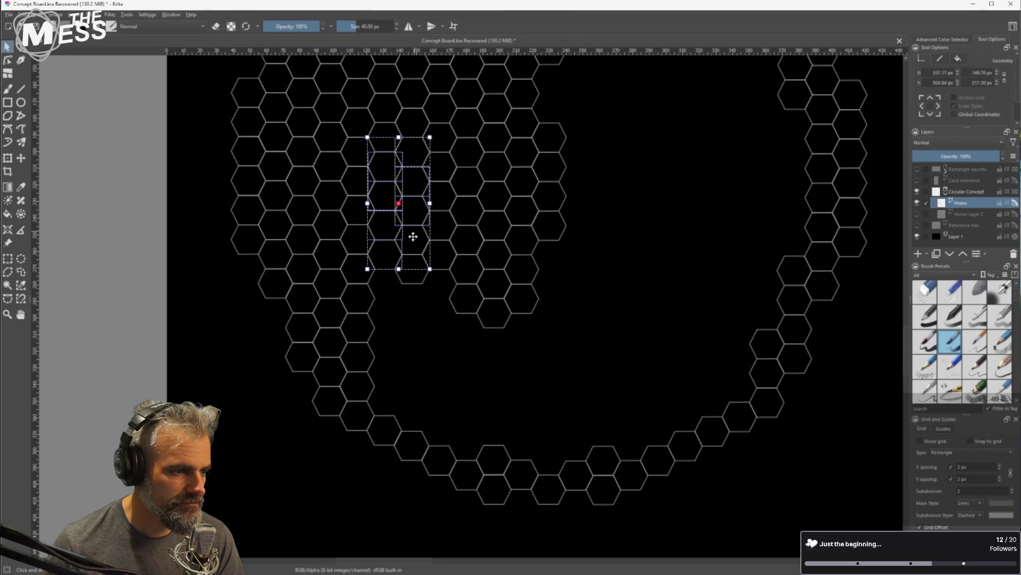
pyautogui.keyDown('shift'); pyautogui.click(413, 269); pyautogui.keyUp('shift')
pyautogui.keyDown('shift'); pyautogui.click(440, 256); pyautogui.keyUp('shift')
pyautogui.keyDown('shift'); pyautogui.click(442, 226); pyautogui.keyUp('shift')
pyautogui.keyDown('shift'); pyautogui.click(442, 202); pyautogui.keyUp('shift')
pyautogui.keyDown('shift'); pyautogui.click(444, 175); pyautogui.keyUp('shift')
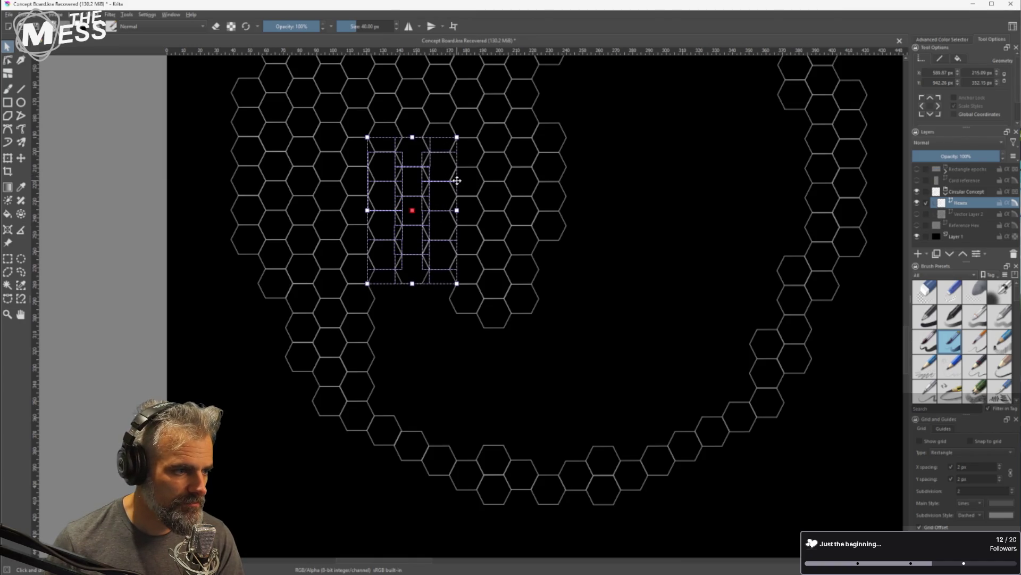
# Drag the nine-hexagon block down into the lower gap and fine-tune its fit in the grid
pyautogui.moveTo(451, 177)
pyautogui.mouseDown()
pyautogui.moveTo(548, 342)
pyautogui.moveTo(458, 298)
pyautogui.moveTo(407, 325)
pyautogui.mouseUp()
pyautogui.scroll(2, 407, 325)
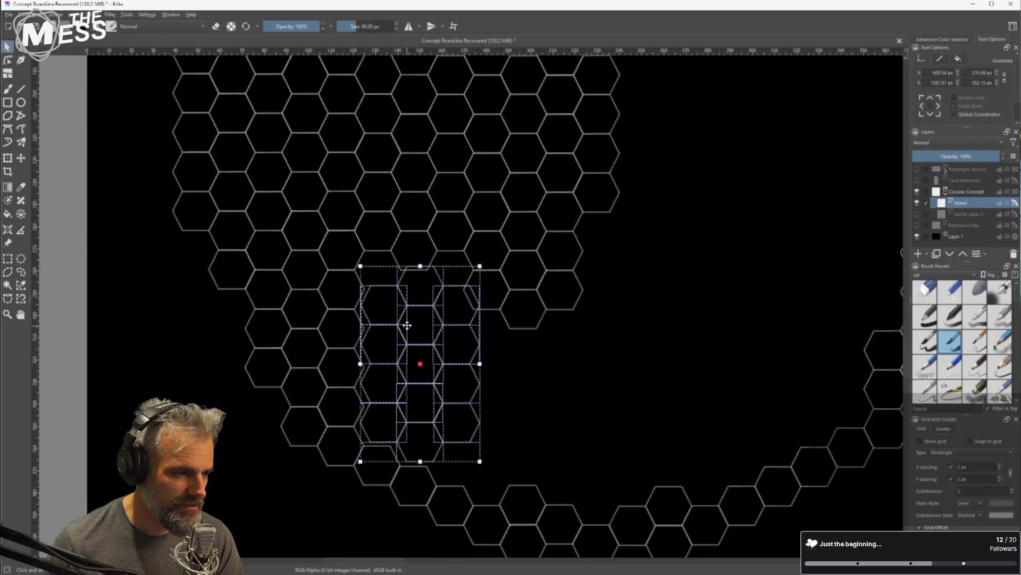
pyautogui.scroll(2, 429, 319)
pyautogui.scroll(-1, 433, 319)
pyautogui.moveTo(565, 342); pyautogui.dragTo(565, 276)
pyautogui.moveTo(459, 319); pyautogui.dragTo(450, 326)
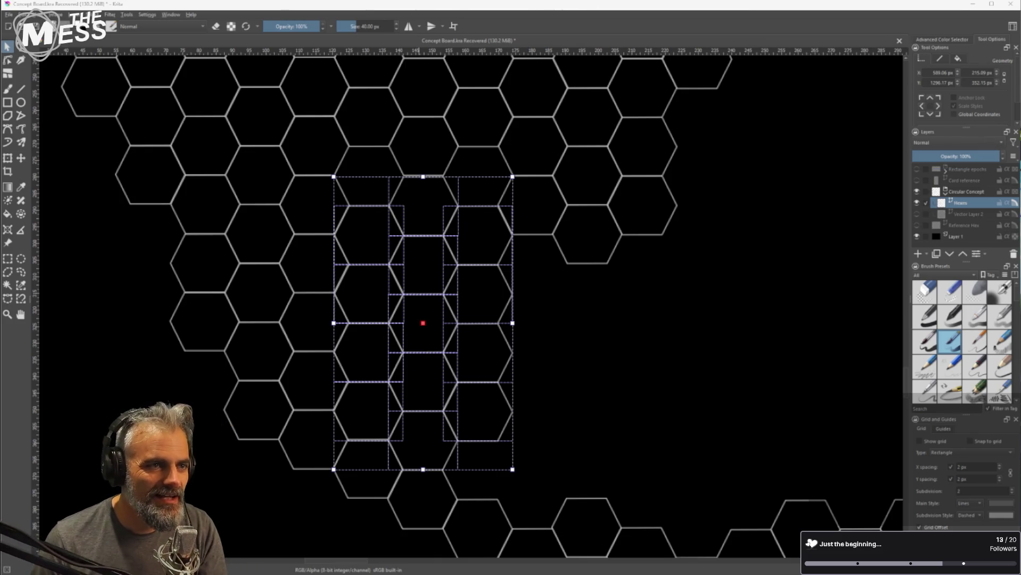
pyautogui.scroll(-5, 532, 179)
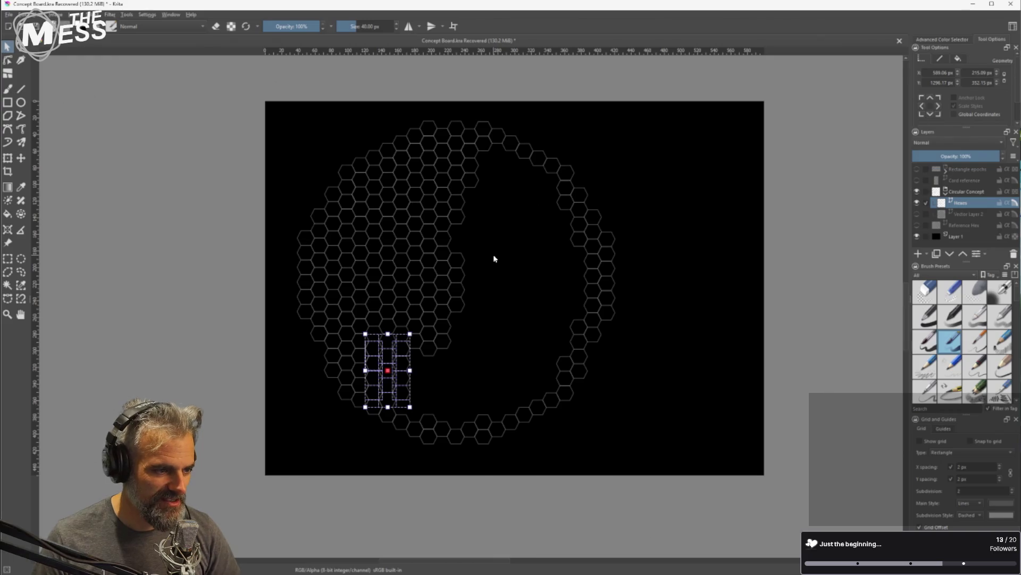
# Toggle the Rectangle epochs and Circular Concept layer visibility and deselect the hex shapes
pyautogui.click(917, 169)
pyautogui.click(917, 169)
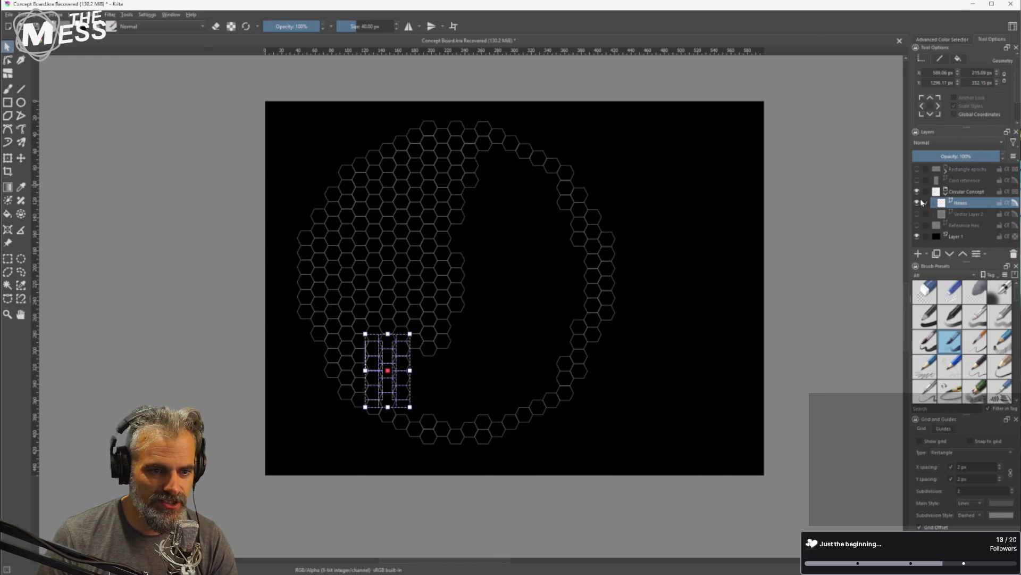
pyautogui.click(917, 192)
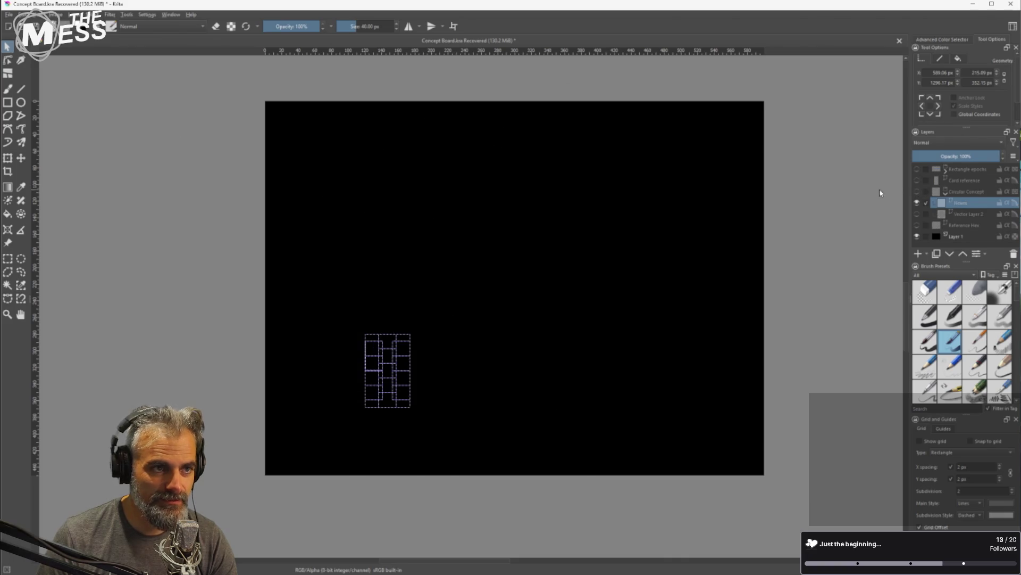
pyautogui.click(875, 191)
# Hide Rectangle epochs, show Circular Concept, and switch to Tabletop Simulator with Alt+Tab
pyautogui.click(916, 169)
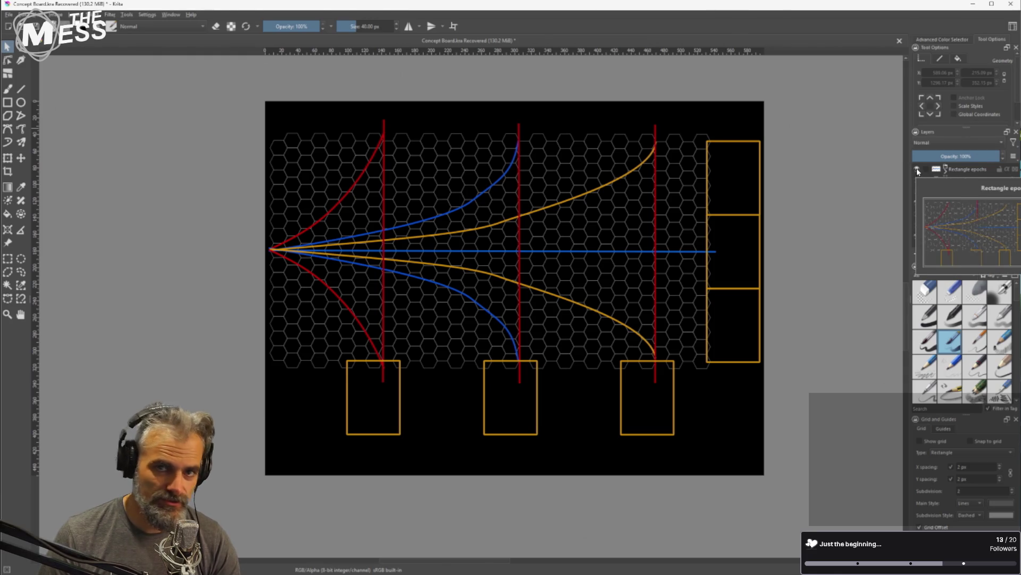
pyautogui.click(917, 170)
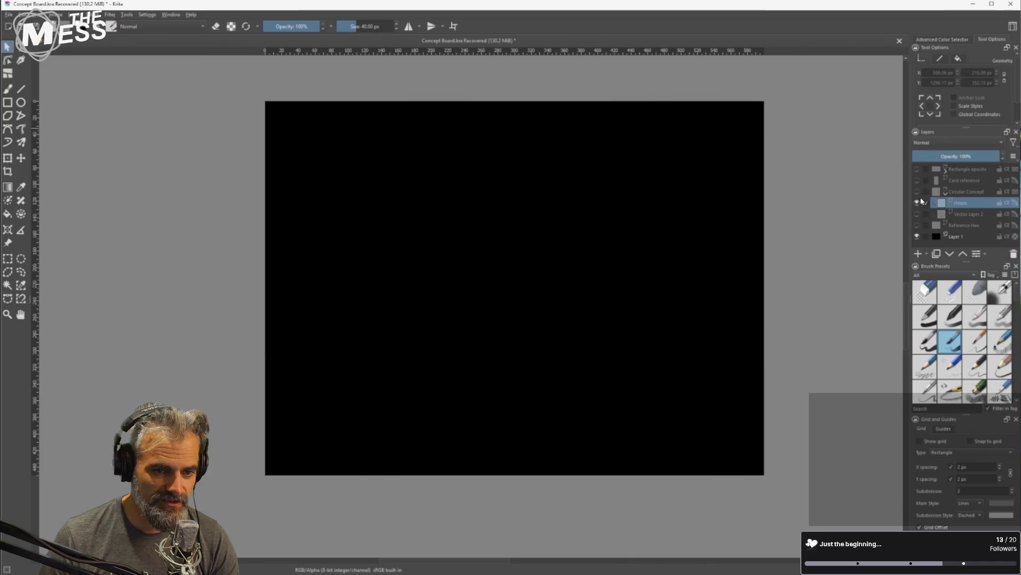
pyautogui.click(917, 192)
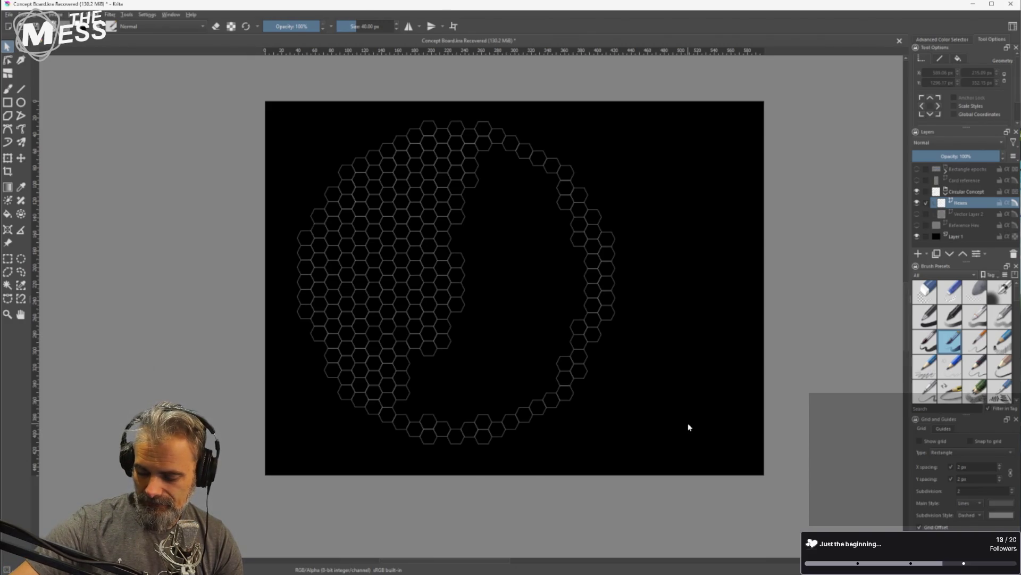
pyautogui.hotkey('alt', 'Tab')
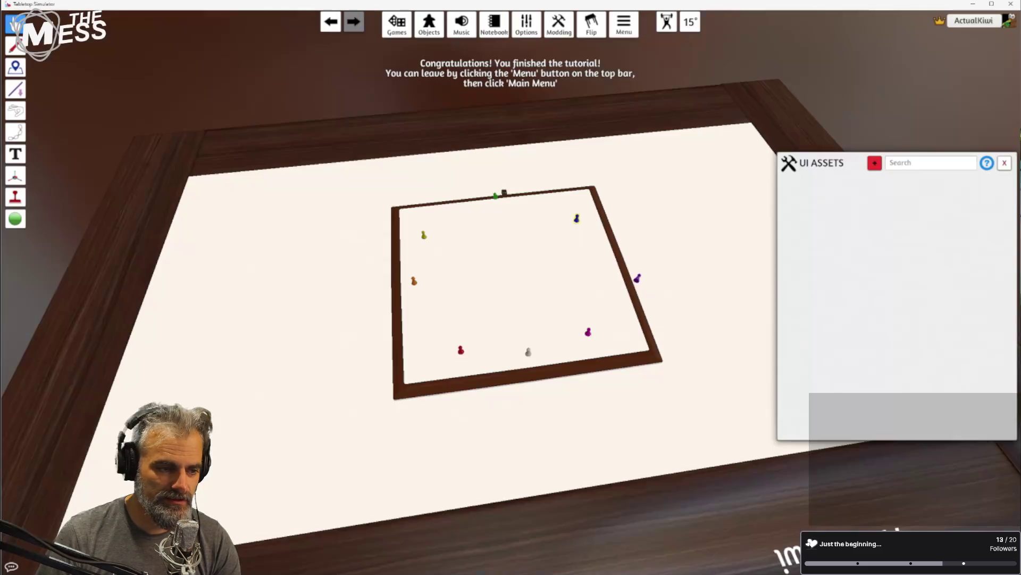
# Orbit the camera around the game table with the A and D keys
pyautogui.press('a')
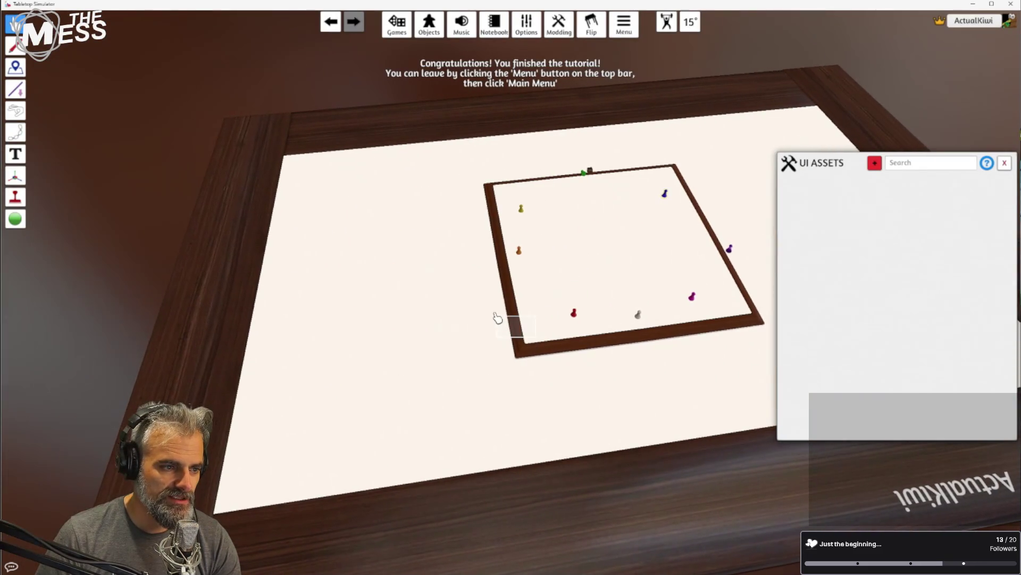
pyautogui.press('a')
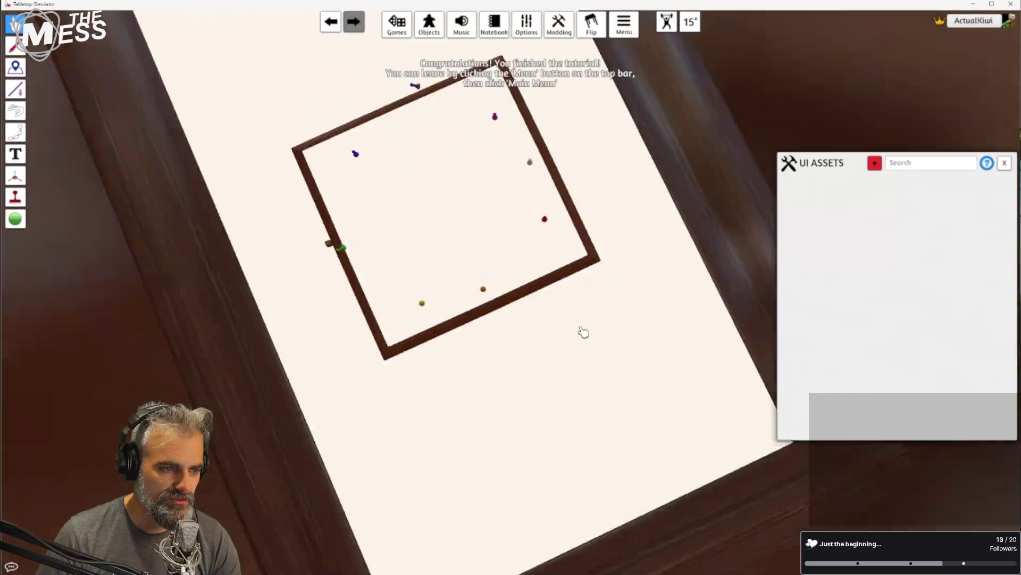
pyautogui.press('a')
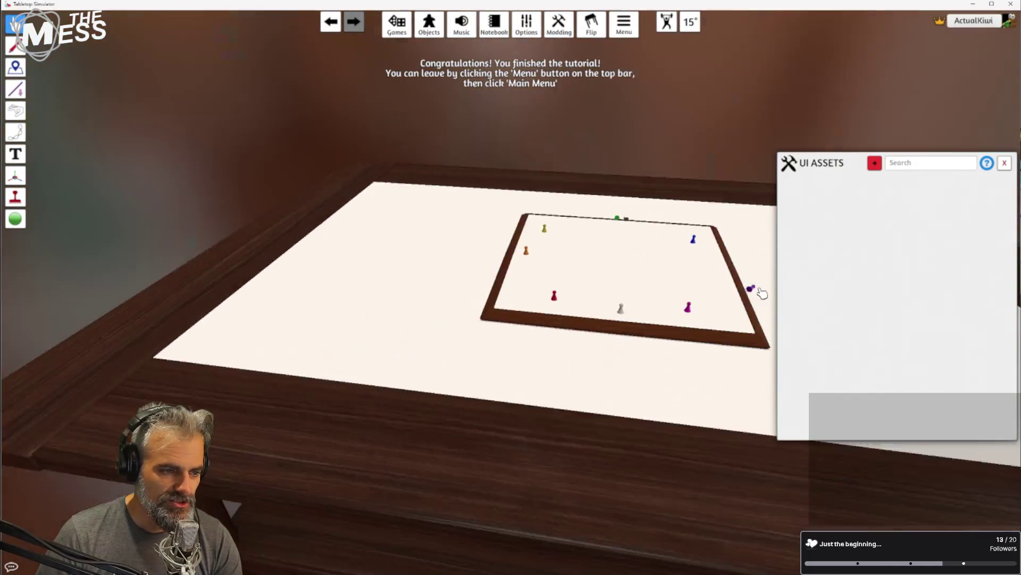
pyautogui.press('d')
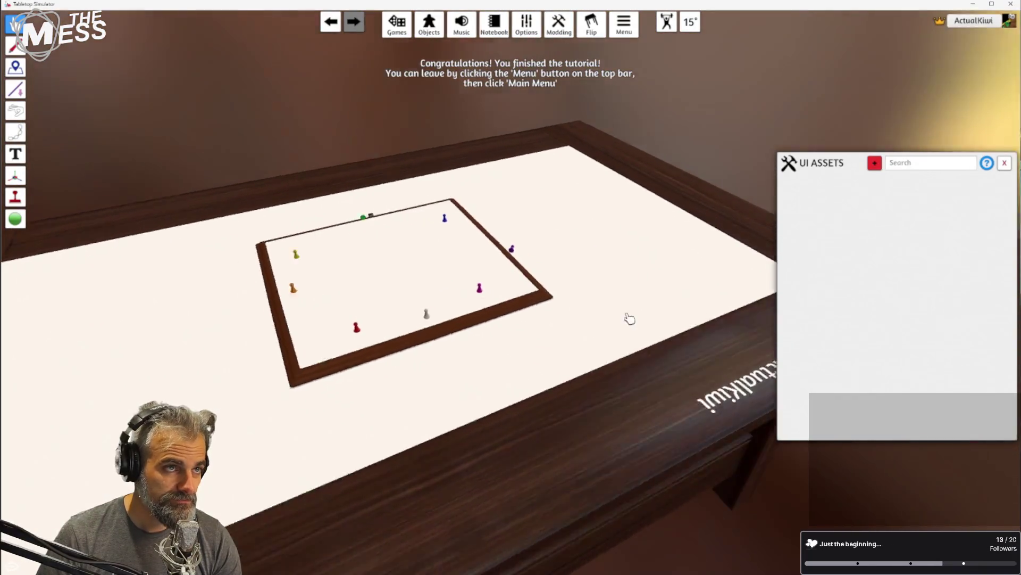
pyautogui.press('d')
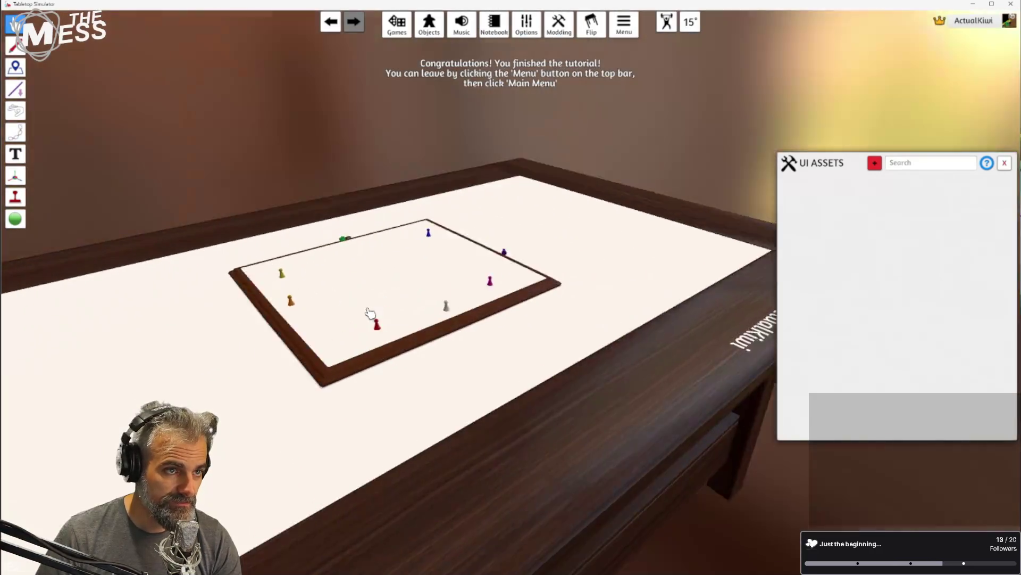
pyautogui.press('d')
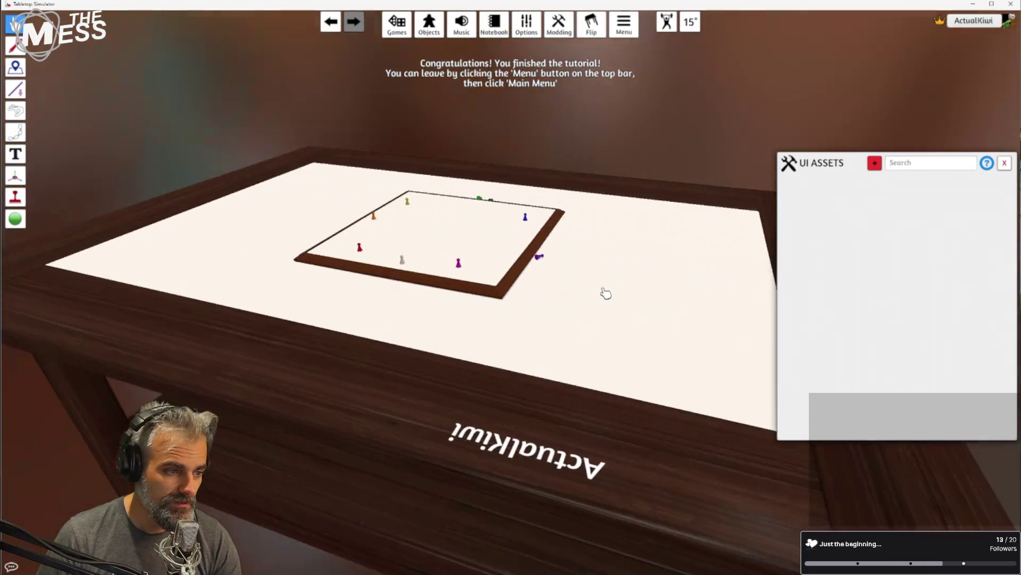
pyautogui.press('d')
# Move the magenta and red pawns to new spots on the board
pyautogui.moveTo(450, 263); pyautogui.dragTo(467, 260)
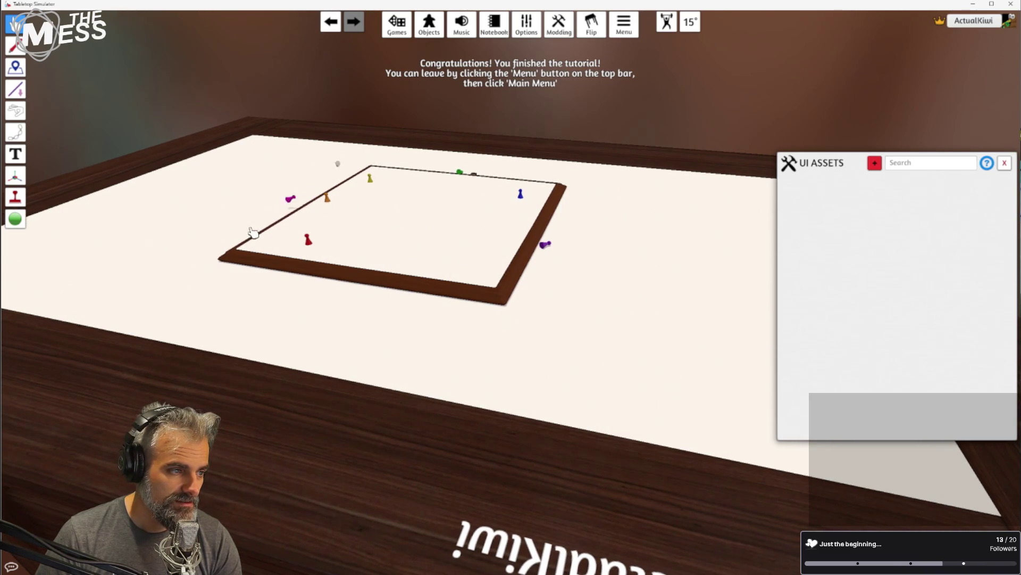
pyautogui.moveTo(307, 248); pyautogui.dragTo(489, 261)
pyautogui.press('q')
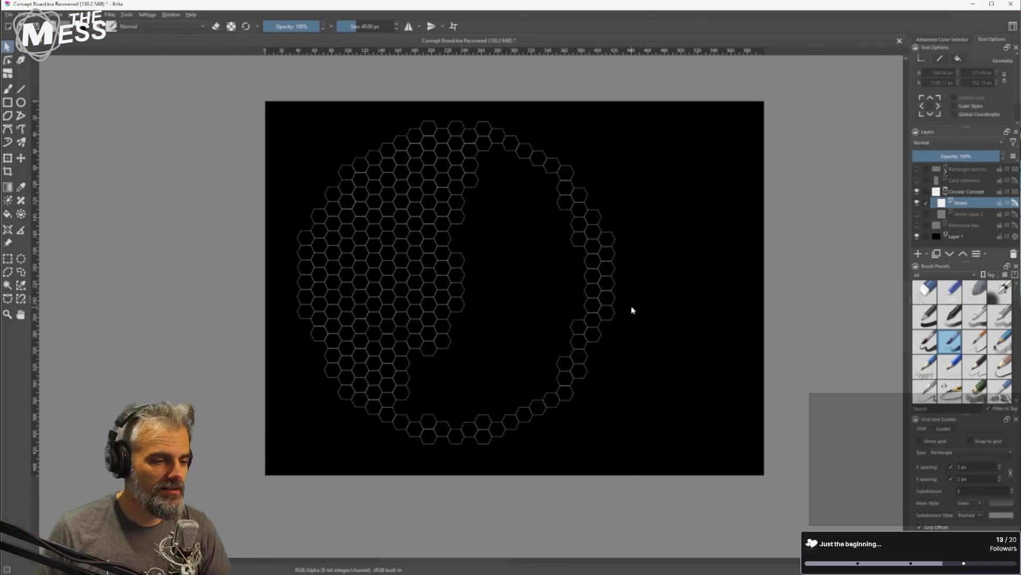
# Select the central hex block, minus its leftmost column, and slide it flush against the honeycomb
pyautogui.scroll(2, 511, 308)
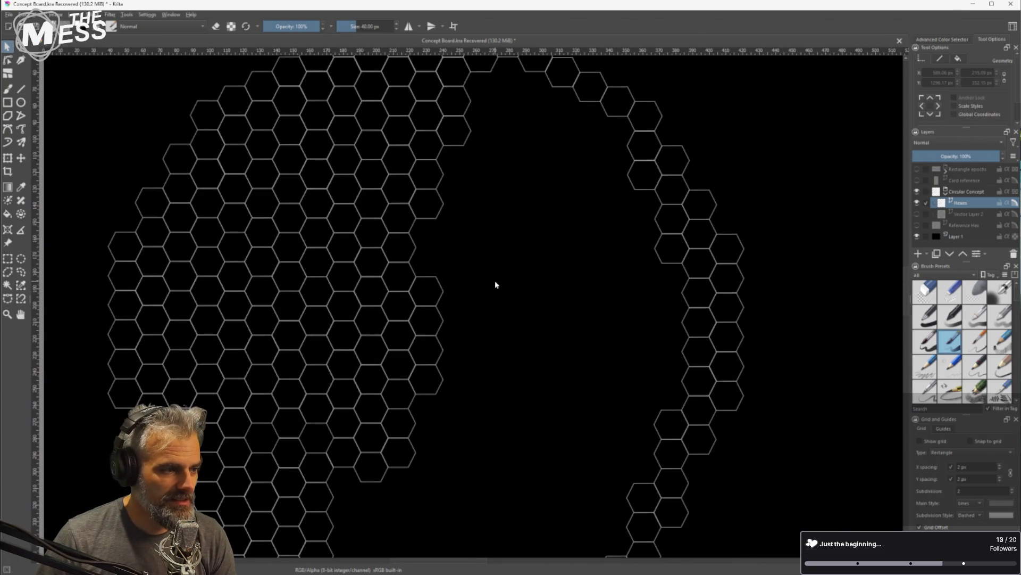
pyautogui.moveTo(504, 285)
pyautogui.mouseDown()
pyautogui.moveTo(475, 333)
pyautogui.moveTo(468, 299)
pyautogui.mouseUp()
pyautogui.moveTo(455, 254)
pyautogui.mouseDown()
pyautogui.moveTo(308, 324)
pyautogui.moveTo(217, 343)
pyautogui.mouseUp()
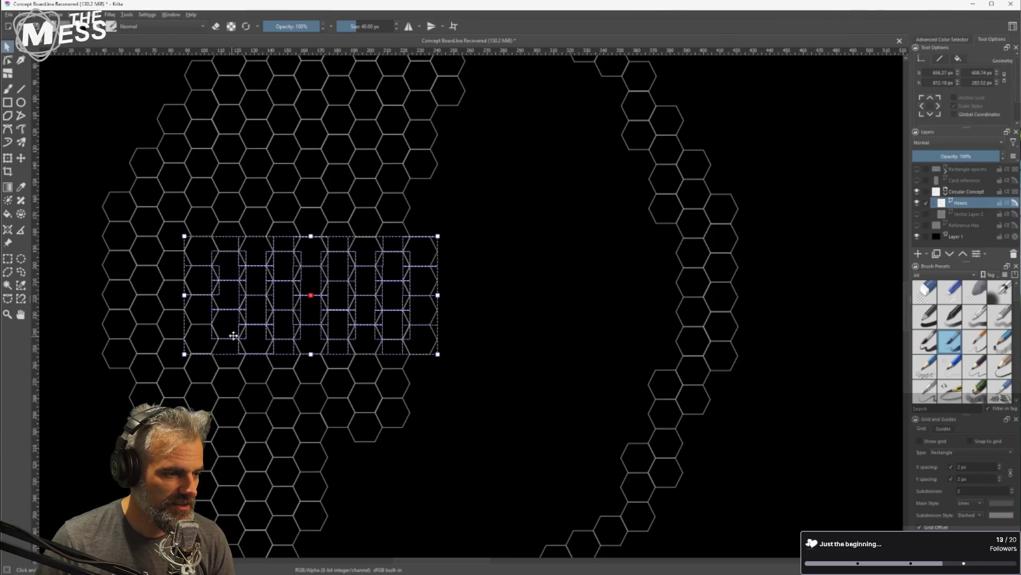
pyautogui.moveTo(499, 253)
pyautogui.mouseDown()
pyautogui.moveTo(233, 334)
pyautogui.moveTo(274, 319)
pyautogui.moveTo(523, 299)
pyautogui.moveTo(486, 308)
pyautogui.mouseUp()
pyautogui.scroll(4, 486, 309)
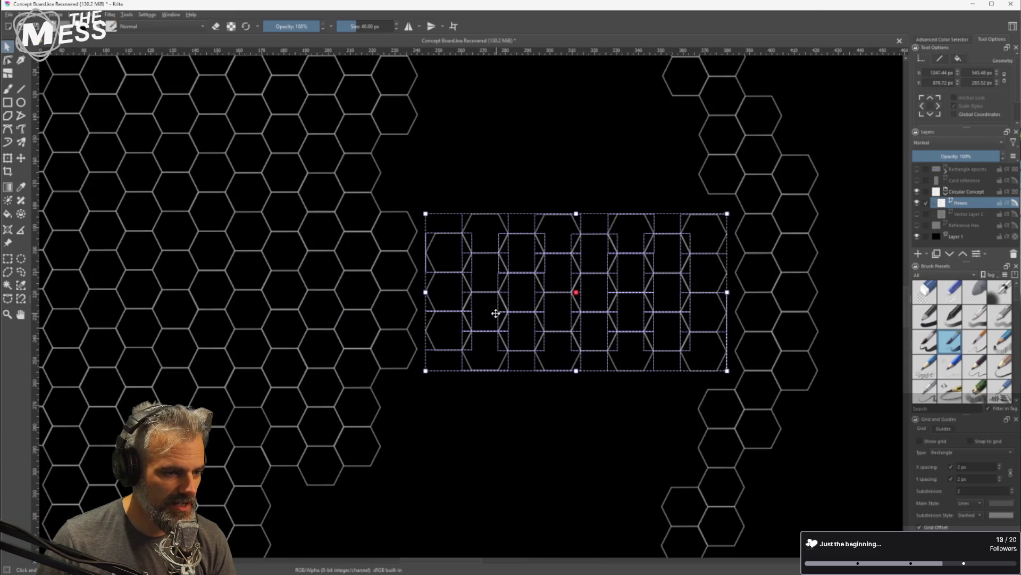
pyautogui.moveTo(420, 289); pyautogui.dragTo(414, 293)
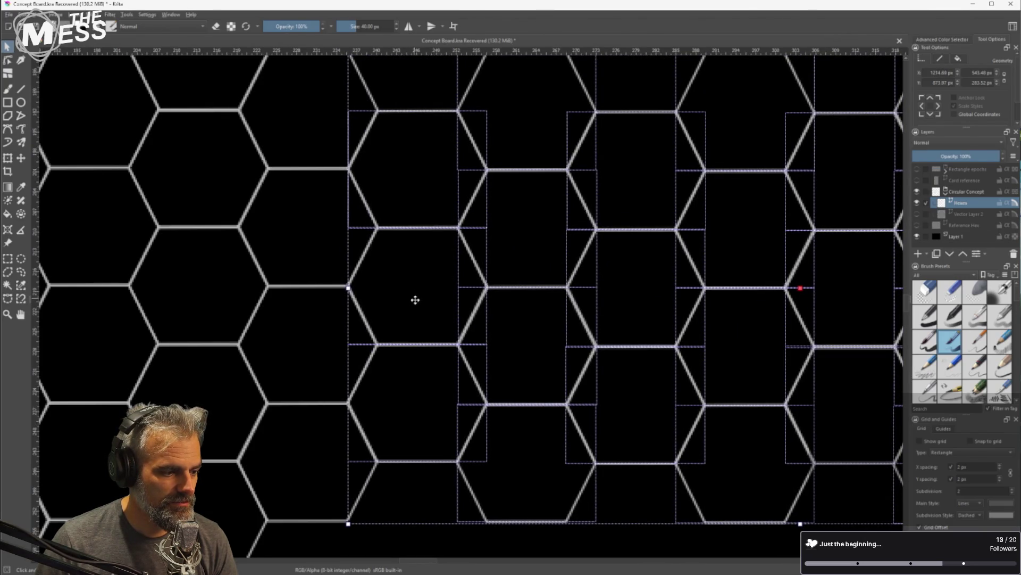
# Move a two-hex column from the right ring up into the honeycomb
pyautogui.scroll(-4, 415, 299)
pyautogui.click(755, 285)
pyautogui.scroll(-1, 755, 290)
pyautogui.keyDown('shift'); pyautogui.click(759, 339); pyautogui.keyUp('shift')
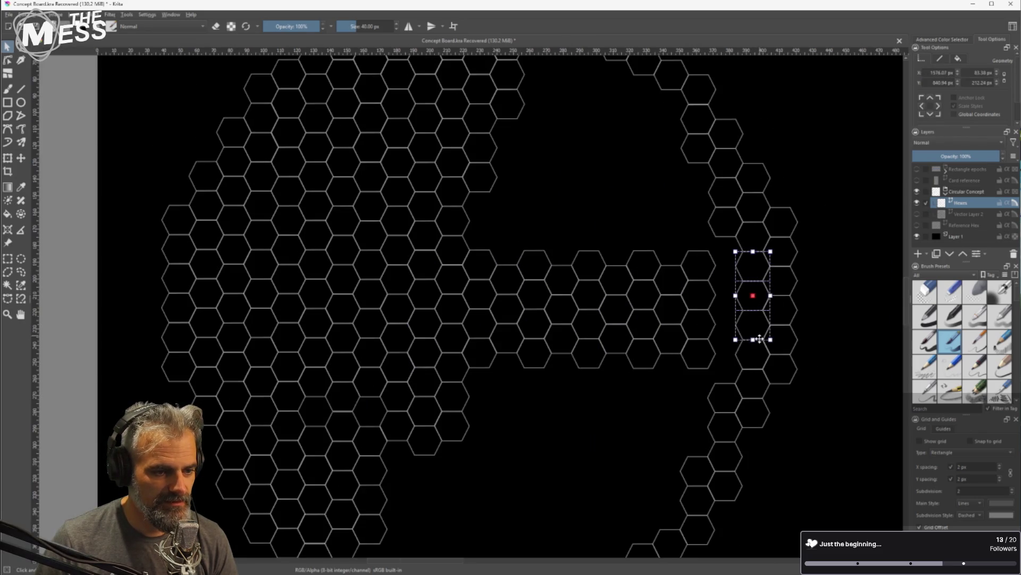
pyautogui.scroll(3, 740, 286)
pyautogui.moveTo(791, 274); pyautogui.dragTo(710, 214)
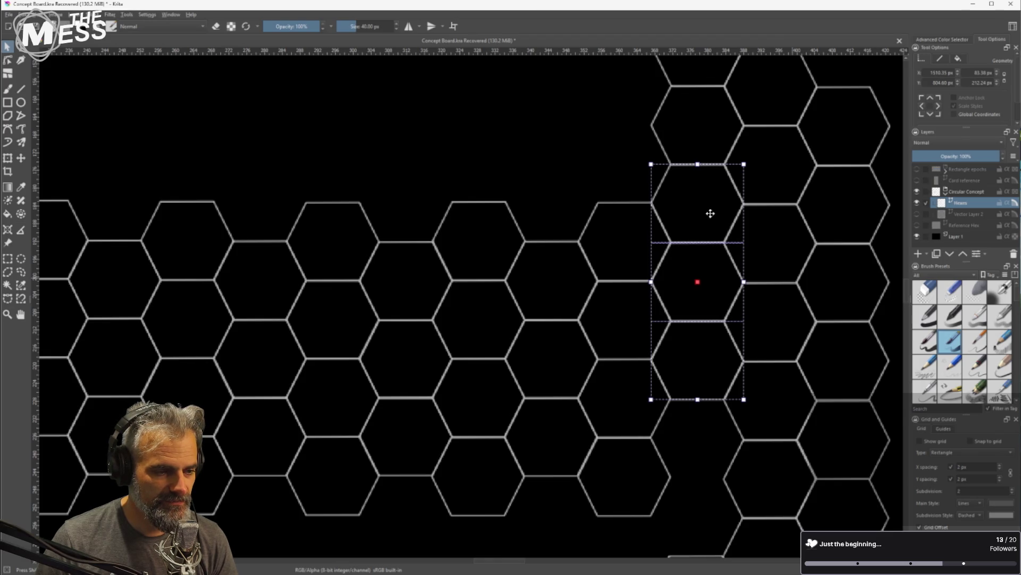
# Move a stacked pair of hexes near the right ring right and down into place
pyautogui.scroll(-2, 691, 374)
pyautogui.scroll(-2, 686, 340)
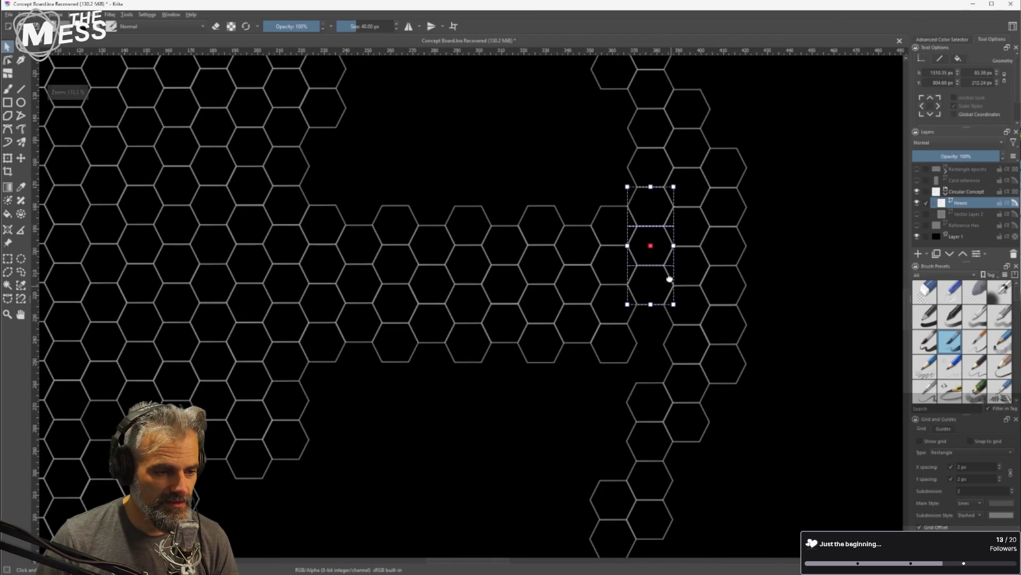
pyautogui.click(630, 350)
pyautogui.keyDown('shift'); pyautogui.click(622, 318); pyautogui.keyUp('shift')
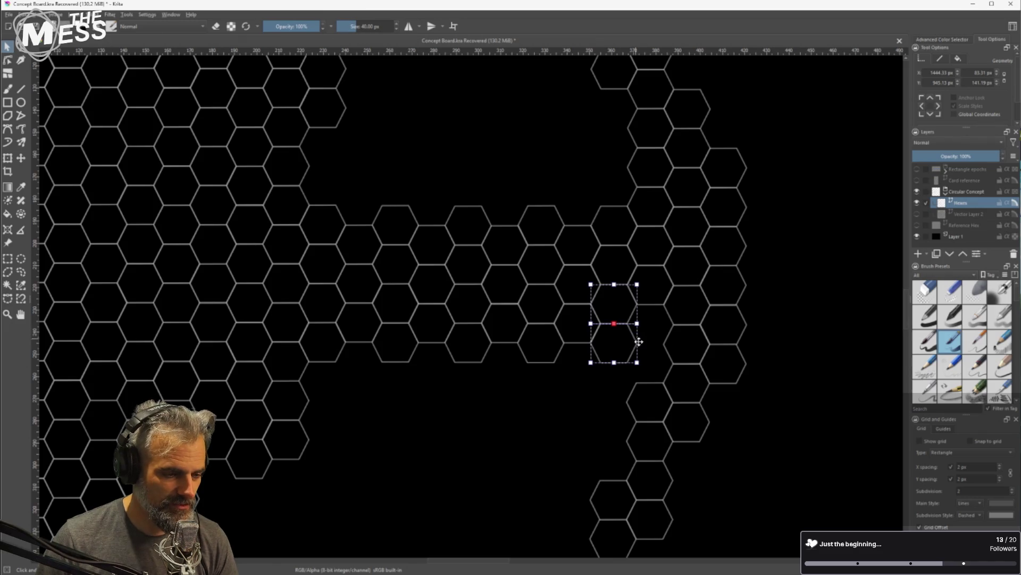
pyautogui.scroll(3, 642, 338)
pyautogui.moveTo(577, 346)
pyautogui.mouseDown()
pyautogui.moveTo(672, 403)
pyautogui.moveTo(612, 377)
pyautogui.moveTo(579, 337)
pyautogui.moveTo(568, 337)
pyautogui.moveTo(567, 357)
pyautogui.moveTo(671, 405)
pyautogui.mouseUp()
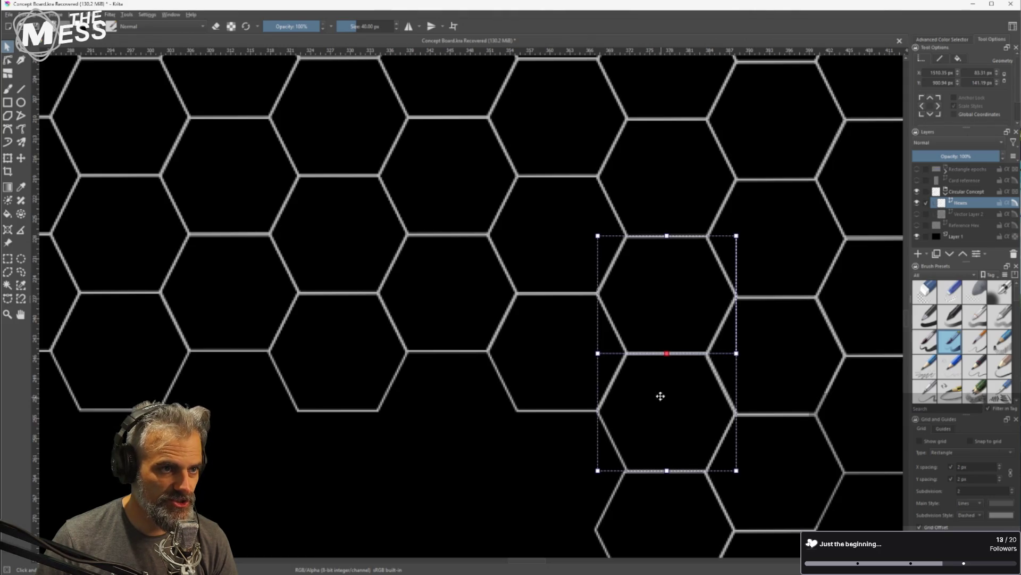
pyautogui.scroll(-3, 660, 398)
pyautogui.scroll(-5, 655, 397)
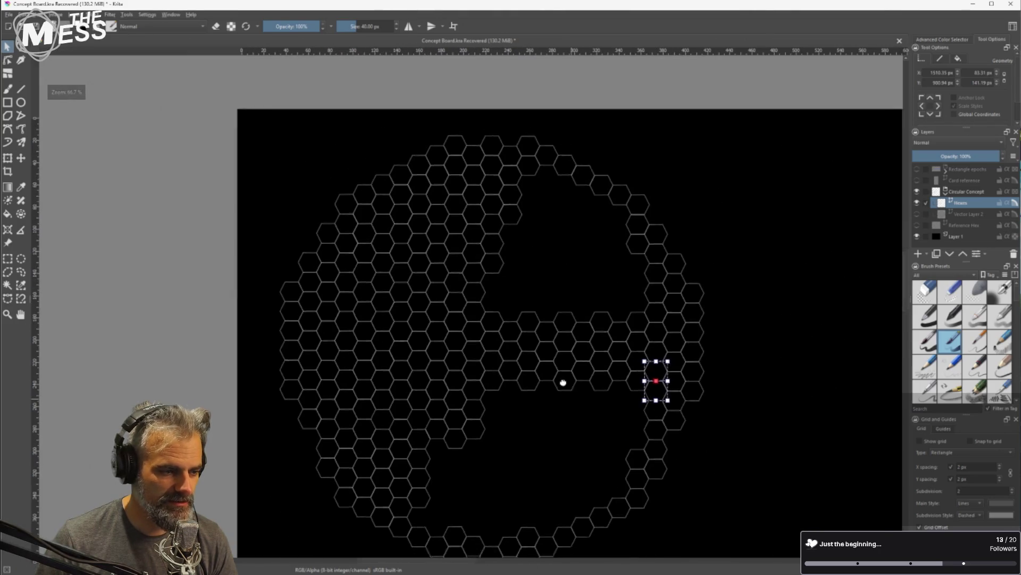
# Select two short hex columns and move them down into the gap below the middle band
pyautogui.moveTo(458, 413)
pyautogui.mouseDown()
pyautogui.moveTo(482, 348)
pyautogui.moveTo(440, 254)
pyautogui.mouseUp()
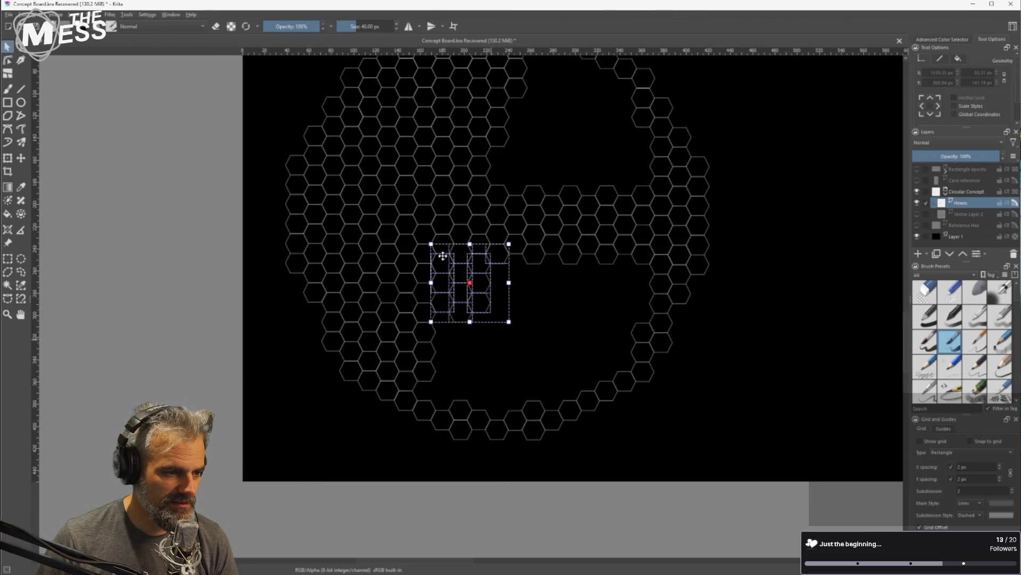
pyautogui.click(541, 333)
pyautogui.moveTo(458, 302); pyautogui.dragTo(445, 254)
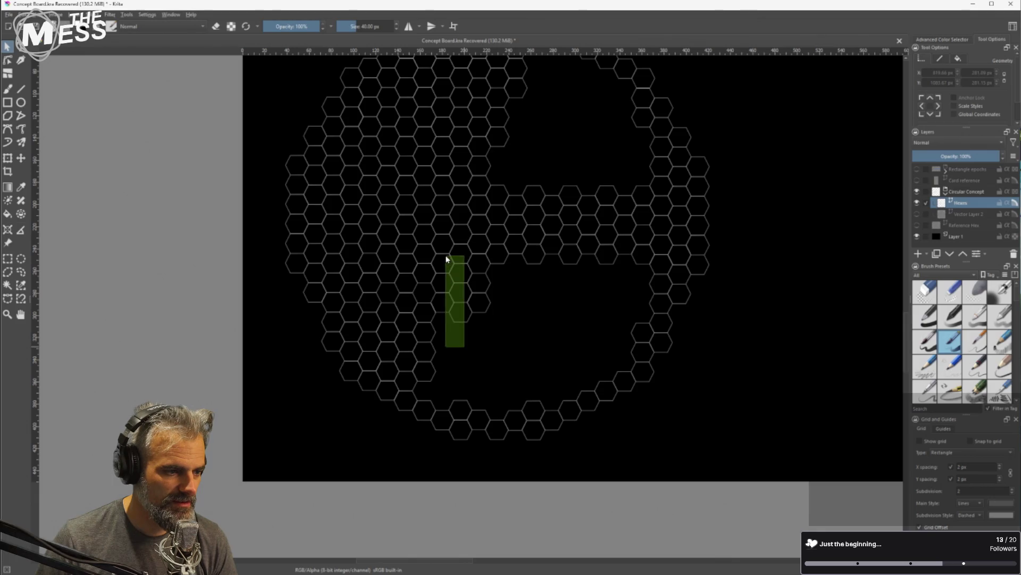
pyautogui.moveTo(484, 330); pyautogui.dragTo(441, 253)
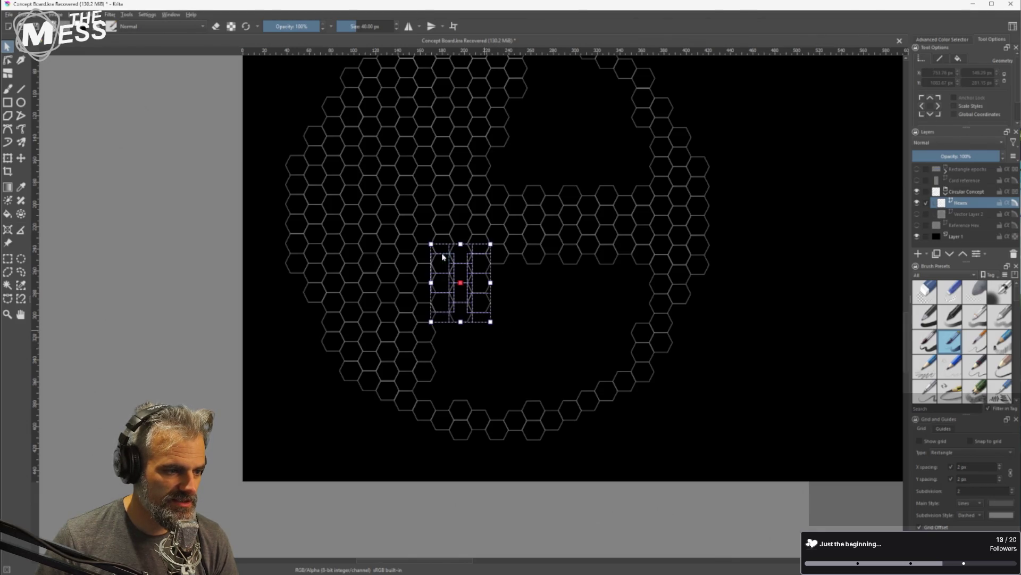
pyautogui.moveTo(478, 282)
pyautogui.mouseDown()
pyautogui.moveTo(479, 367)
pyautogui.moveTo(538, 323)
pyautogui.mouseUp()
# Zoom in and nudge the moved hexes until their edges align with the honeycomb, then deselect
pyautogui.scroll(3, 539, 322)
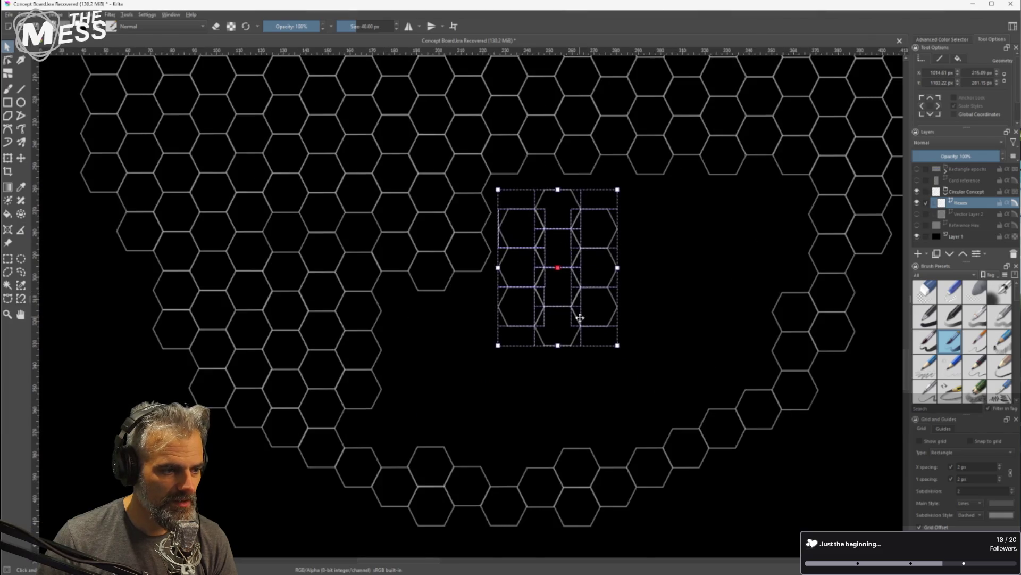
pyautogui.scroll(3, 688, 261)
pyautogui.scroll(1, 656, 344)
pyautogui.moveTo(506, 316); pyautogui.dragTo(480, 262)
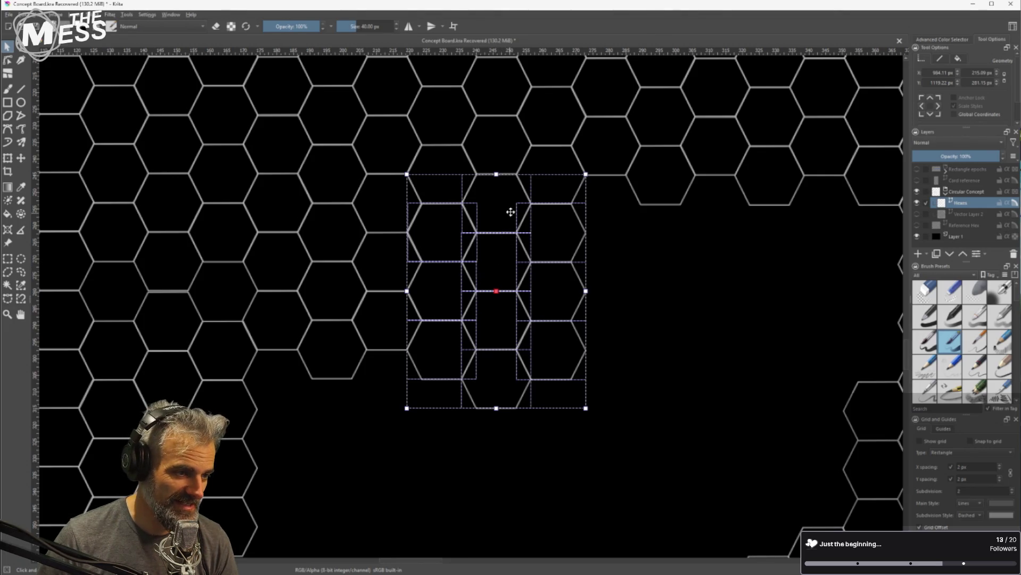
pyautogui.scroll(3, 507, 176)
pyautogui.moveTo(505, 217); pyautogui.dragTo(506, 218)
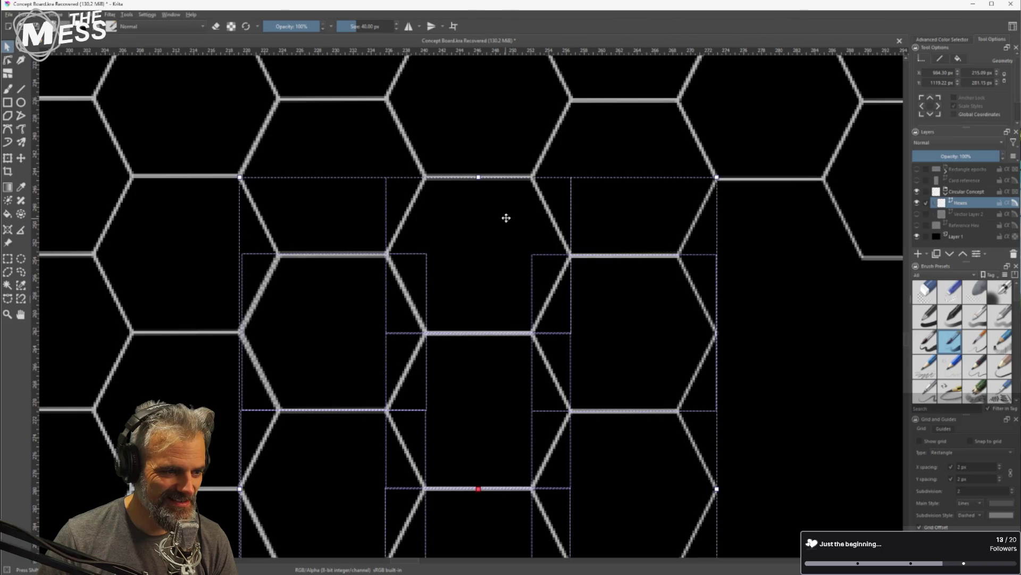
pyautogui.scroll(-2, 515, 283)
pyautogui.click(699, 372)
pyautogui.scroll(-5, 633, 372)
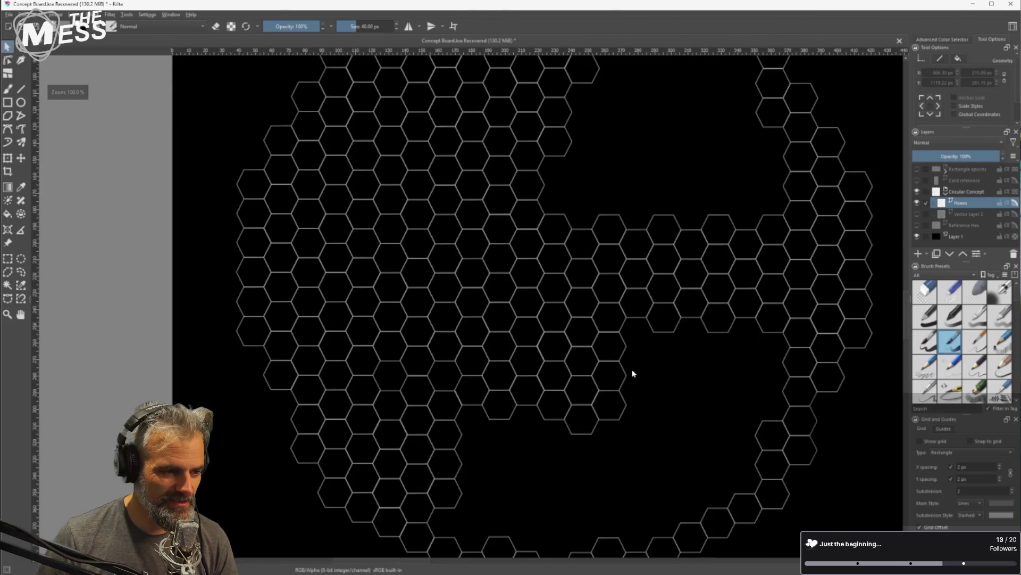
# Paste a hex block and move it right and up into line with the honeycomb
pyautogui.hotkey('ctrl', 'v')
pyautogui.moveTo(411, 433)
pyautogui.mouseDown()
pyautogui.moveTo(437, 440)
pyautogui.moveTo(567, 392)
pyautogui.moveTo(505, 337)
pyautogui.moveTo(518, 346)
pyautogui.mouseUp()
pyautogui.scroll(2, 562, 378)
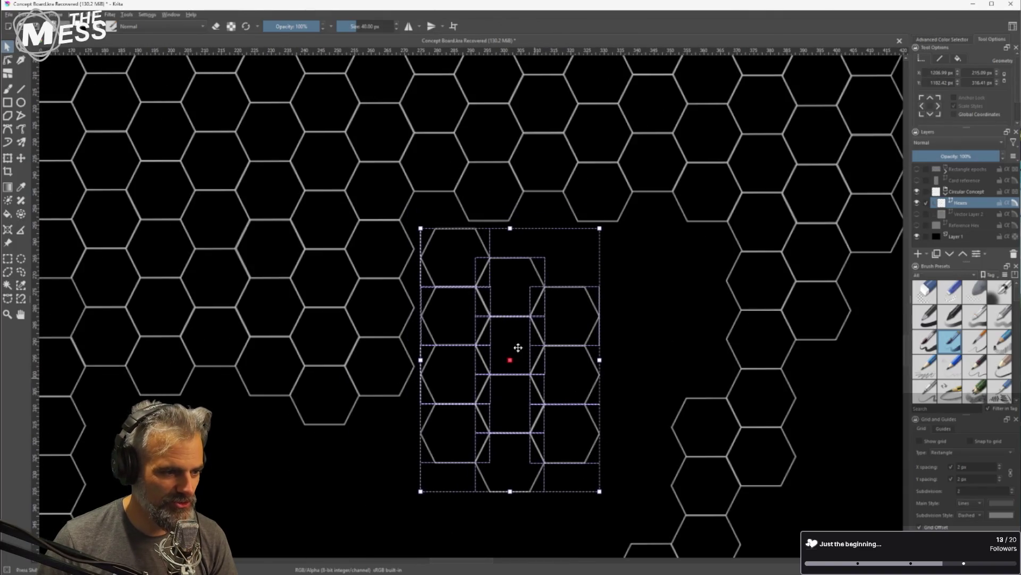
pyautogui.scroll(1, 518, 347)
pyautogui.moveTo(499, 289); pyautogui.dragTo(473, 245)
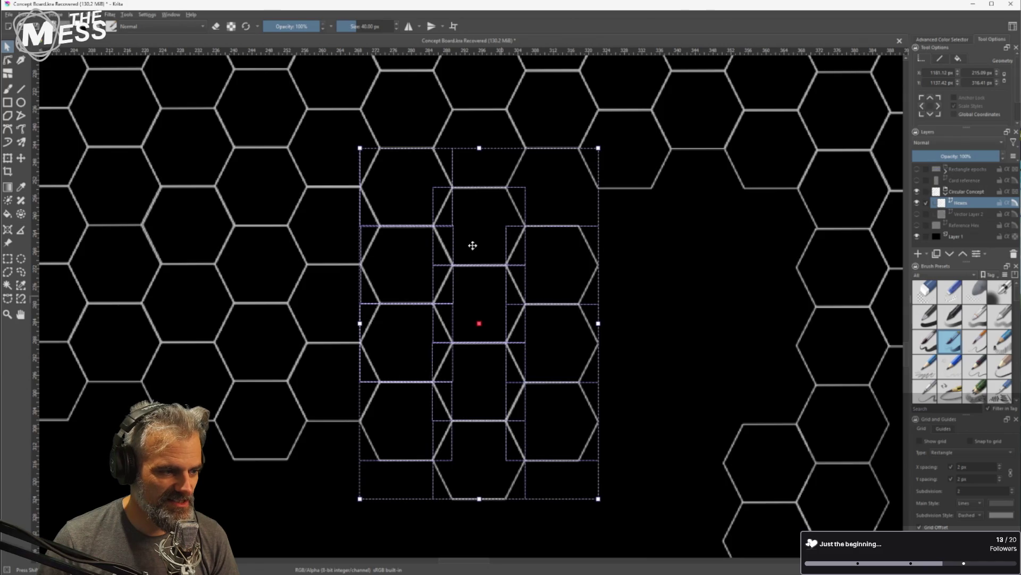
pyautogui.moveTo(472, 245); pyautogui.dragTo(472, 245)
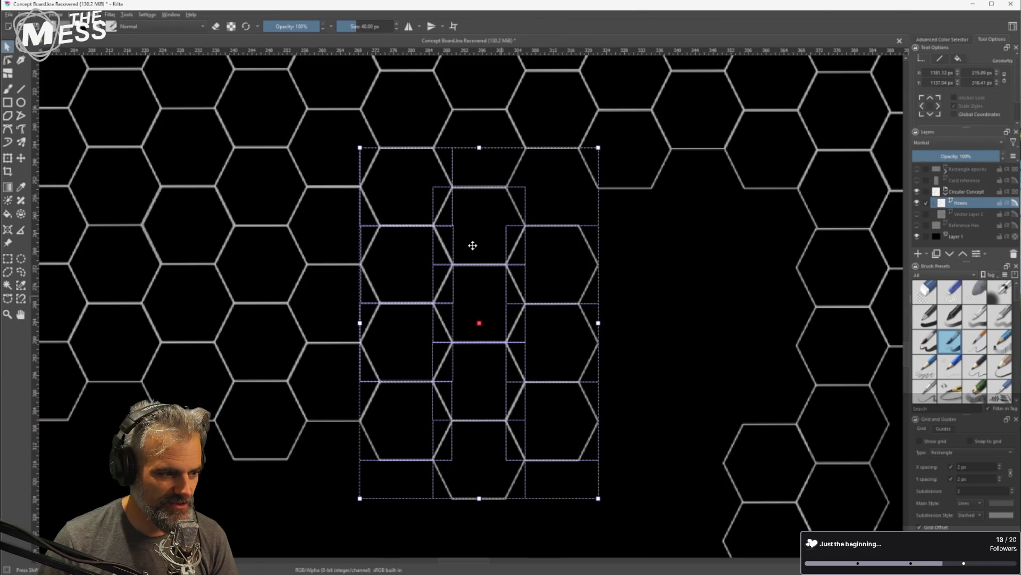
pyautogui.click(652, 256)
# Move a single hexagon up into the neighbouring gap
pyautogui.click(581, 237)
pyautogui.moveTo(581, 237)
pyautogui.mouseDown()
pyautogui.moveTo(584, 279)
pyautogui.moveTo(567, 201)
pyautogui.mouseUp()
pyautogui.click(648, 258)
pyautogui.scroll(-3, 643, 297)
pyautogui.scroll(2, 527, 285)
# Duplicate a hexagon with Ctrl+C/Ctrl+V and move it with two more pieces into the gap
pyautogui.click(408, 241)
pyautogui.hotkey('ctrl', 'c')
pyautogui.hotkey('ctrl', 'v')
pyautogui.moveTo(380, 267); pyautogui.dragTo(380, 287)
pyautogui.keyDown('shift'); pyautogui.click(439, 258); pyautogui.keyUp('shift')
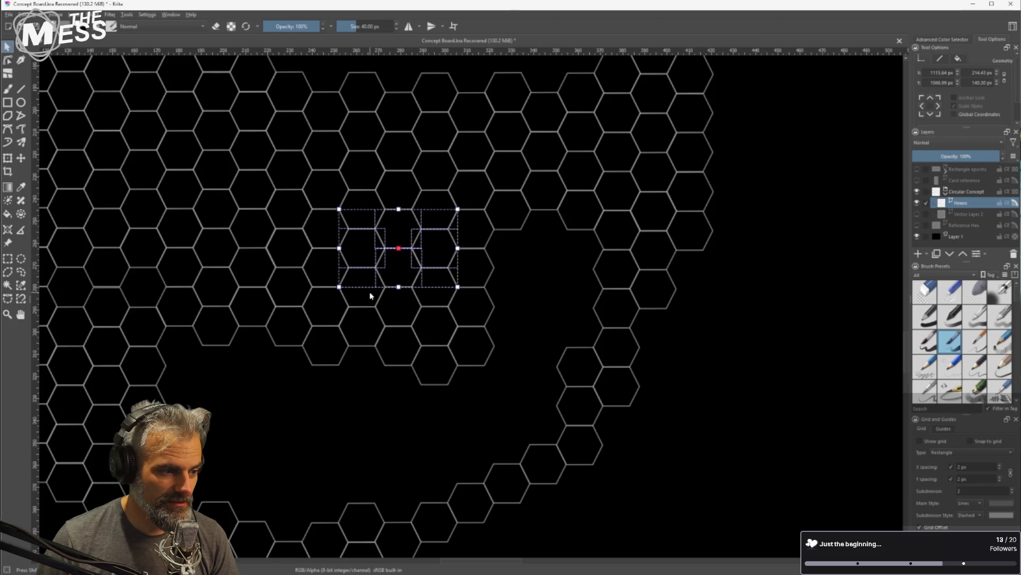
pyautogui.keyDown('shift'); pyautogui.click(422, 301); pyautogui.keyUp('shift')
pyautogui.moveTo(403, 276); pyautogui.dragTo(547, 285)
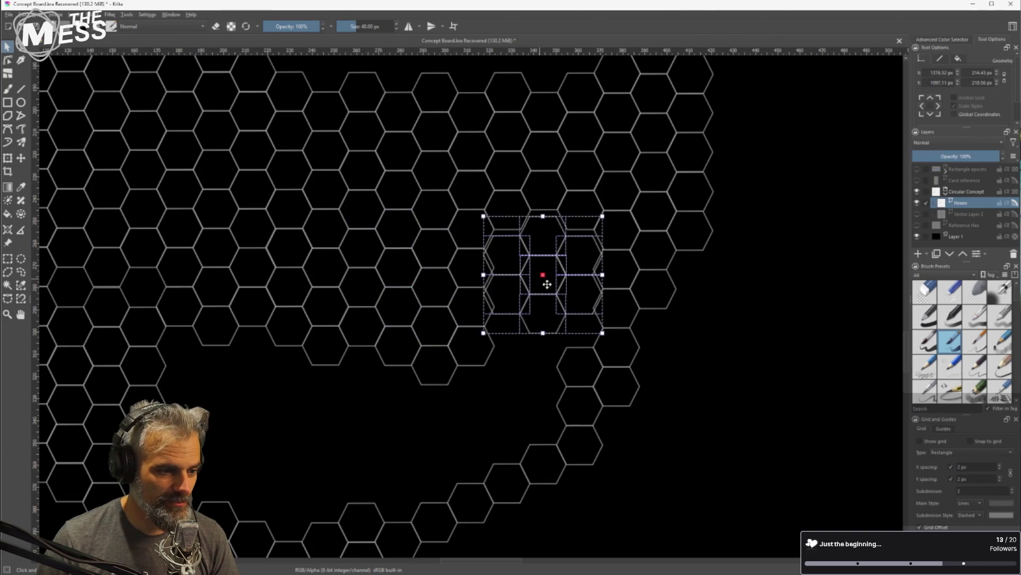
# Shift the hex group up to meet its neighbours and nudge a single hexagon into alignment
pyautogui.scroll(5, 547, 284)
pyautogui.scroll(1, 549, 303)
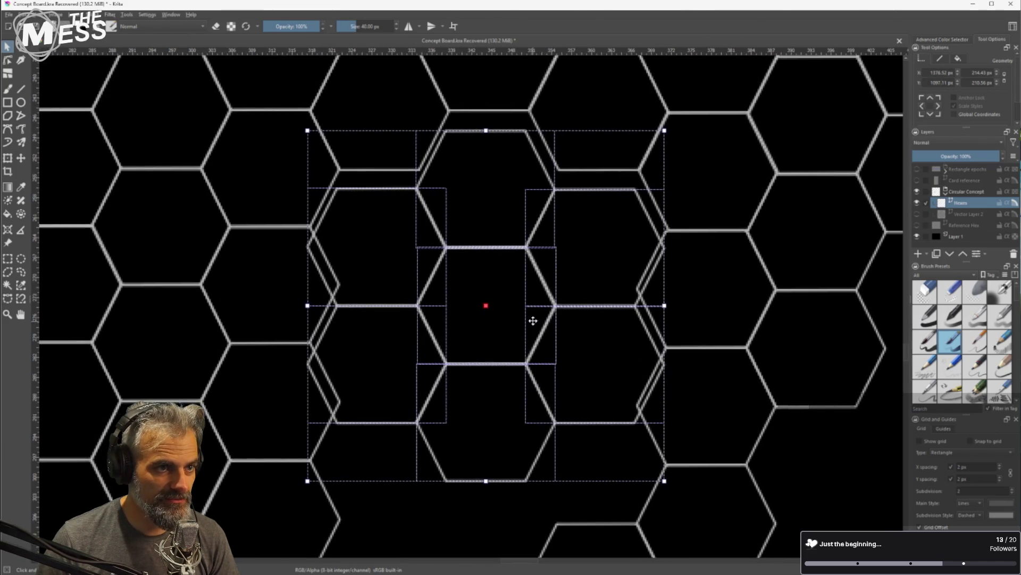
pyautogui.scroll(-2, 533, 321)
pyautogui.moveTo(519, 319); pyautogui.dragTo(520, 306)
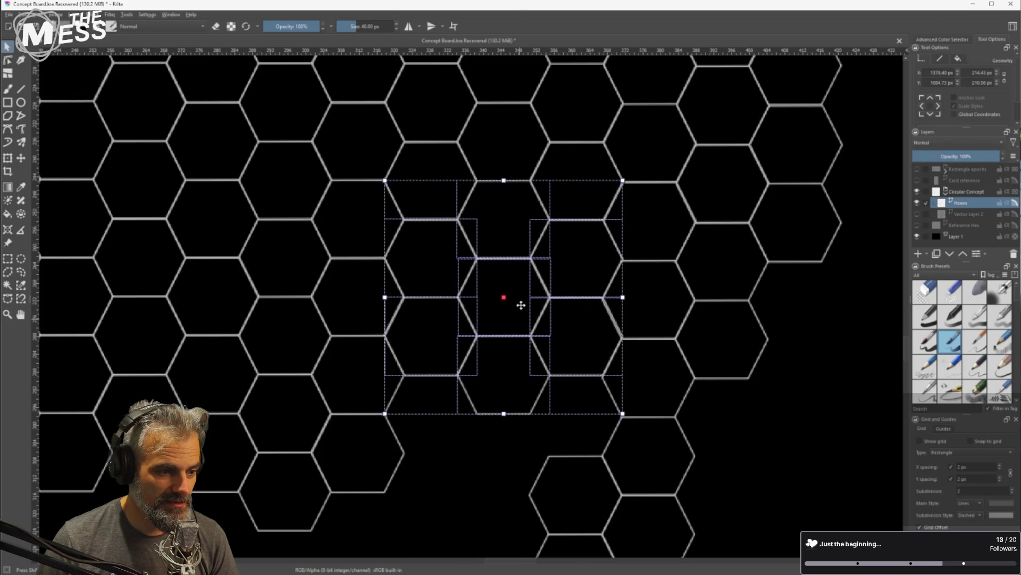
pyautogui.moveTo(519, 307); pyautogui.dragTo(519, 306)
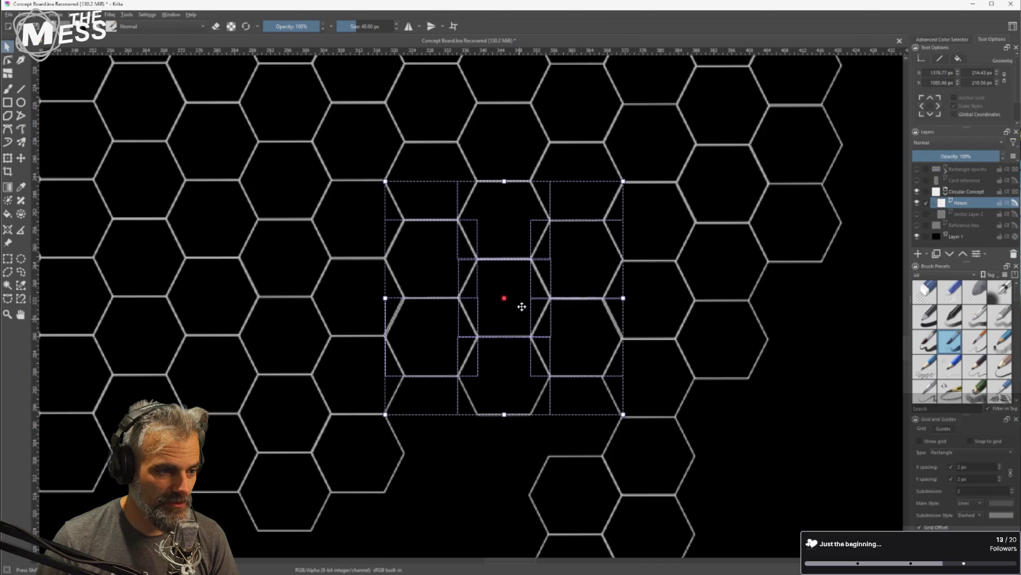
pyautogui.click(428, 352)
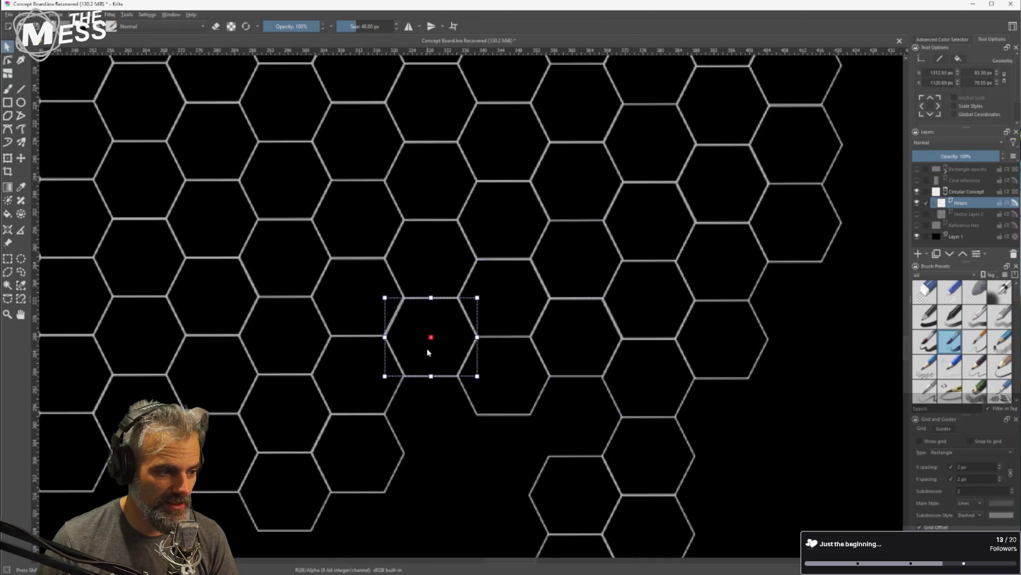
pyautogui.moveTo(445, 342); pyautogui.dragTo(442, 341)
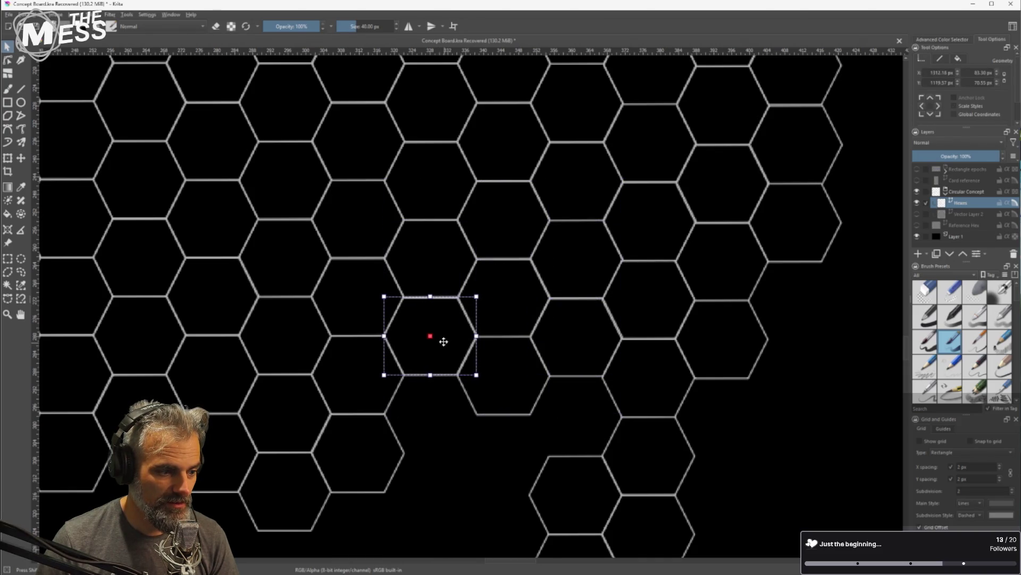
# Select the surrounding hexagons one by one to check their alignment
pyautogui.click(583, 336)
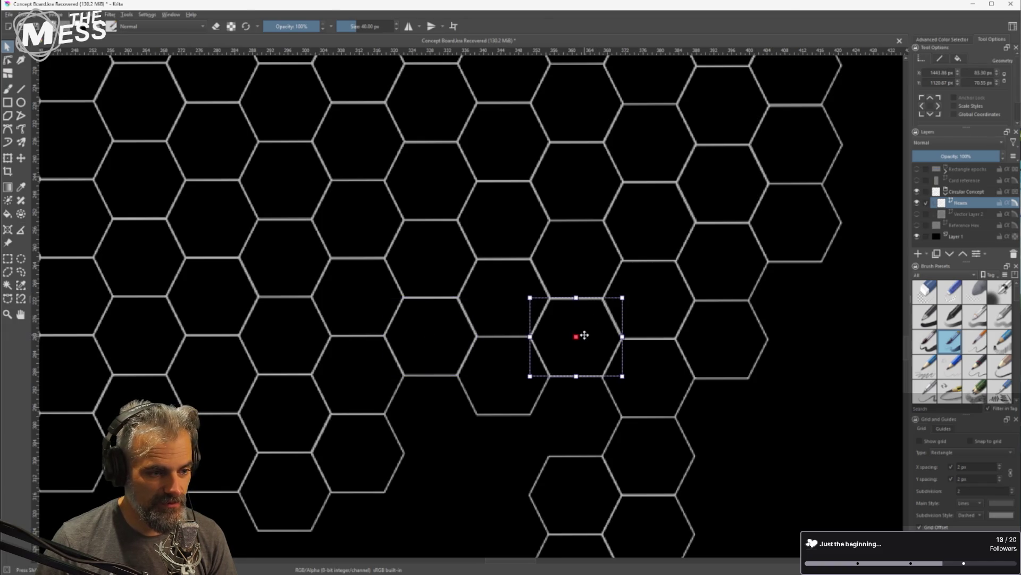
pyautogui.click(590, 270)
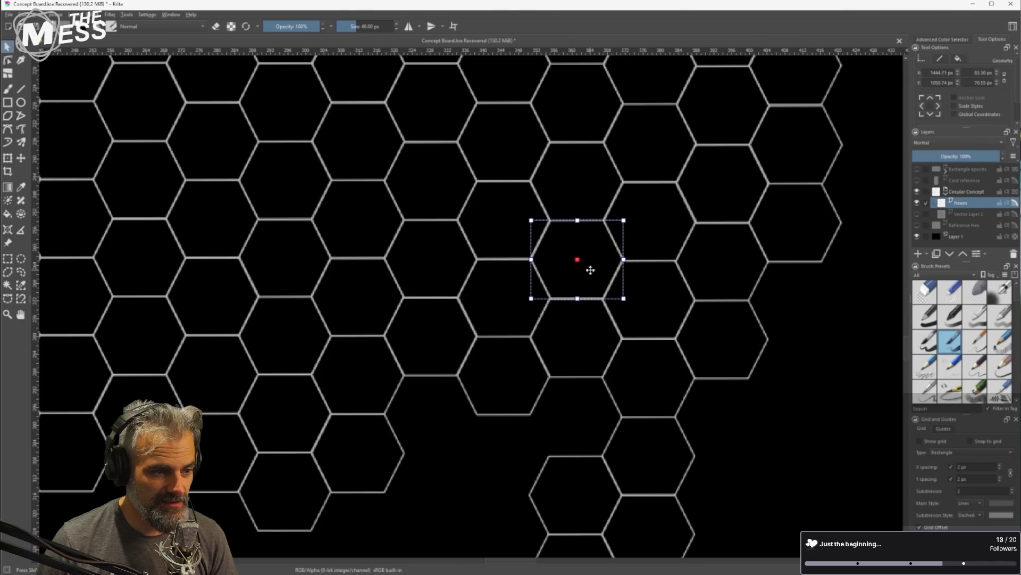
pyautogui.click(523, 382)
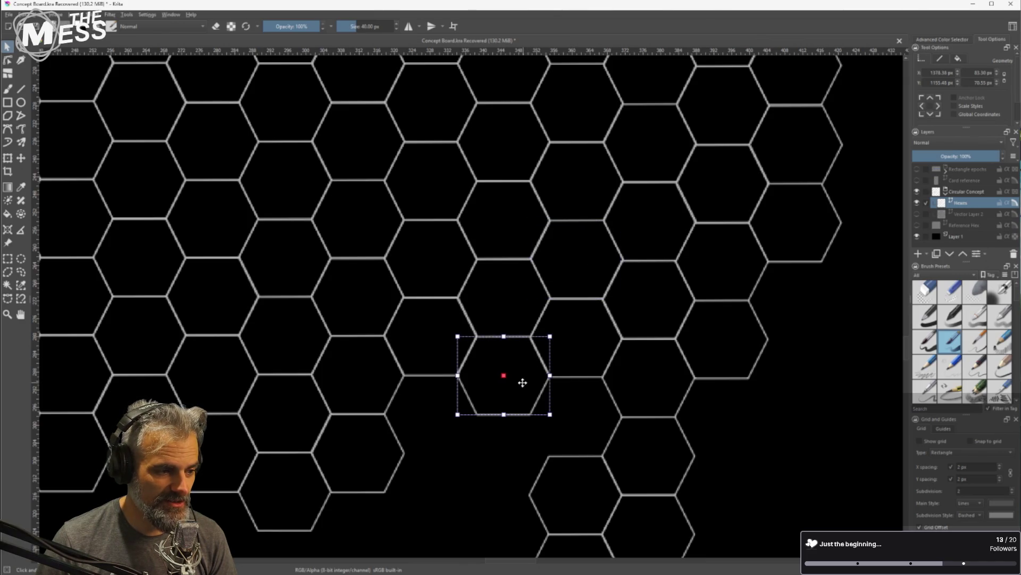
pyautogui.scroll(-5, 429, 406)
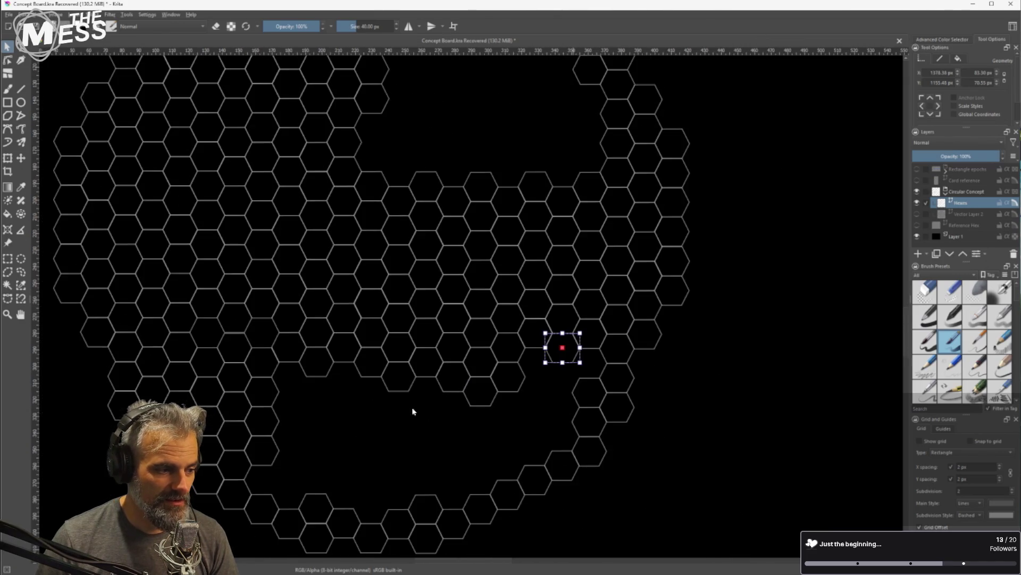
# Select six hexagons at the edge of the unfilled gap
pyautogui.scroll(-5, 406, 374)
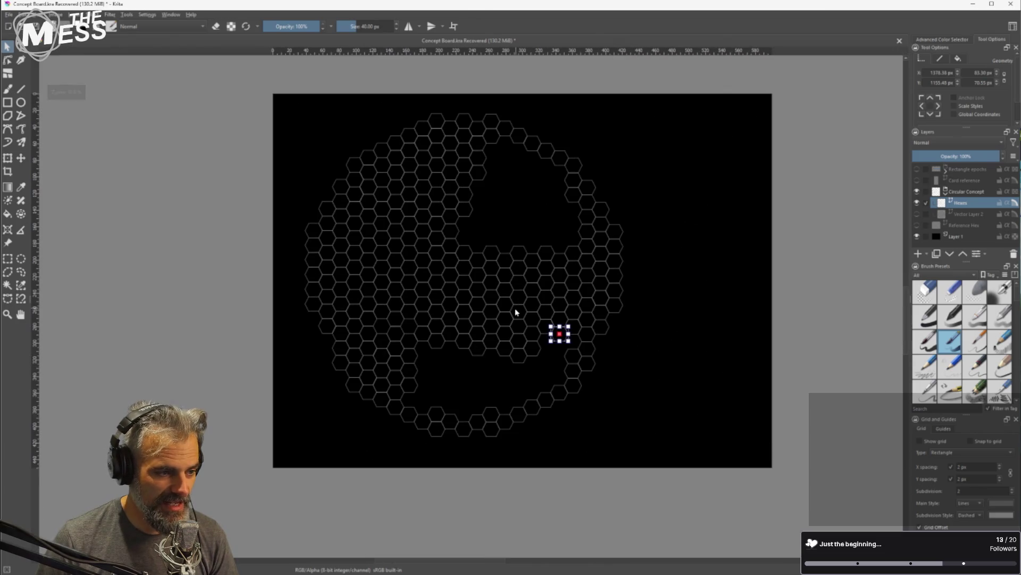
pyautogui.scroll(4, 480, 183)
pyautogui.scroll(2, 475, 169)
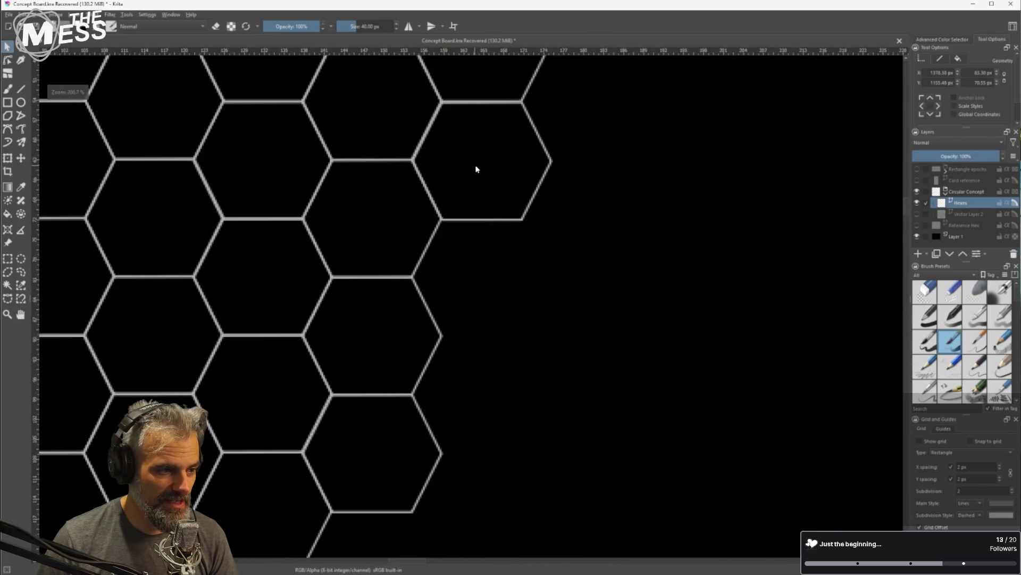
pyautogui.scroll(-4, 492, 169)
pyautogui.moveTo(546, 276); pyautogui.dragTo(442, 192)
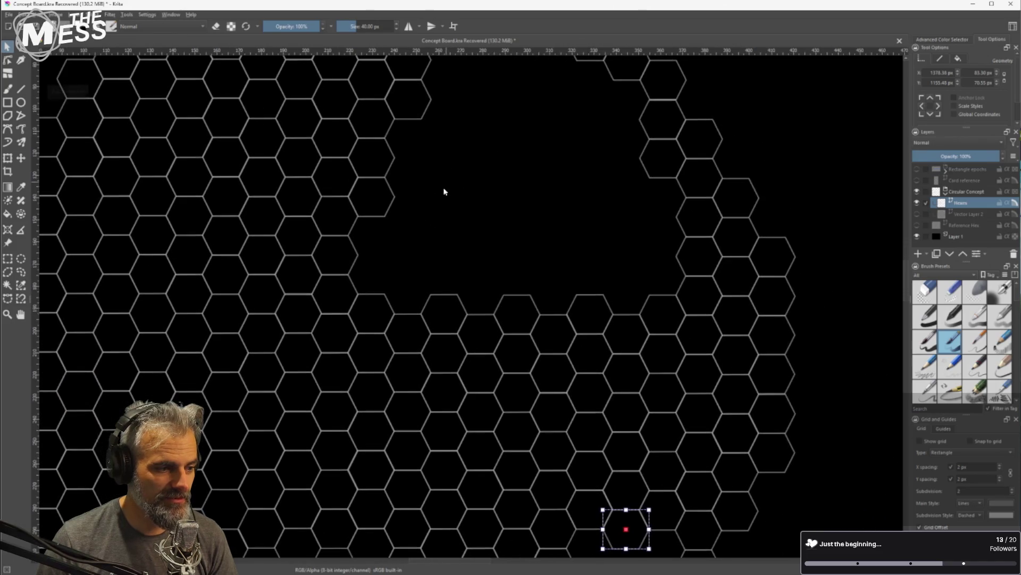
pyautogui.hscroll(-3, 397, 228)
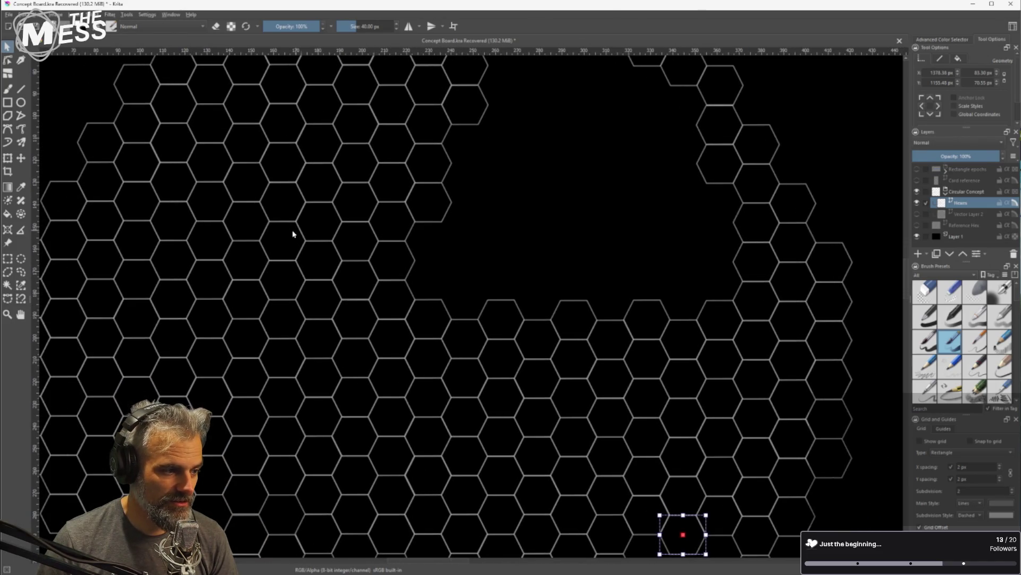
pyautogui.click(251, 229)
pyautogui.keyDown('shift'); pyautogui.click(252, 254); pyautogui.keyUp('shift')
pyautogui.keyDown('shift'); pyautogui.click(289, 282); pyautogui.keyUp('shift')
pyautogui.keyDown('shift'); pyautogui.click(290, 245); pyautogui.keyUp('shift')
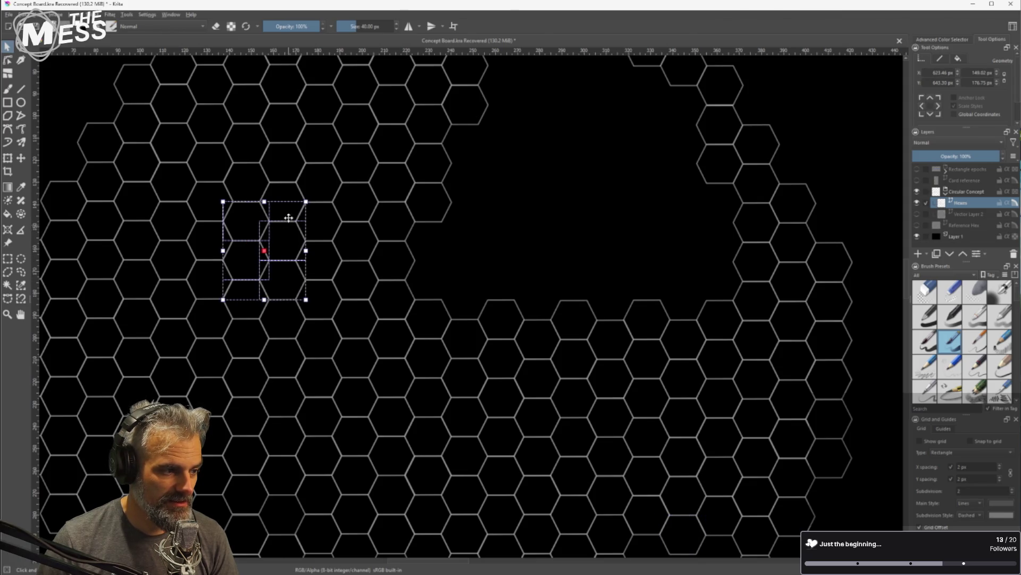
pyautogui.keyDown('shift'); pyautogui.click(289, 198); pyautogui.keyUp('shift')
pyautogui.keyDown('shift'); pyautogui.click(318, 218); pyautogui.keyUp('shift')
# Move the six-hex group beside the existing hexes, undoing a first misplaced move
pyautogui.moveTo(289, 245)
pyautogui.mouseDown()
pyautogui.moveTo(475, 251)
pyautogui.moveTo(481, 264)
pyautogui.mouseUp()
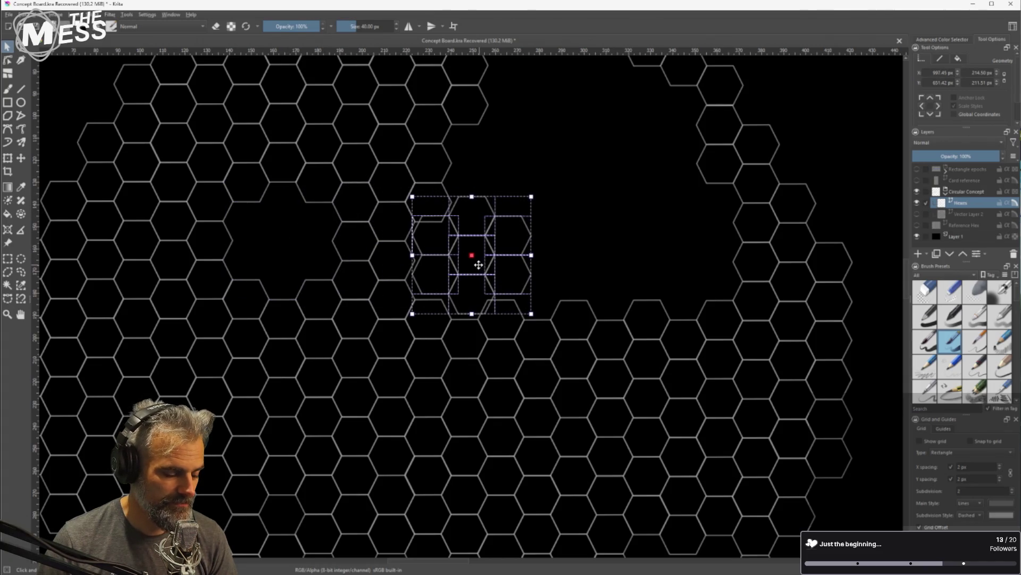
pyautogui.hotkey('ctrl', 'z')
pyautogui.hotkey('ctrl', 'z')
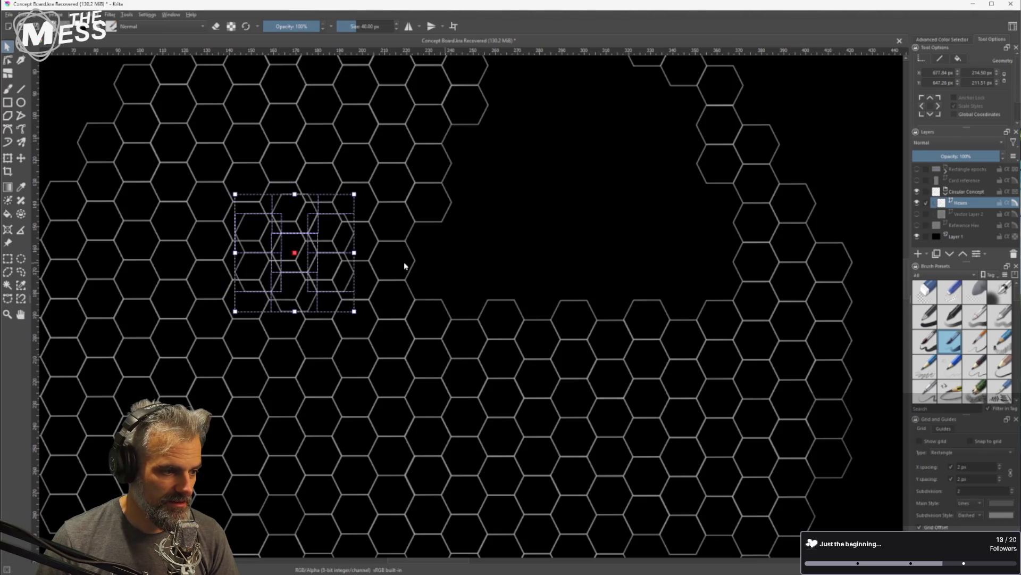
pyautogui.moveTo(299, 269)
pyautogui.mouseDown()
pyautogui.moveTo(467, 267)
pyautogui.moveTo(463, 296)
pyautogui.mouseUp()
pyautogui.scroll(3, 467, 265)
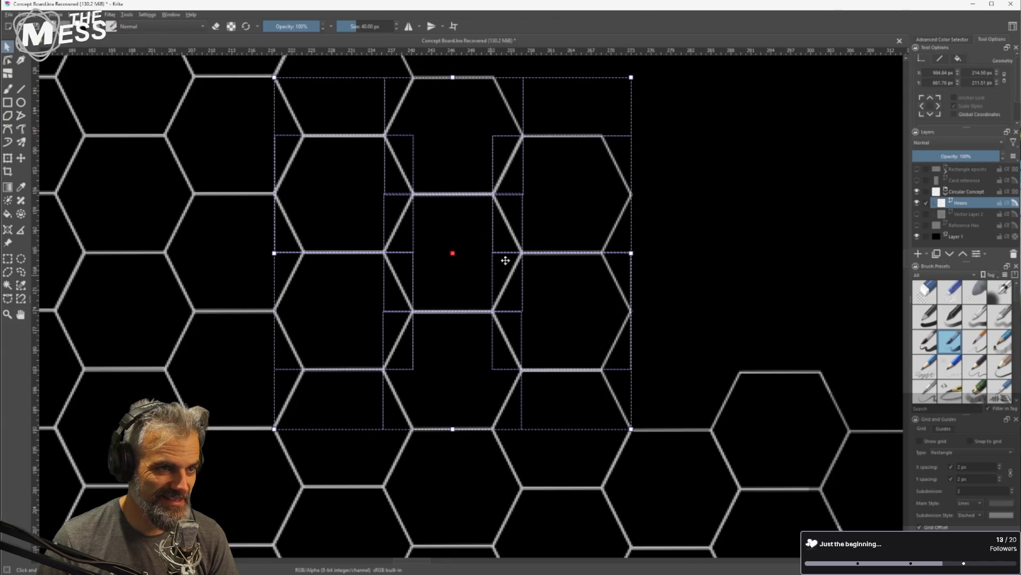
pyautogui.scroll(-2, 509, 260)
pyautogui.press('Delete')
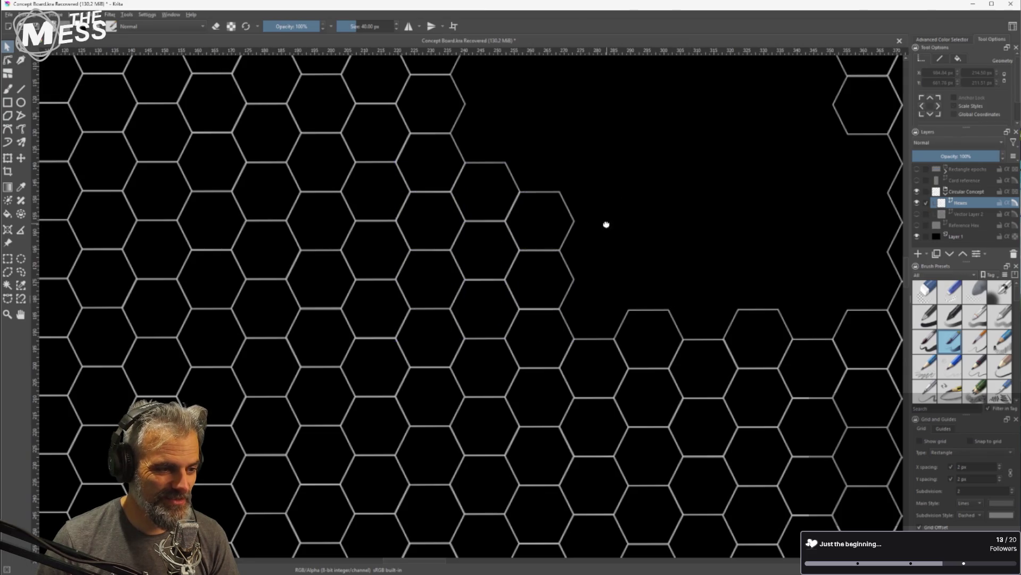
pyautogui.scroll(-2, 606, 223)
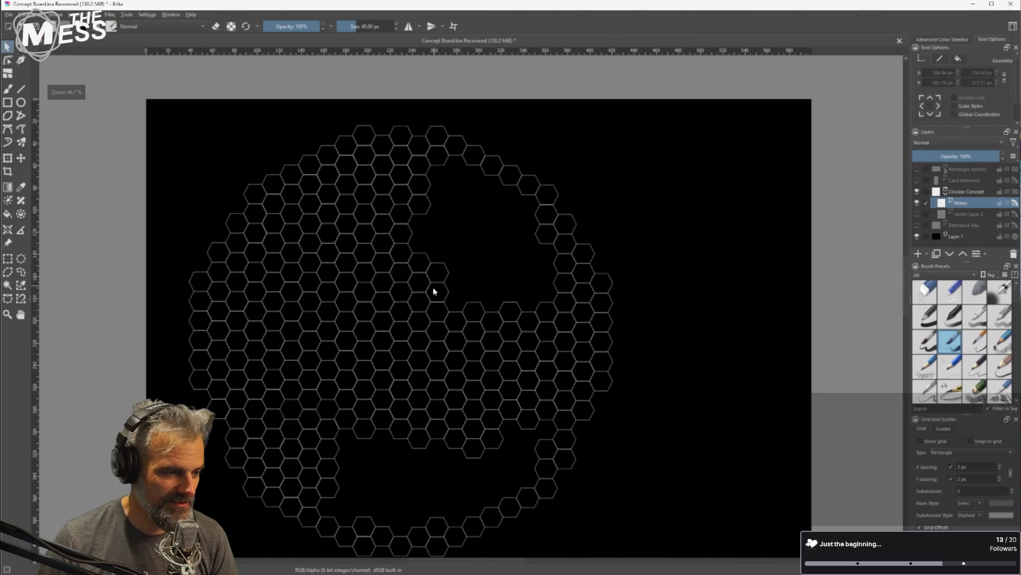
# Nudge a hexagon at the gap's left edge up into alignment
pyautogui.scroll(-1, 434, 290)
pyautogui.scroll(2, 351, 362)
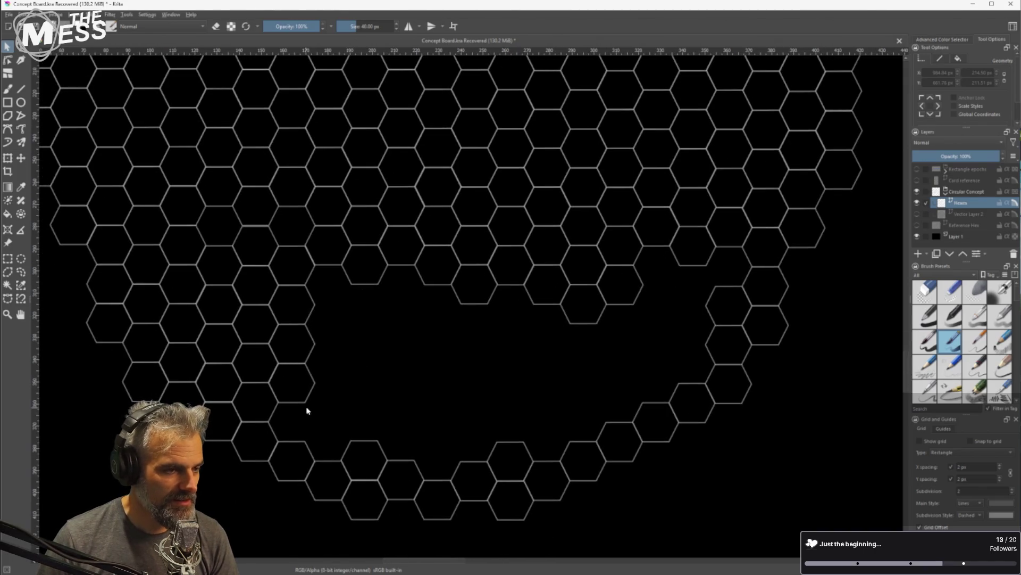
pyautogui.scroll(1, 295, 438)
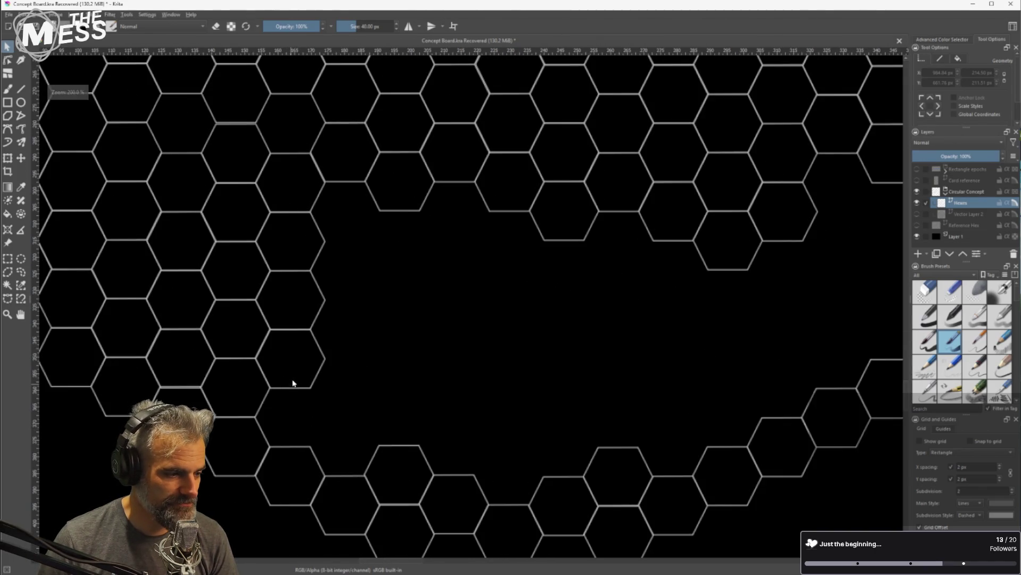
pyautogui.click(197, 377)
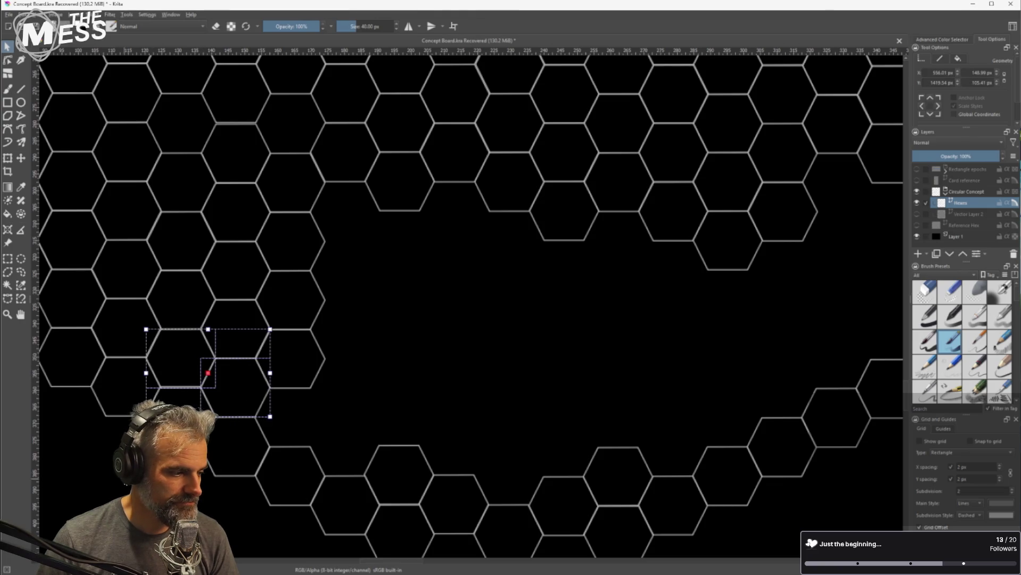
pyautogui.click(160, 357)
pyautogui.scroll(5, 164, 351)
pyautogui.moveTo(212, 387); pyautogui.dragTo(214, 384)
pyautogui.scroll(-5, 392, 424)
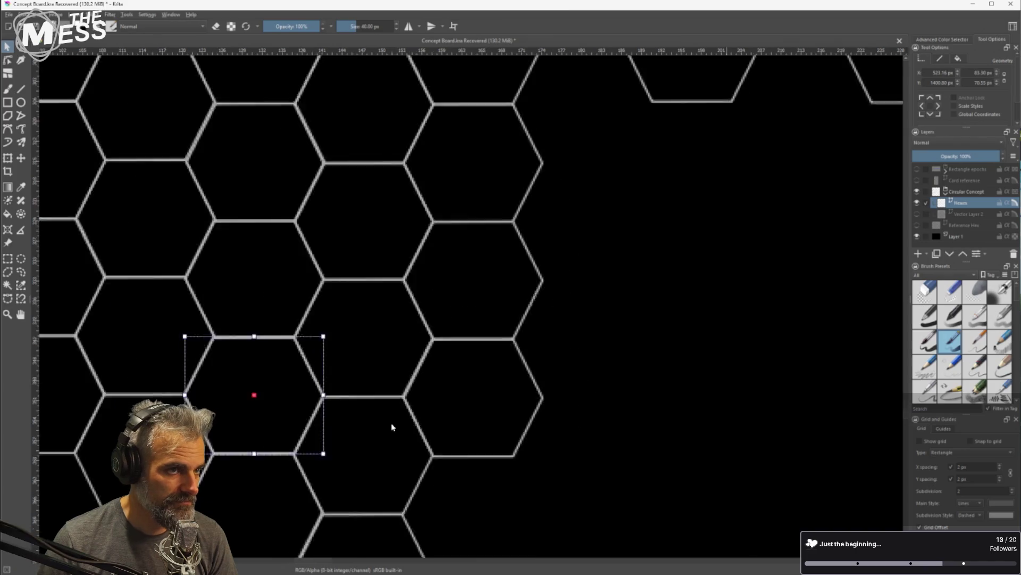
pyautogui.click(532, 372)
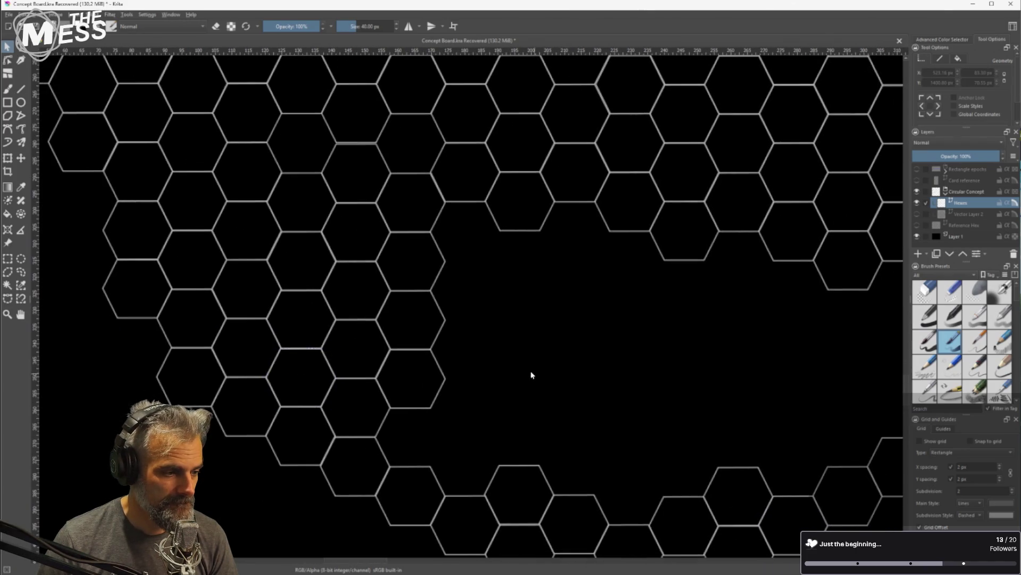
# Move two hexagons right and down into the empty gap
pyautogui.moveTo(451, 387); pyautogui.dragTo(358, 363)
pyautogui.click(263, 383)
pyautogui.keyDown('shift'); pyautogui.click(210, 353); pyautogui.keyUp('shift')
pyautogui.moveTo(234, 359)
pyautogui.mouseDown()
pyautogui.moveTo(326, 401)
pyautogui.moveTo(311, 419)
pyautogui.mouseUp()
pyautogui.scroll(5, 322, 403)
pyautogui.scroll(-4, 358, 411)
# Nudge the lower-right hexagon up and left into place
pyautogui.hscroll(2, 568, 271)
pyautogui.click(497, 326)
pyautogui.click(471, 333)
pyautogui.moveTo(430, 343); pyautogui.dragTo(420, 336)
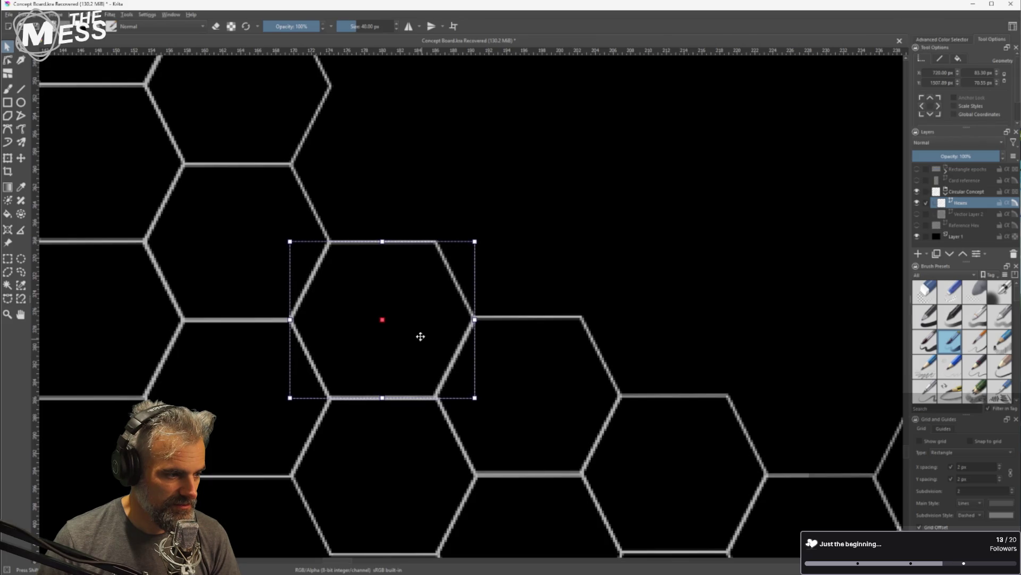
pyautogui.click(557, 260)
# Rubber-band select a hexagon group and move it up into the top of the gap
pyautogui.scroll(-5, 532, 298)
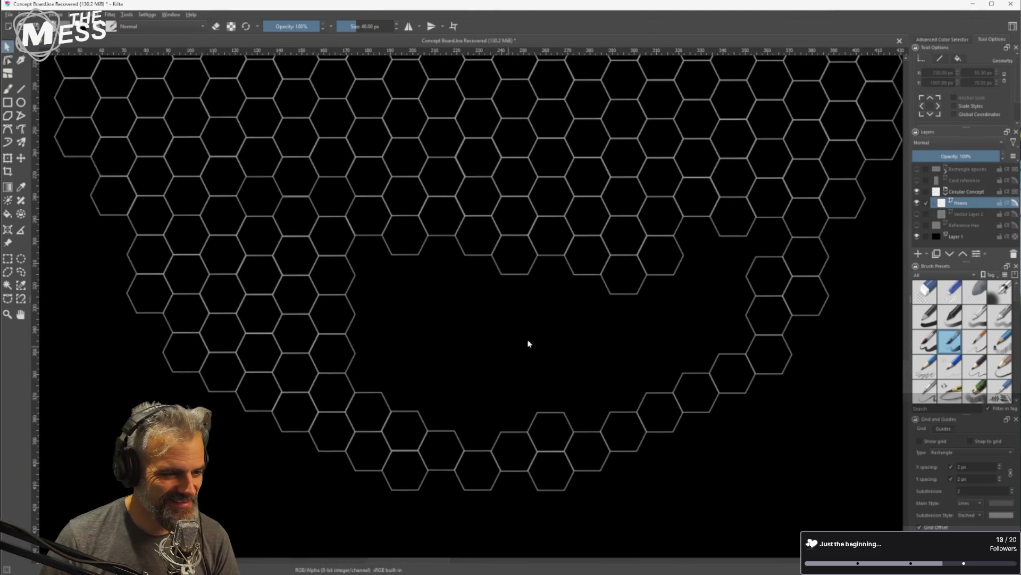
pyautogui.scroll(-5, 528, 343)
pyautogui.scroll(4, 481, 273)
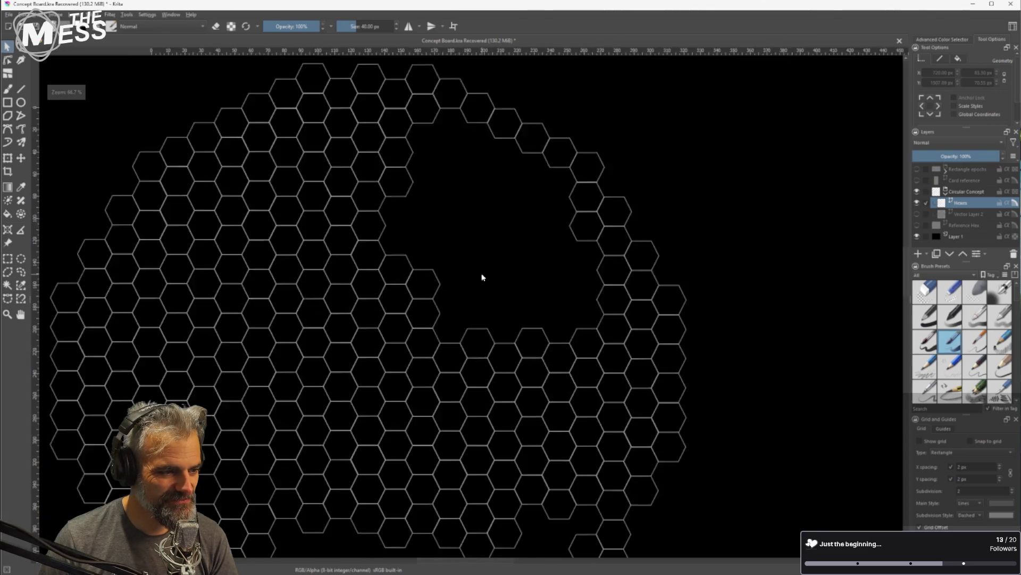
pyautogui.scroll(2, 442, 271)
pyautogui.moveTo(440, 240); pyautogui.dragTo(326, 333)
pyautogui.moveTo(385, 302)
pyautogui.mouseDown()
pyautogui.moveTo(513, 255)
pyautogui.moveTo(499, 259)
pyautogui.mouseUp()
pyautogui.scroll(5, 481, 207)
pyautogui.moveTo(480, 354)
pyautogui.mouseDown()
pyautogui.moveTo(446, 310)
pyautogui.moveTo(454, 276)
pyautogui.moveTo(440, 266)
pyautogui.mouseUp()
pyautogui.scroll(1, 416, 301)
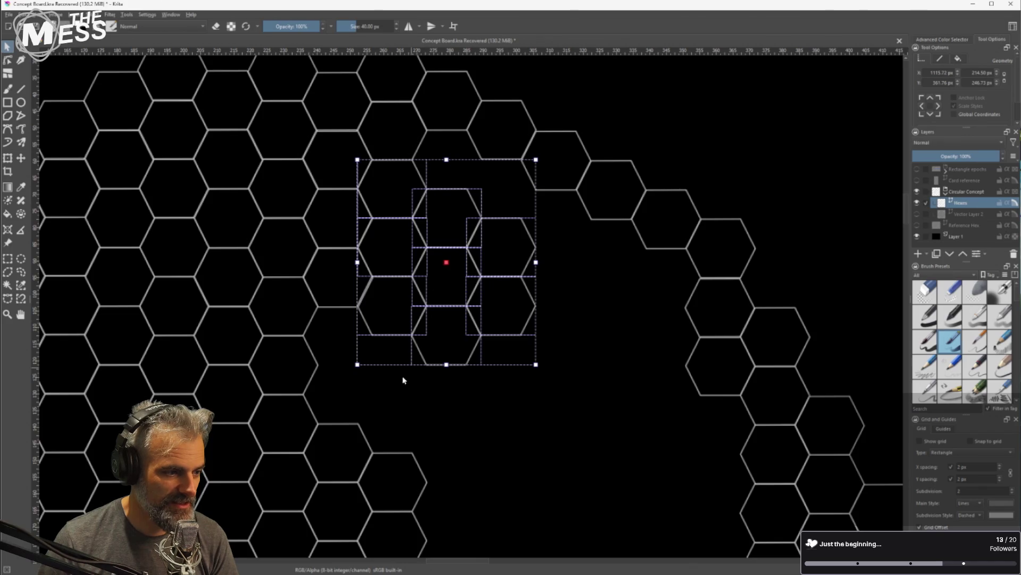
# Snap a single hexagon down-right into its slot in the grid
pyautogui.scroll(3, 402, 379)
pyautogui.click(447, 340)
pyautogui.moveTo(446, 342); pyautogui.dragTo(446, 341)
pyautogui.moveTo(564, 316); pyautogui.dragTo(598, 392)
# Nudge the hexagon above and the right-hand hexagon into alignment with the grid
pyautogui.click(579, 306)
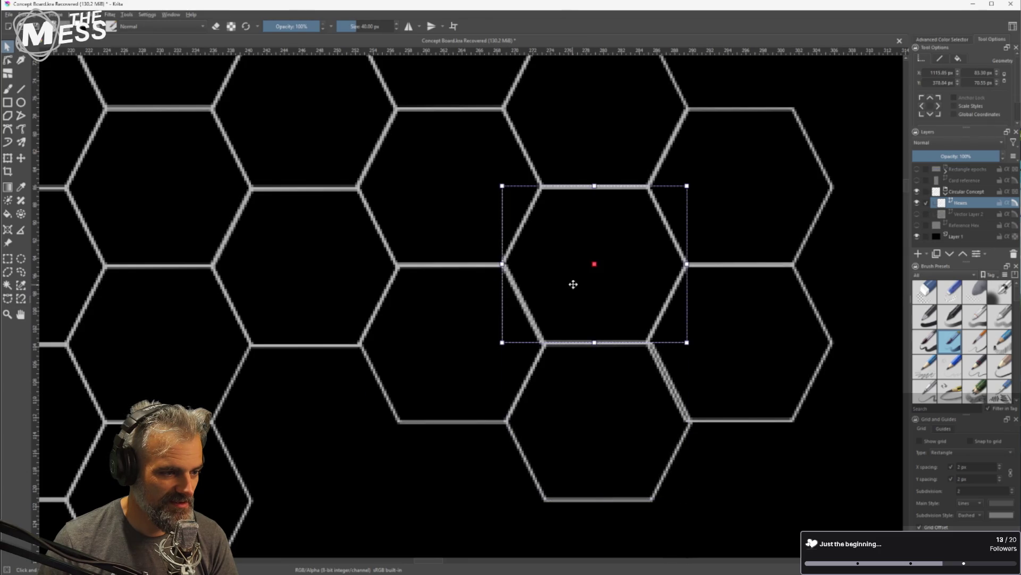
pyautogui.moveTo(575, 283); pyautogui.dragTo(575, 284)
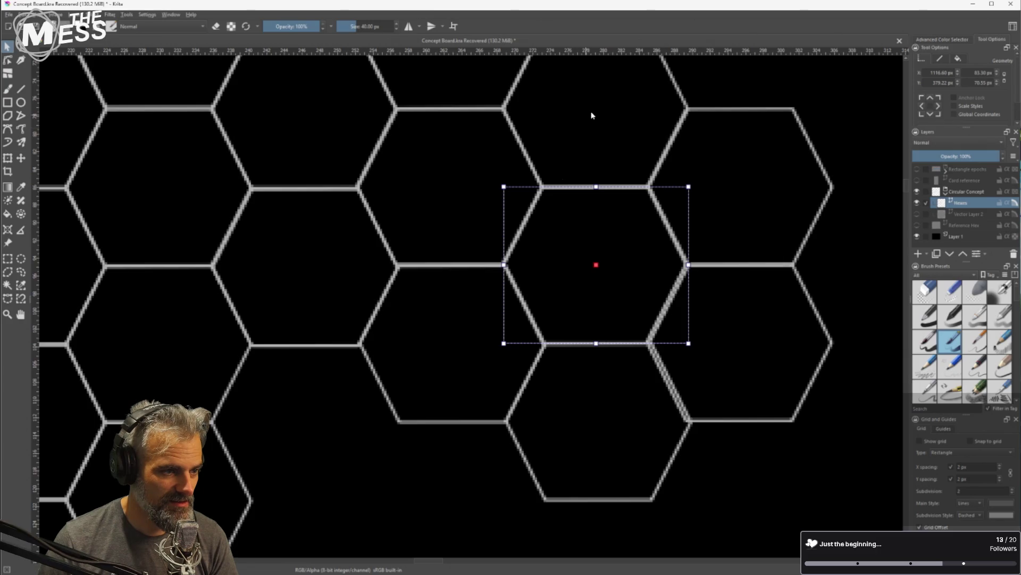
pyautogui.moveTo(609, 114); pyautogui.dragTo(531, 192)
pyautogui.click(531, 192)
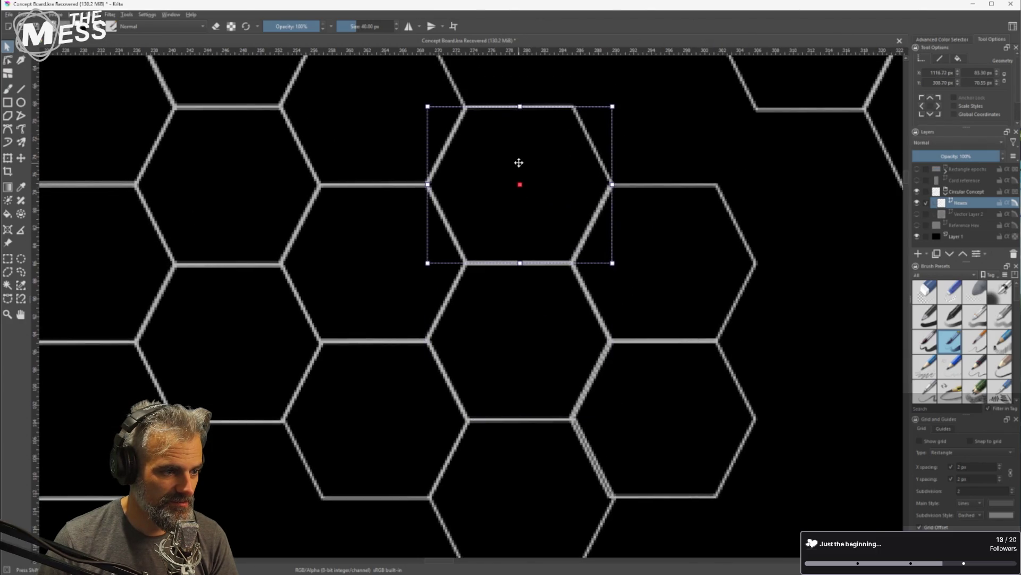
pyautogui.click(660, 247)
pyautogui.moveTo(679, 244); pyautogui.dragTo(684, 245)
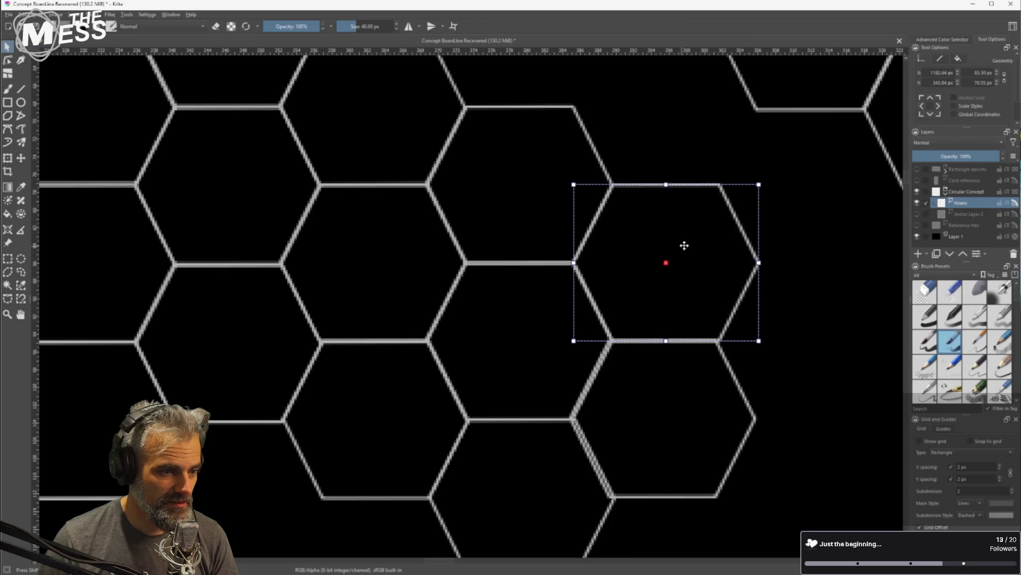
# Line up the edges of the hexagon below with its neighbours
pyautogui.scroll(-2, 665, 274)
pyautogui.click(684, 362)
pyautogui.scroll(3, 685, 362)
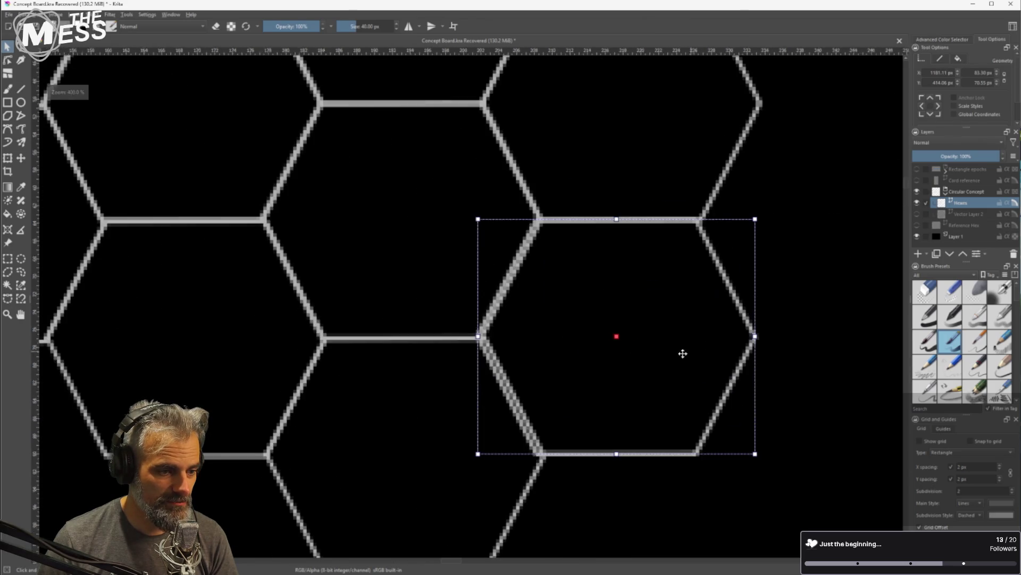
pyautogui.moveTo(707, 332); pyautogui.dragTo(708, 330)
pyautogui.scroll(-2, 595, 367)
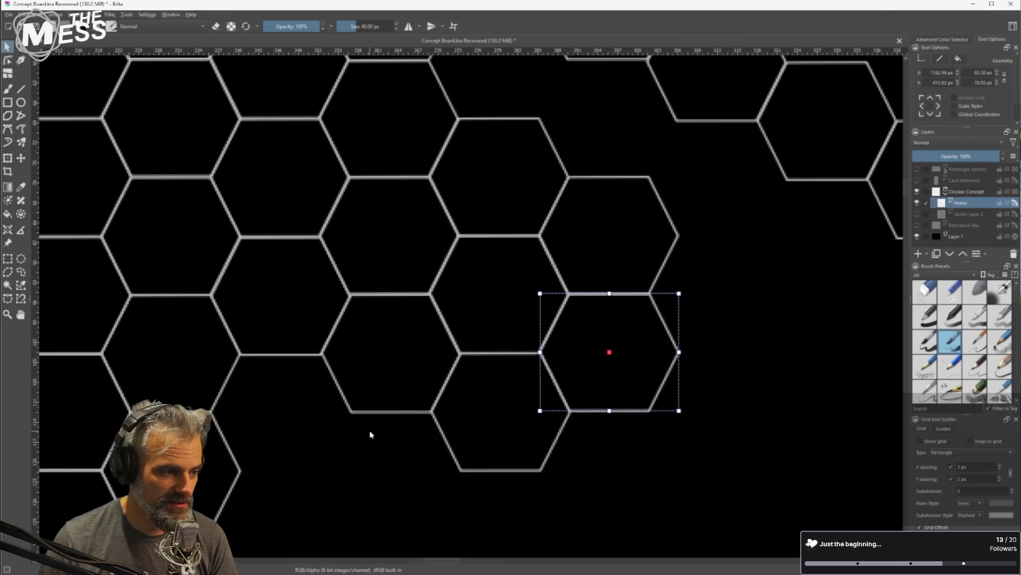
pyautogui.scroll(-3, 371, 435)
pyautogui.scroll(2, 643, 353)
pyautogui.moveTo(658, 272); pyautogui.dragTo(658, 274)
# Move a hexagon into an empty slot, then shift a four-hexagon group up into the grid
pyautogui.moveTo(533, 330)
pyautogui.mouseDown()
pyautogui.moveTo(532, 346)
pyautogui.moveTo(458, 325)
pyautogui.moveTo(468, 340)
pyautogui.moveTo(490, 344)
pyautogui.mouseUp()
pyautogui.keyDown('shift'); pyautogui.click(468, 330); pyautogui.keyUp('shift')
pyautogui.click(522, 355)
pyautogui.click(511, 388)
pyautogui.click(464, 356)
pyautogui.keyDown('shift'); pyautogui.click(526, 357); pyautogui.keyUp('shift')
pyautogui.keyDown('shift'); pyautogui.click(517, 400); pyautogui.keyUp('shift')
pyautogui.moveTo(478, 315)
pyautogui.mouseDown()
pyautogui.moveTo(476, 330)
pyautogui.moveTo(472, 223)
pyautogui.moveTo(463, 227)
pyautogui.moveTo(459, 204)
pyautogui.mouseUp()
pyautogui.scroll(4, 463, 227)
pyautogui.scroll(-5, 464, 260)
pyautogui.scroll(3, 468, 240)
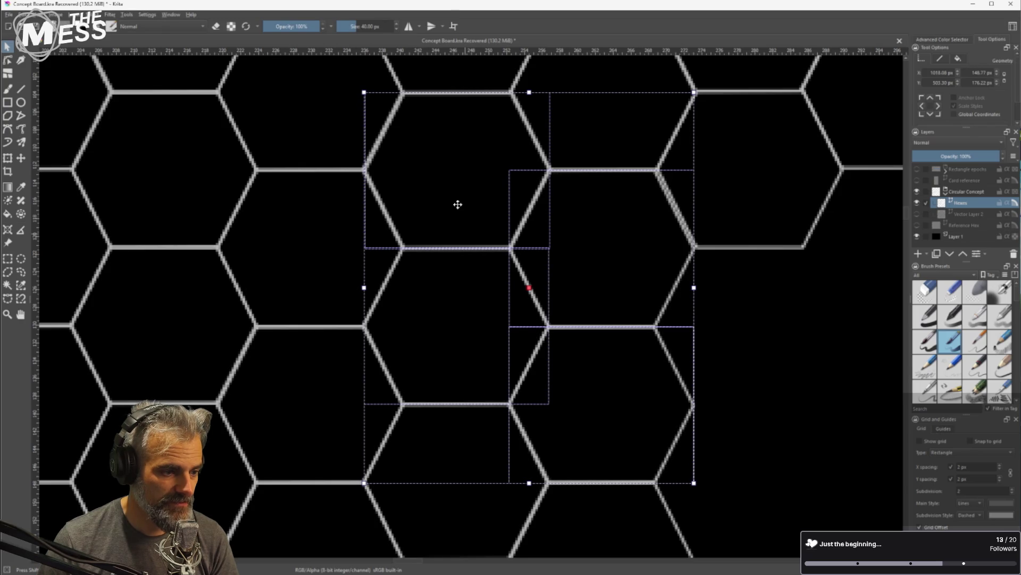
# Slot one more hexagon into the empty gap at the upper-right edge
pyautogui.click(761, 274)
pyautogui.moveTo(768, 262); pyautogui.dragTo(636, 358)
pyautogui.click(628, 281)
pyautogui.moveTo(627, 281); pyautogui.dragTo(626, 286)
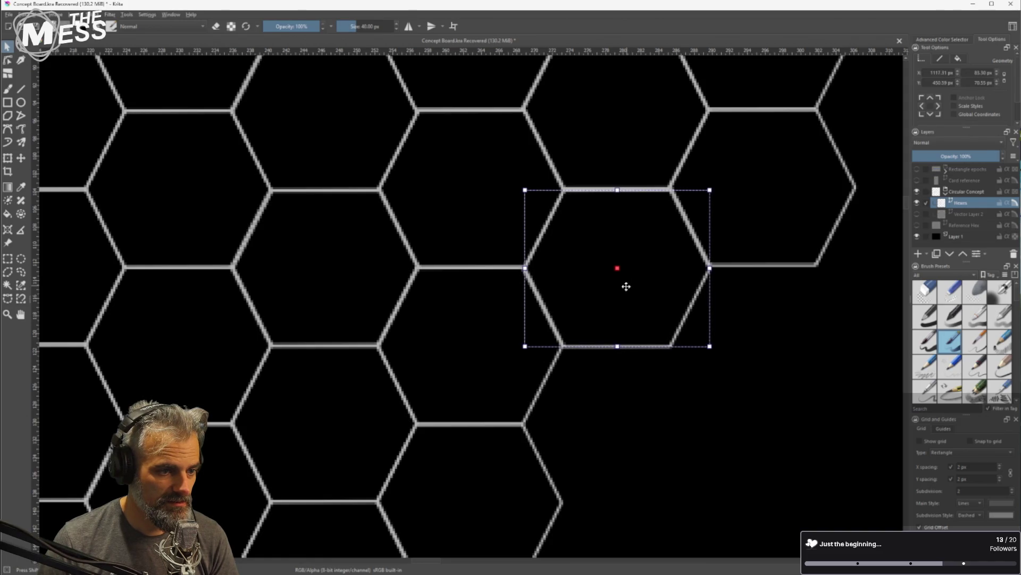
pyautogui.moveTo(771, 265); pyautogui.dragTo(770, 246)
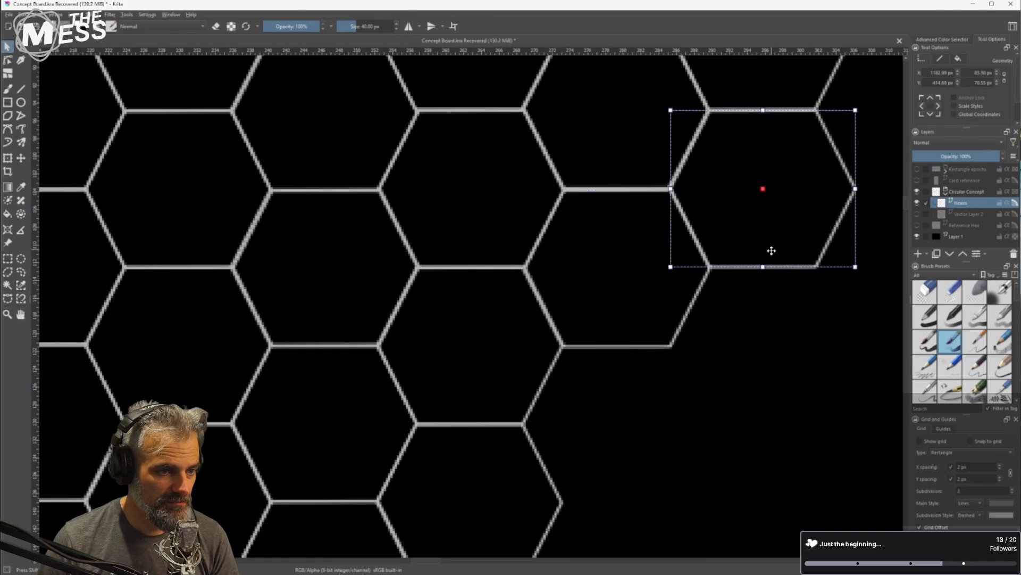
pyautogui.scroll(-2, 755, 331)
pyautogui.scroll(-2, 755, 333)
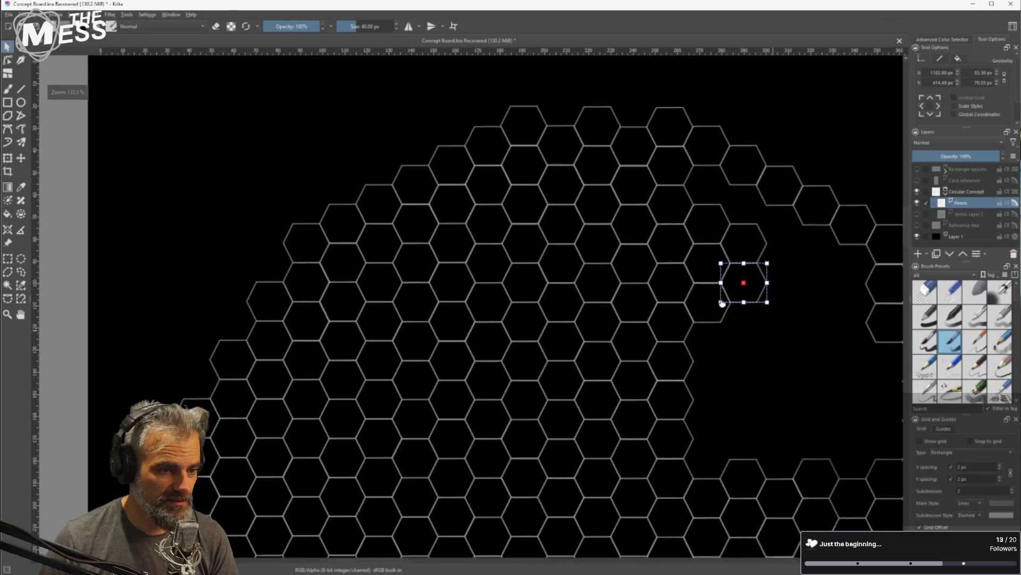
pyautogui.moveTo(819, 377); pyautogui.dragTo(609, 303)
pyautogui.scroll(-3, 609, 260)
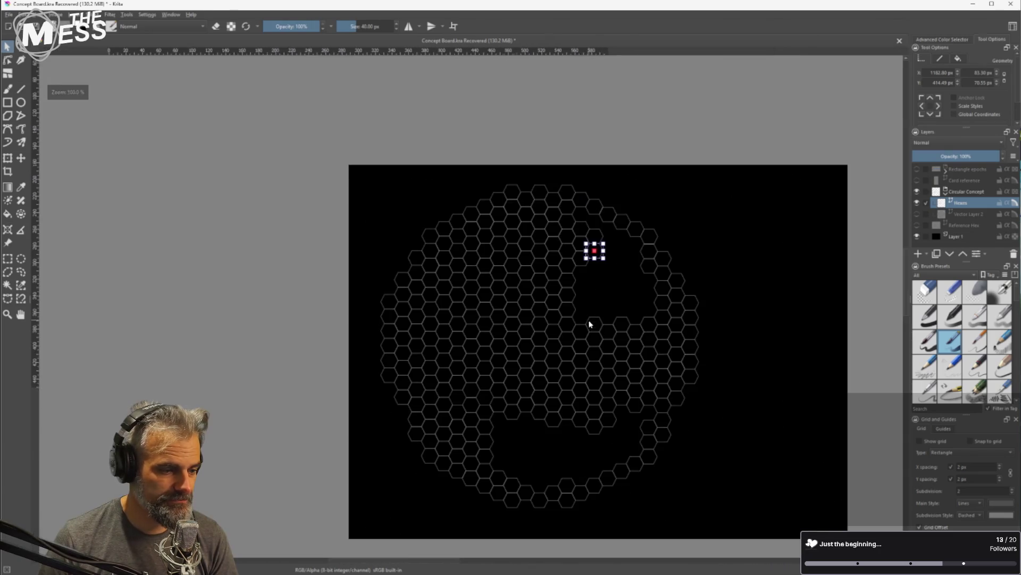
# Rubber-band select a large block of hexagons and shift it right into the gap
pyautogui.scroll(4, 609, 278)
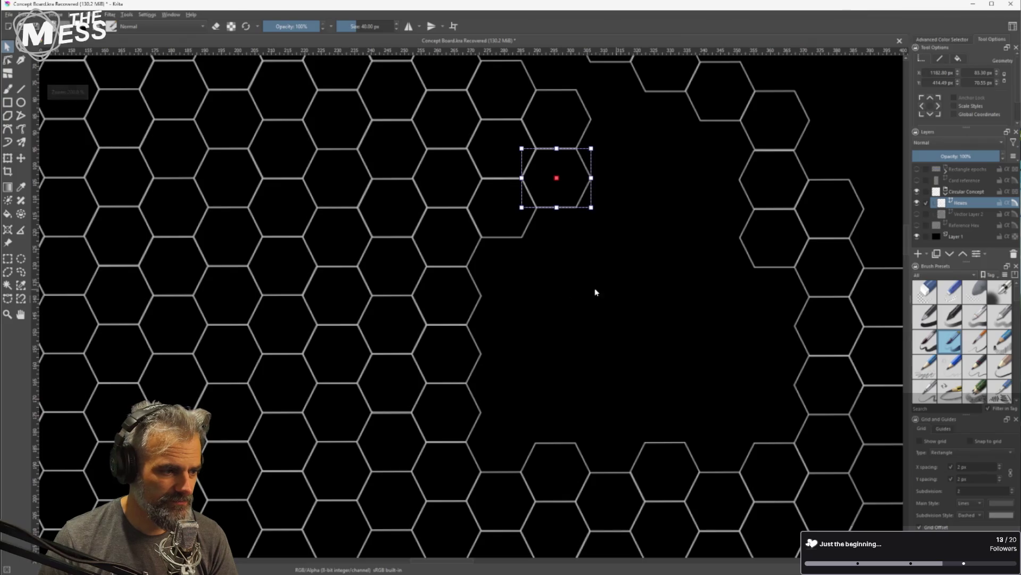
pyautogui.moveTo(505, 286); pyautogui.dragTo(224, 393)
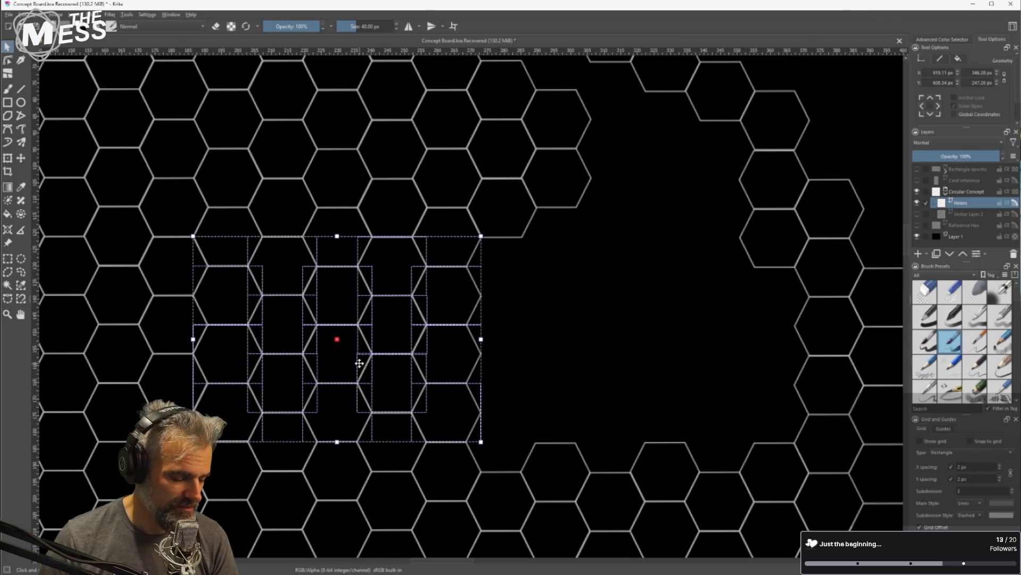
pyautogui.moveTo(310, 369)
pyautogui.mouseDown()
pyautogui.moveTo(622, 340)
pyautogui.moveTo(571, 337)
pyautogui.moveTo(554, 319)
pyautogui.mouseUp()
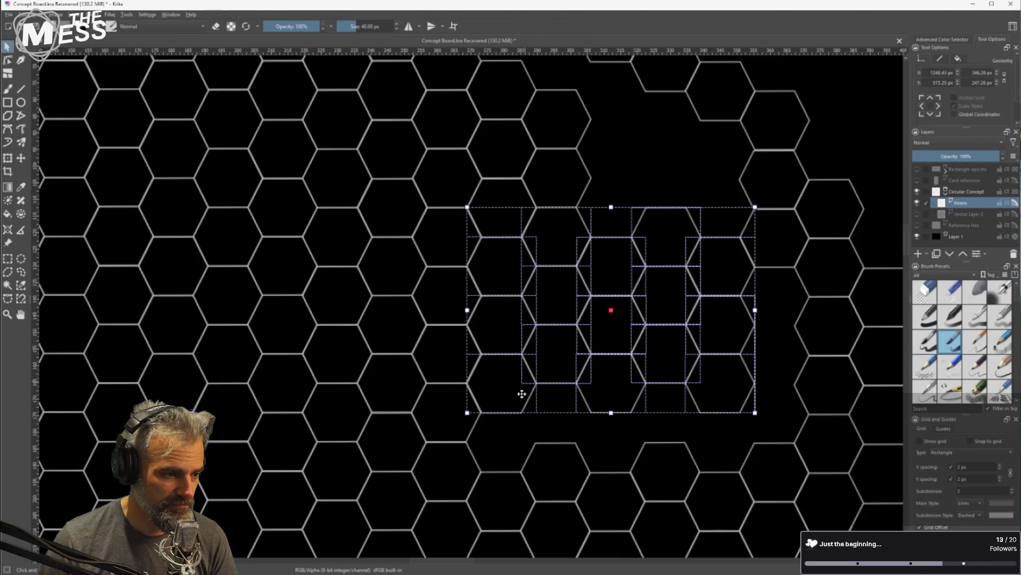
# Move a single hexagon down-right into the grid on the honeycomb's right side
pyautogui.scroll(2, 521, 394)
pyautogui.click(521, 396)
pyautogui.scroll(3, 520, 398)
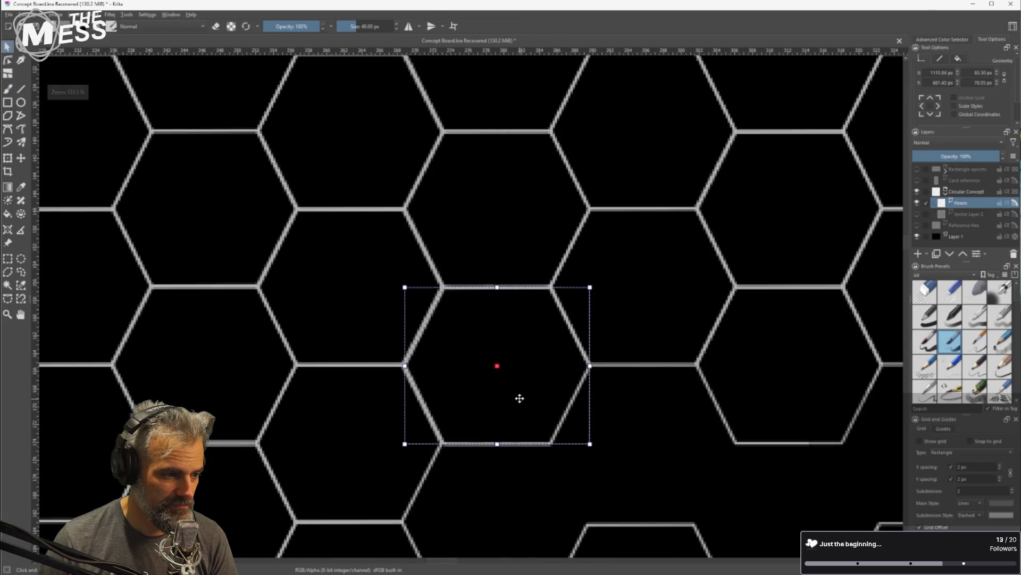
pyautogui.scroll(-1, 546, 388)
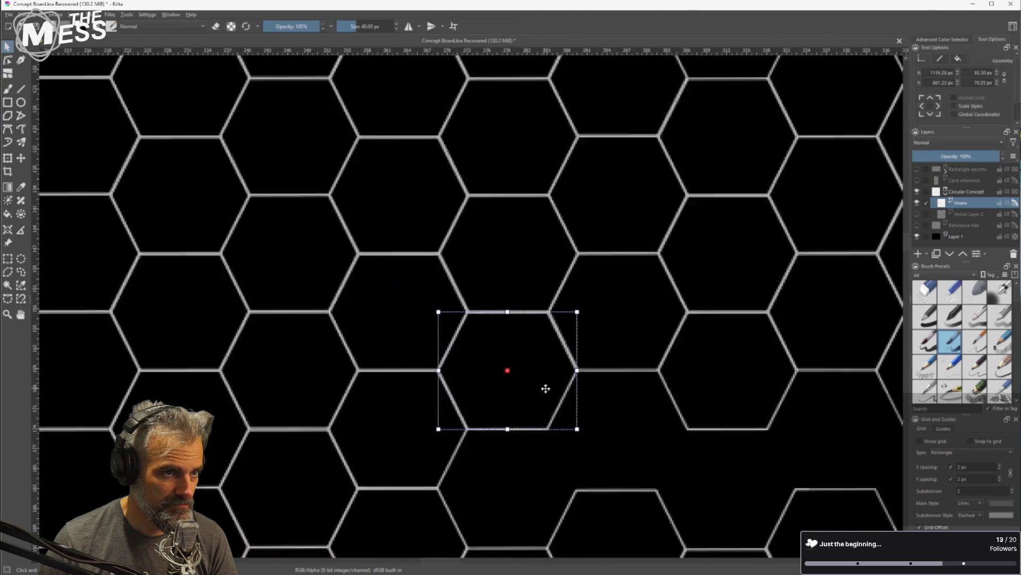
pyautogui.scroll(-3, 546, 388)
pyautogui.scroll(-2, 716, 269)
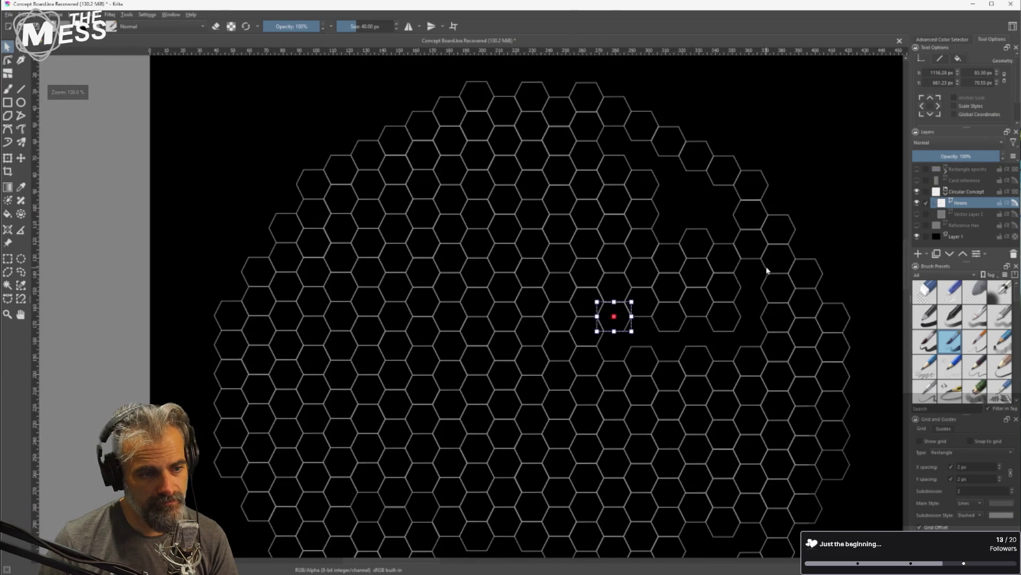
pyautogui.moveTo(768, 285); pyautogui.dragTo(659, 321)
pyautogui.moveTo(573, 335); pyautogui.dragTo(586, 305)
pyautogui.scroll(2, 586, 314)
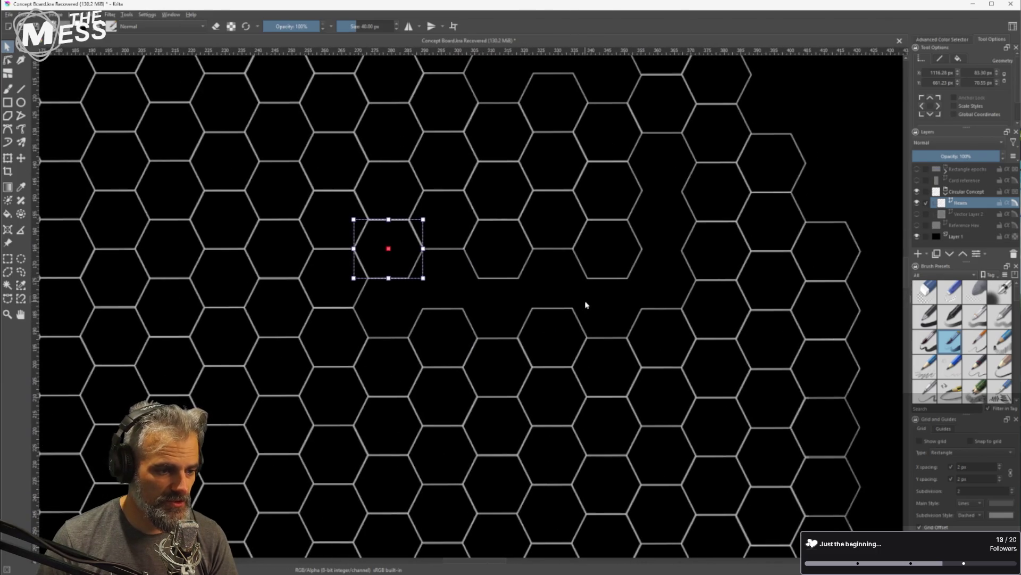
pyautogui.moveTo(405, 256)
pyautogui.mouseDown()
pyautogui.moveTo(424, 335)
pyautogui.moveTo(486, 360)
pyautogui.mouseUp()
# Raise a row of six hexagons into the grid and nudge them into alignment
pyautogui.keyDown('shift'); pyautogui.click(406, 382); pyautogui.keyUp('shift')
pyautogui.keyDown('shift'); pyautogui.click(501, 369); pyautogui.keyUp('shift')
pyautogui.keyDown('shift'); pyautogui.click(564, 335); pyautogui.keyUp('shift')
pyautogui.keyDown('shift'); pyautogui.click(615, 359); pyautogui.keyUp('shift')
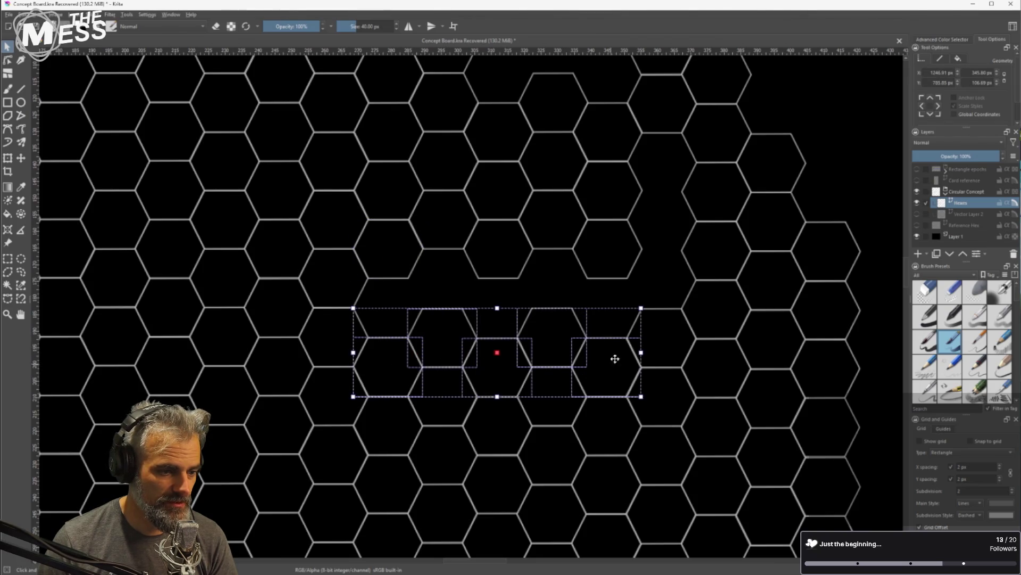
pyautogui.keyDown('shift'); pyautogui.click(652, 340); pyautogui.keyUp('shift')
pyautogui.moveTo(589, 349); pyautogui.dragTo(565, 291)
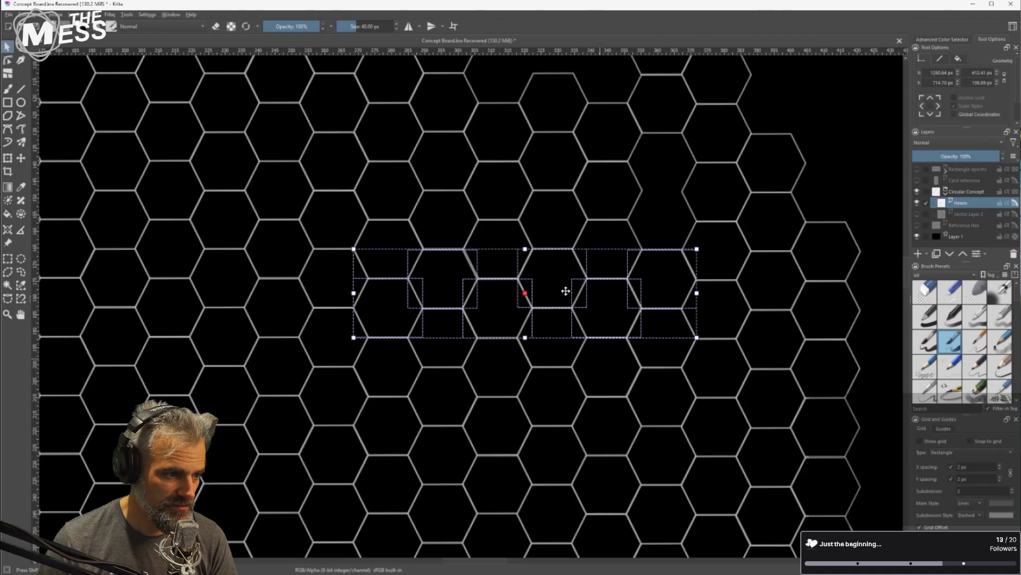
pyautogui.scroll(1, 494, 275)
pyautogui.press('Up')
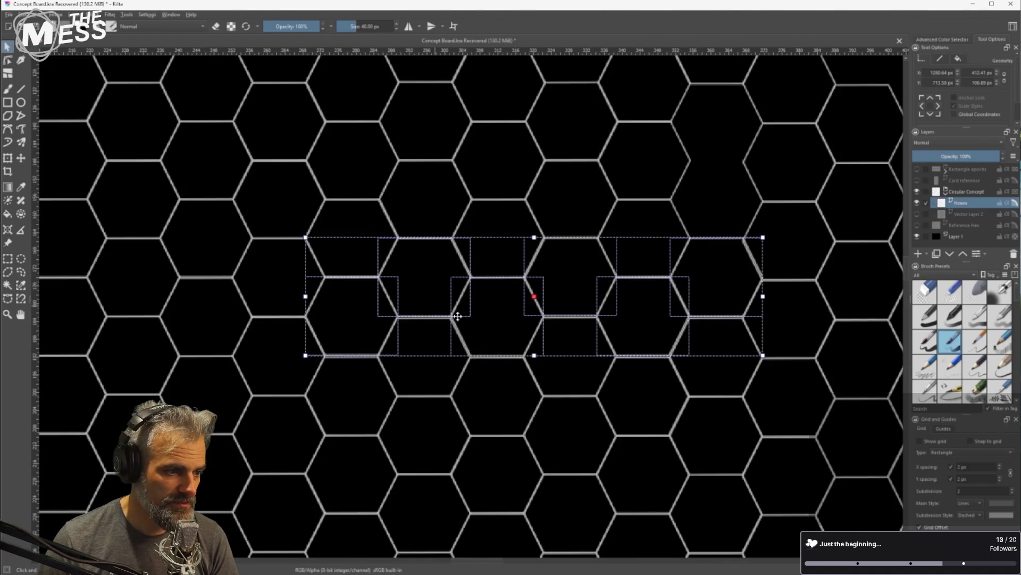
pyautogui.moveTo(477, 295); pyautogui.dragTo(482, 301)
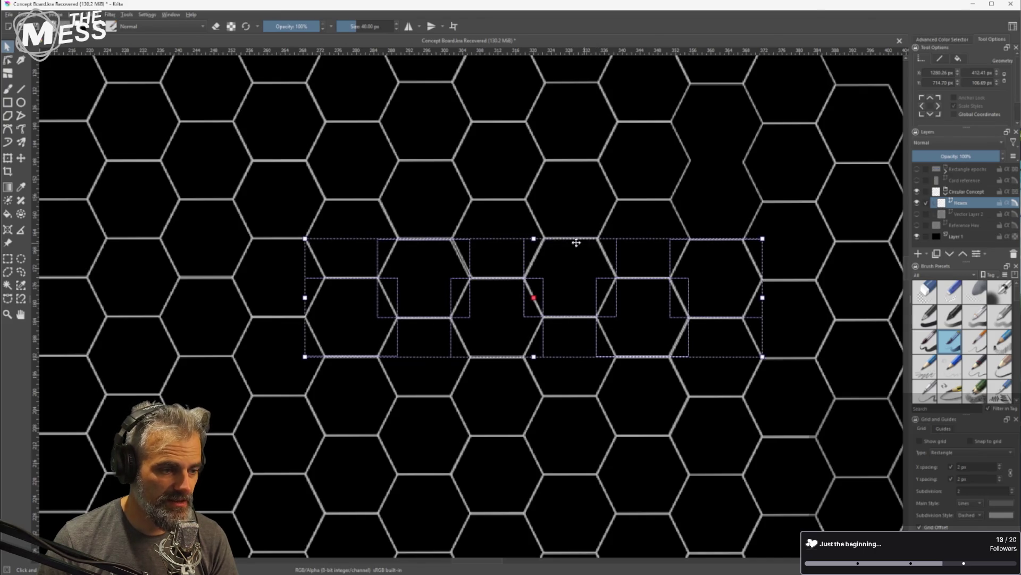
# Nudge a single hexagon into alignment and check a neighbouring one
pyautogui.click(561, 212)
pyautogui.click(507, 250)
pyautogui.moveTo(506, 250); pyautogui.dragTo(507, 249)
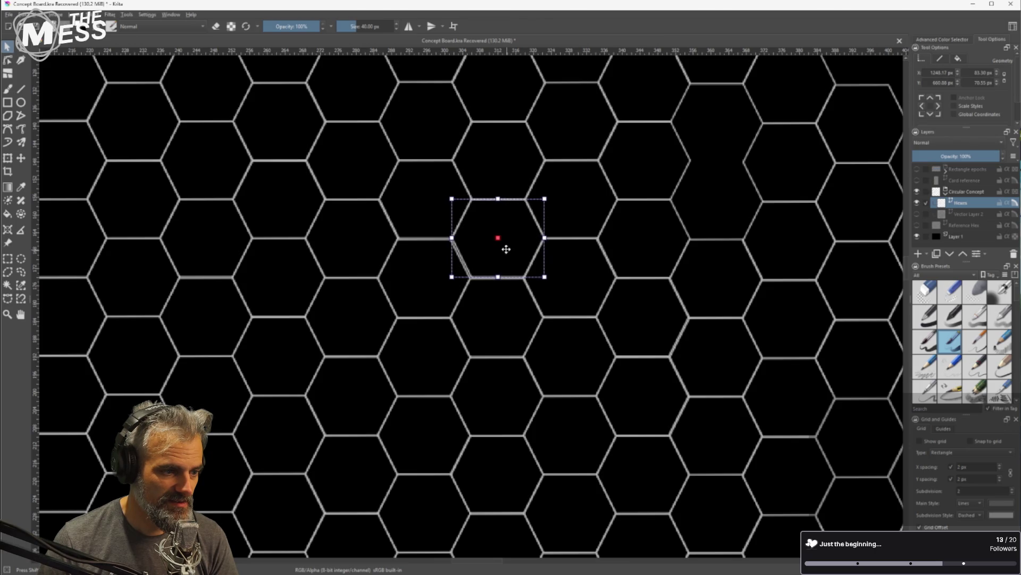
pyautogui.click(443, 270)
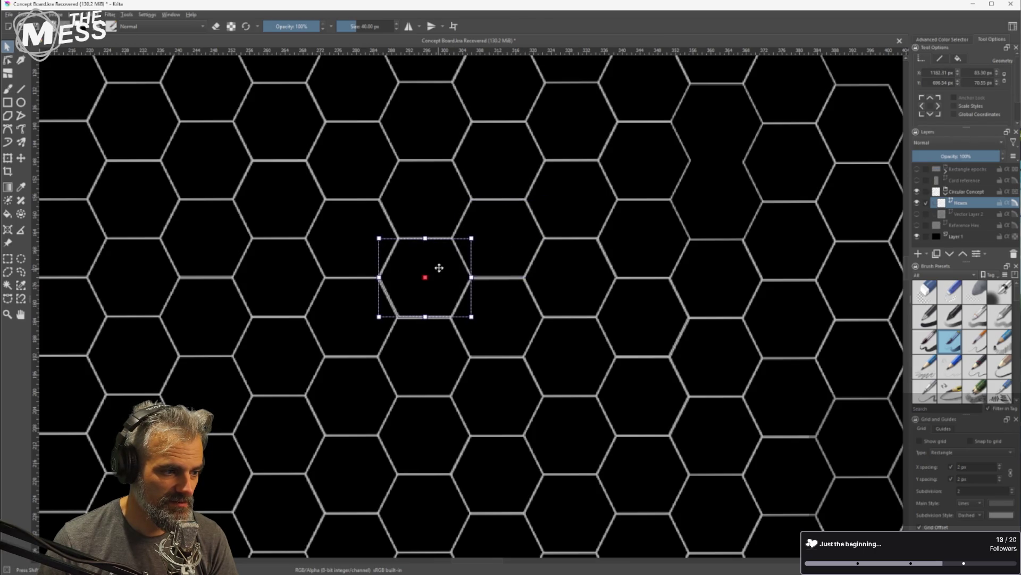
pyautogui.scroll(-2, 644, 278)
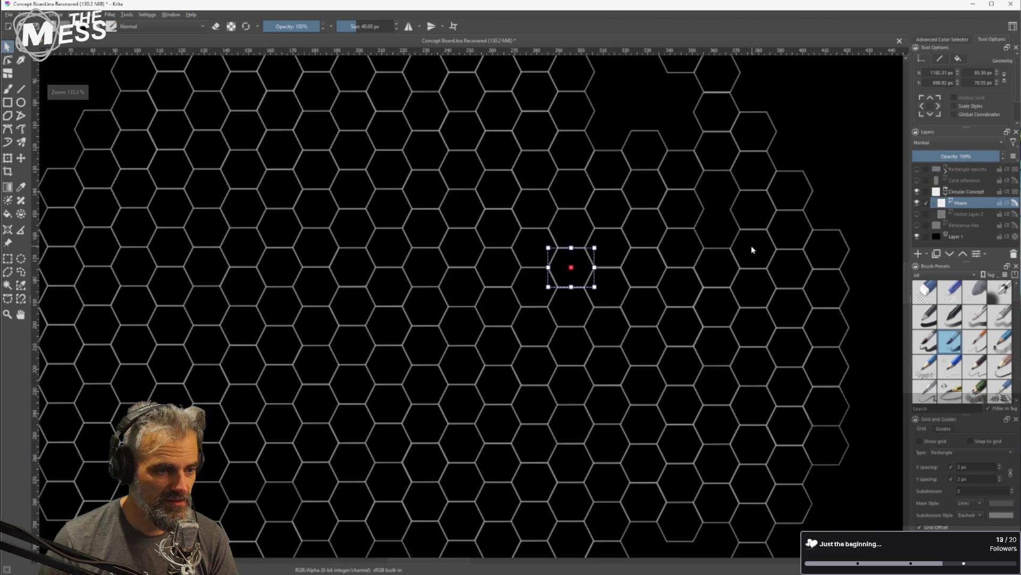
# Move a hexagon up one row and line it up with the grid
pyautogui.moveTo(742, 265)
pyautogui.mouseDown()
pyautogui.moveTo(558, 317)
pyautogui.moveTo(548, 307)
pyautogui.mouseUp()
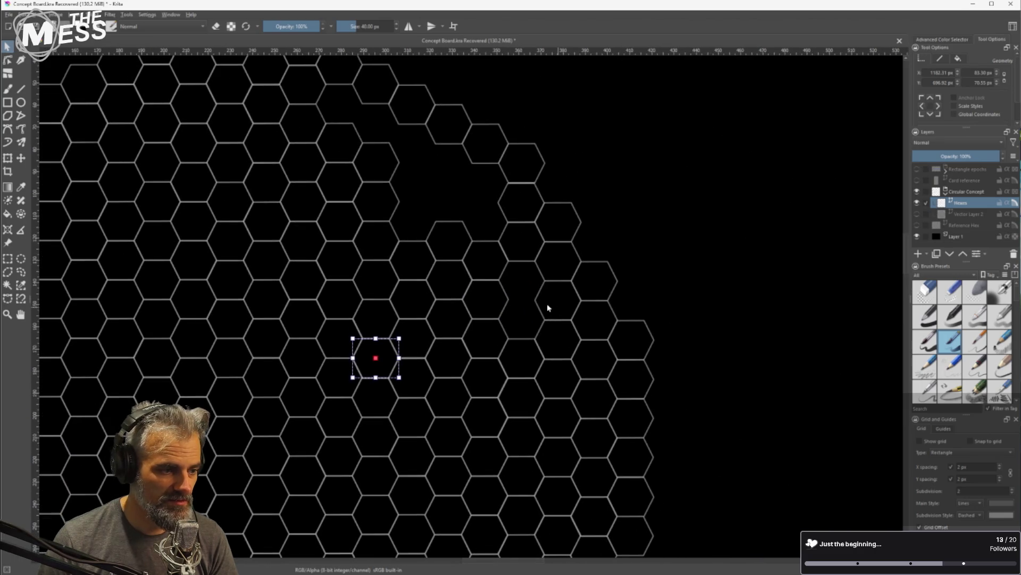
pyautogui.press('Delete')
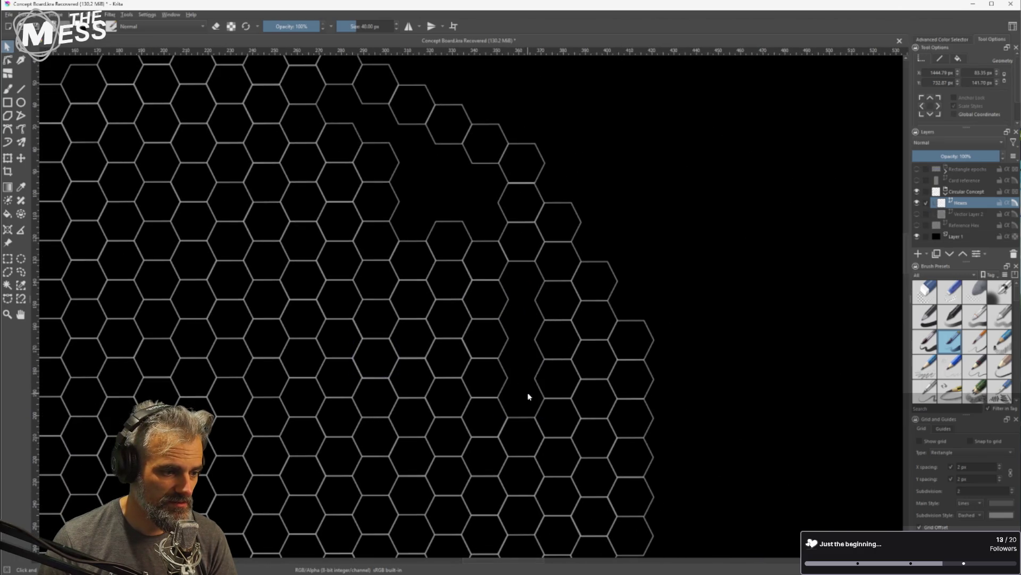
pyautogui.hotkey('ctrl', 'z')
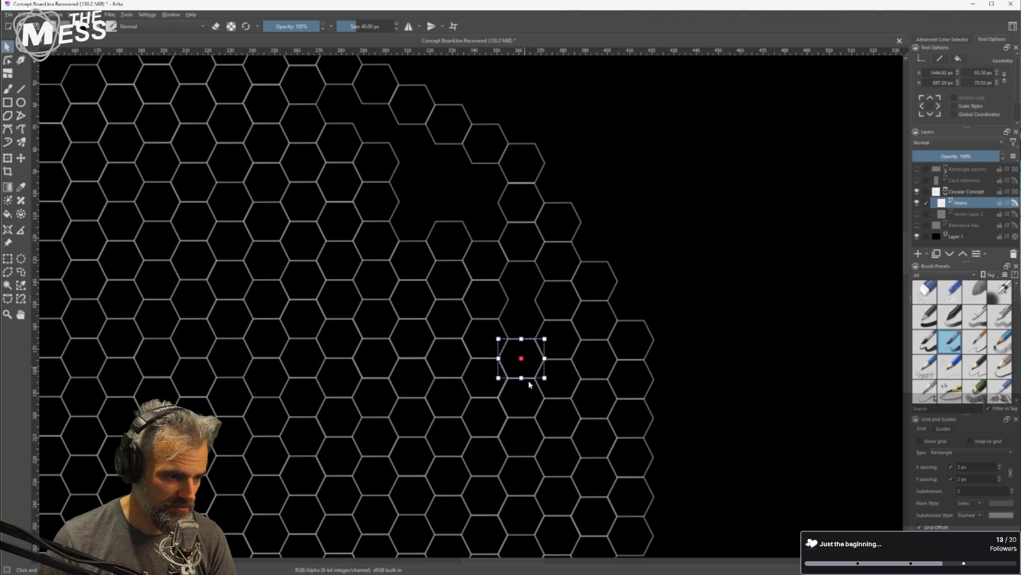
pyautogui.moveTo(528, 395); pyautogui.dragTo(532, 317)
pyautogui.scroll(3, 532, 317)
pyautogui.scroll(1, 559, 309)
pyautogui.moveTo(547, 251); pyautogui.dragTo(534, 247)
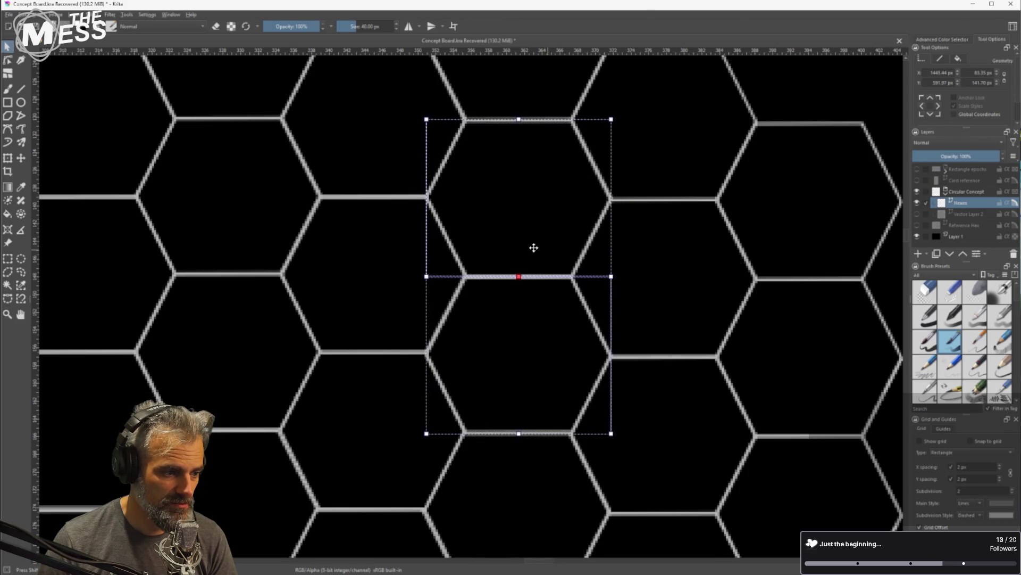
pyautogui.scroll(-5, 533, 250)
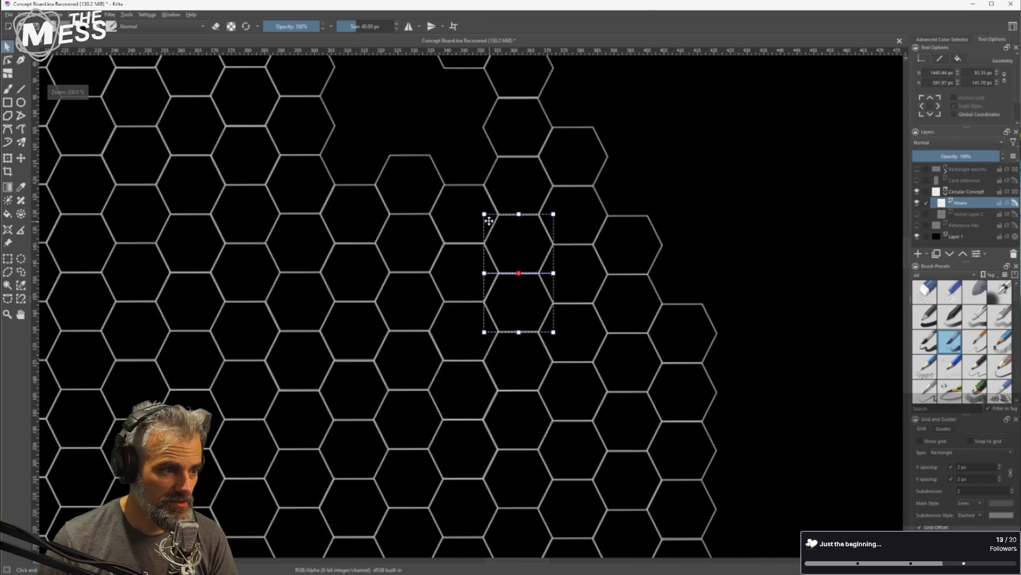
# Move another hexagon up-left into the gap
pyautogui.moveTo(628, 349)
pyautogui.mouseDown()
pyautogui.moveTo(569, 226)
pyautogui.moveTo(593, 224)
pyautogui.mouseUp()
pyautogui.scroll(5, 569, 220)
pyautogui.scroll(-3, 572, 346)
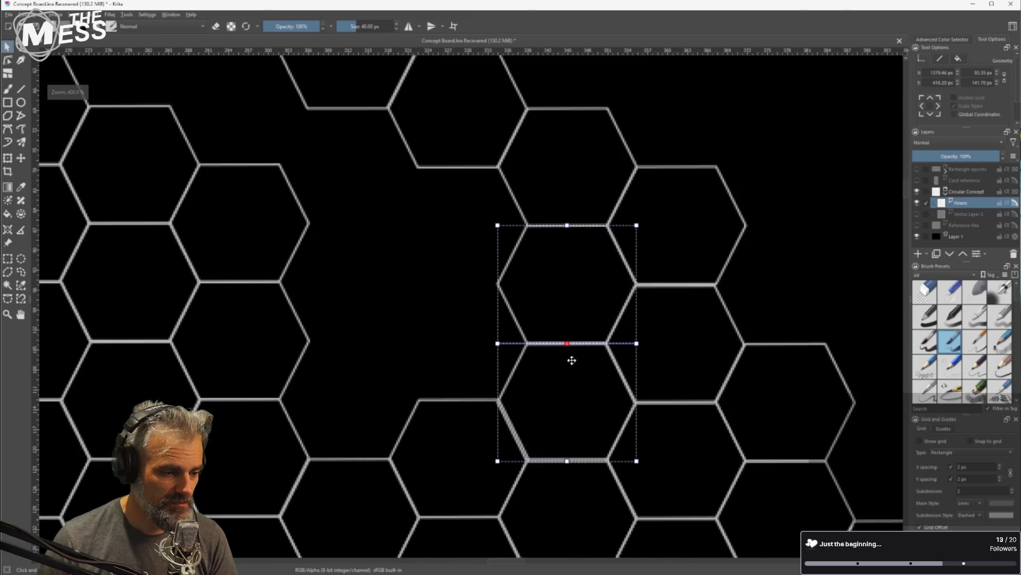
pyautogui.scroll(2, 503, 424)
# Move a group of four lower hexagons up-left into the gap and align them
pyautogui.click(441, 409)
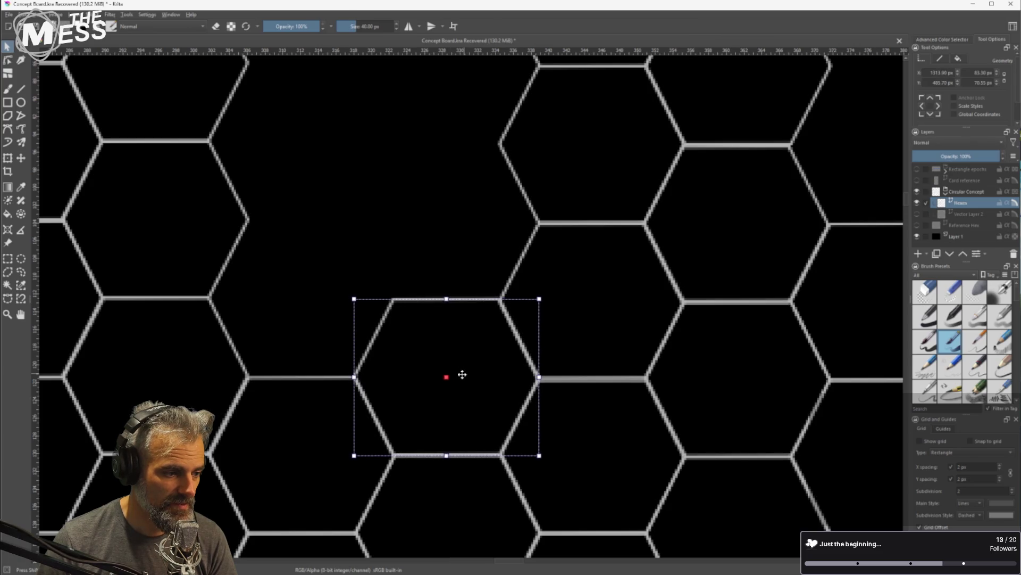
pyautogui.scroll(-2, 640, 451)
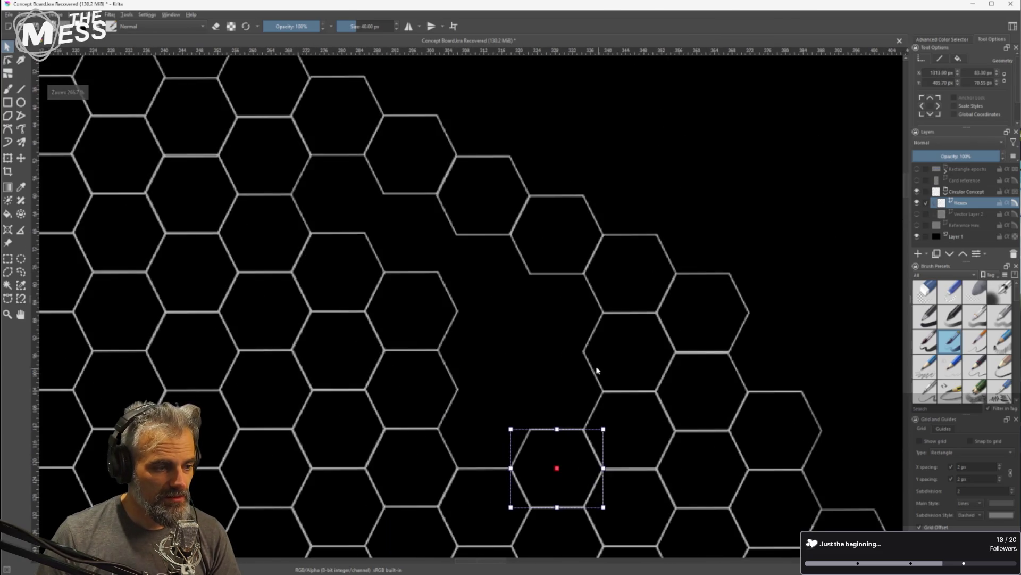
pyautogui.scroll(-2, 601, 372)
pyautogui.moveTo(592, 364)
pyautogui.mouseDown()
pyautogui.moveTo(563, 284)
pyautogui.moveTo(552, 273)
pyautogui.moveTo(539, 298)
pyautogui.mouseUp()
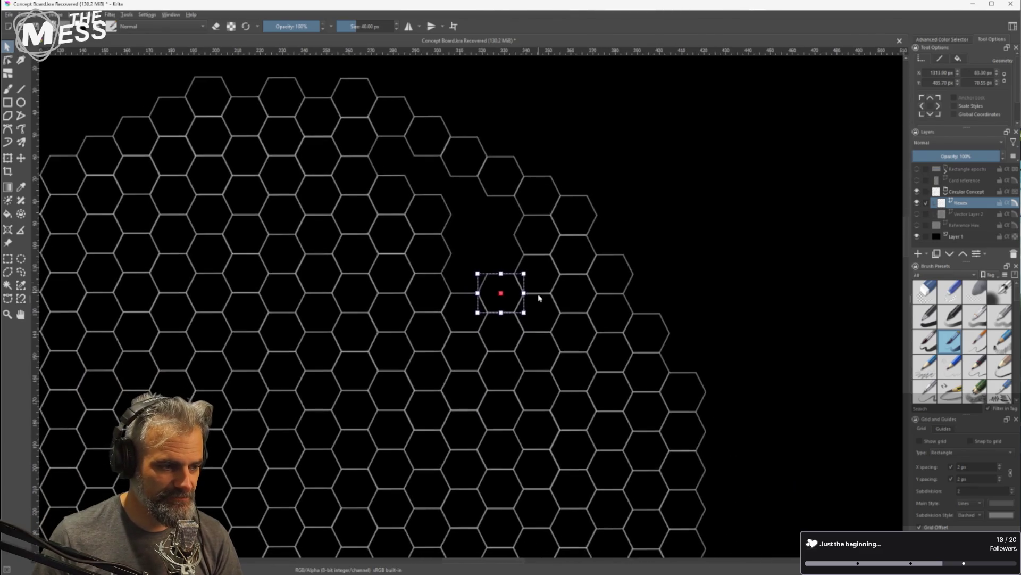
pyautogui.scroll(2, 535, 299)
pyautogui.scroll(-1, 503, 320)
pyautogui.keyDown('shift'); pyautogui.click(490, 358); pyautogui.keyUp('shift')
pyautogui.keyDown('shift'); pyautogui.click(490, 400); pyautogui.keyUp('shift')
pyautogui.keyDown('shift'); pyautogui.click(540, 392); pyautogui.keyUp('shift')
pyautogui.moveTo(540, 339)
pyautogui.mouseDown()
pyautogui.moveTo(552, 402)
pyautogui.moveTo(486, 248)
pyautogui.mouseUp()
pyautogui.scroll(2, 448, 162)
pyautogui.moveTo(411, 187)
pyautogui.mouseDown()
pyautogui.moveTo(438, 292)
pyautogui.moveTo(426, 260)
pyautogui.mouseUp()
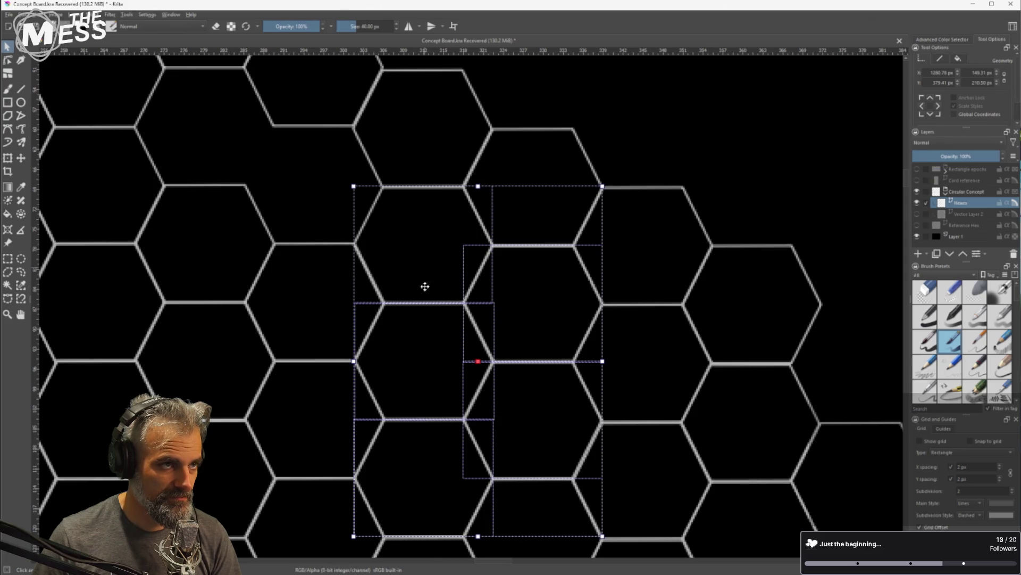
# Move the two top-edge hexagons down-right to plug the upper-right pocket
pyautogui.scroll(-2, 426, 349)
pyautogui.moveTo(429, 356); pyautogui.dragTo(573, 339)
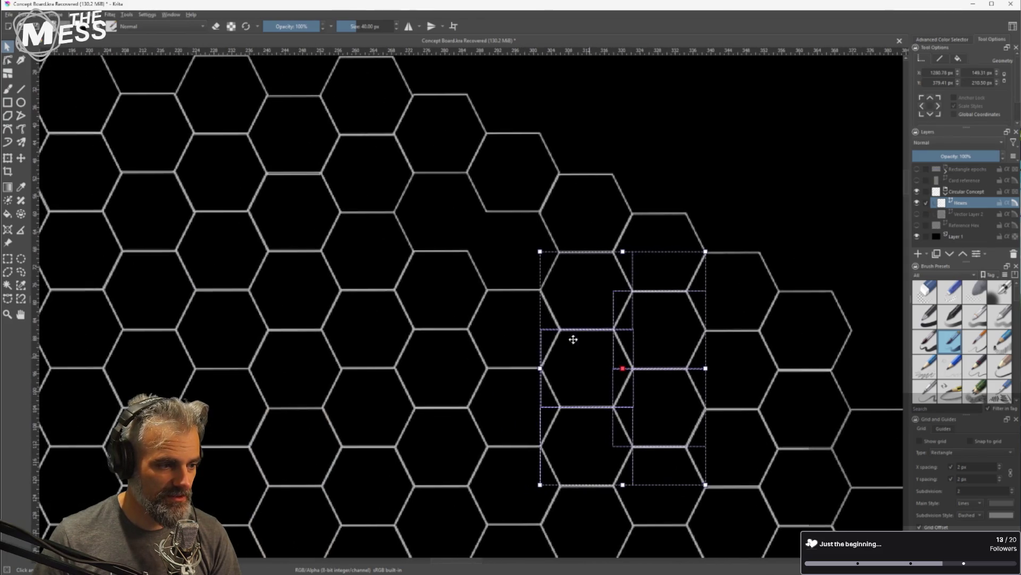
pyautogui.click(461, 144)
pyautogui.keyDown('shift'); pyautogui.click(527, 170); pyautogui.keyUp('shift')
pyautogui.moveTo(484, 172)
pyautogui.mouseDown()
pyautogui.moveTo(501, 187)
pyautogui.moveTo(502, 262)
pyautogui.mouseUp()
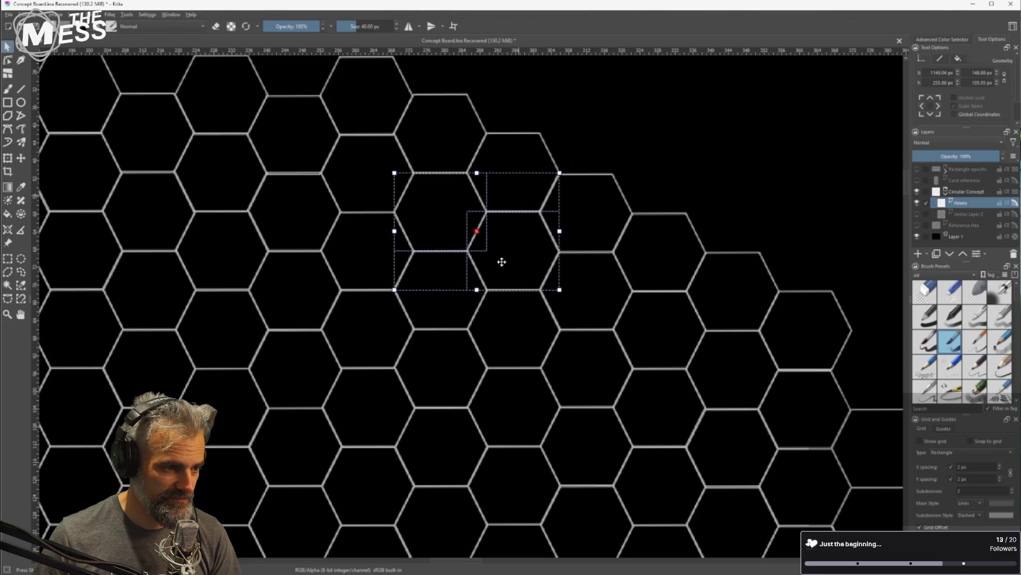
pyautogui.scroll(-6, 510, 282)
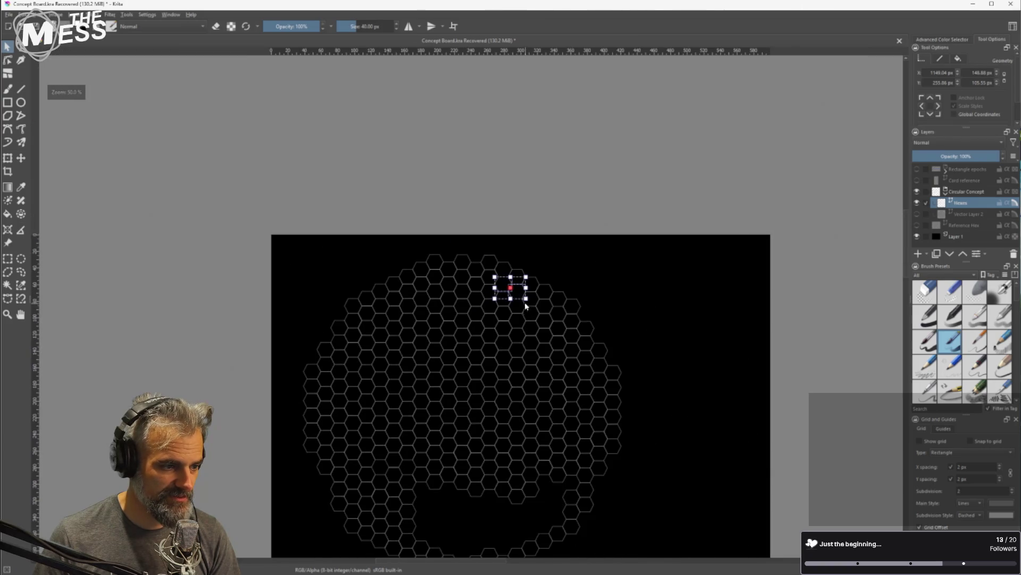
# Clear the selection and move a left-edge hexagon up-left into line
pyautogui.scroll(-3, 549, 430)
pyautogui.click(484, 434)
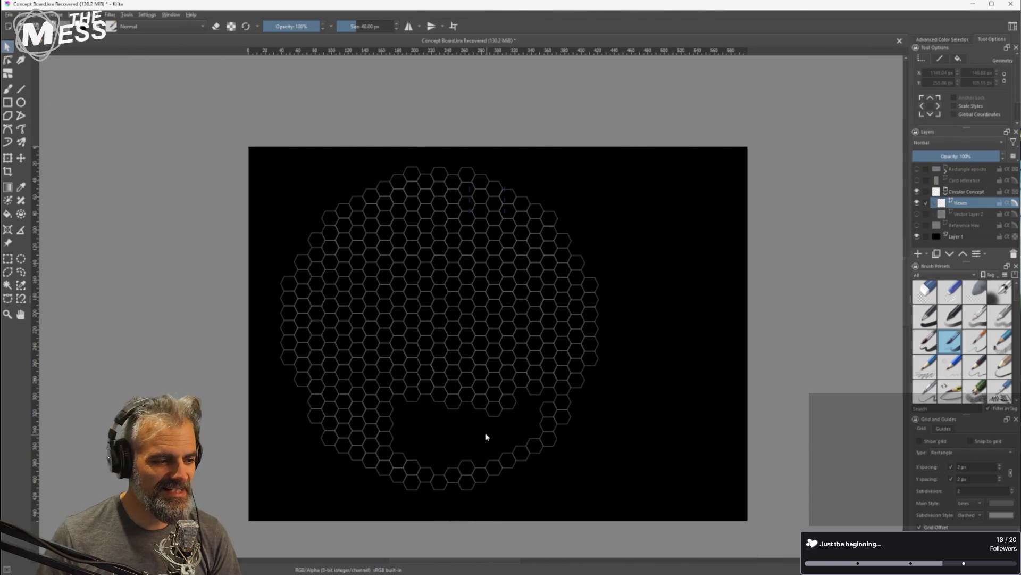
pyautogui.scroll(1, 451, 343)
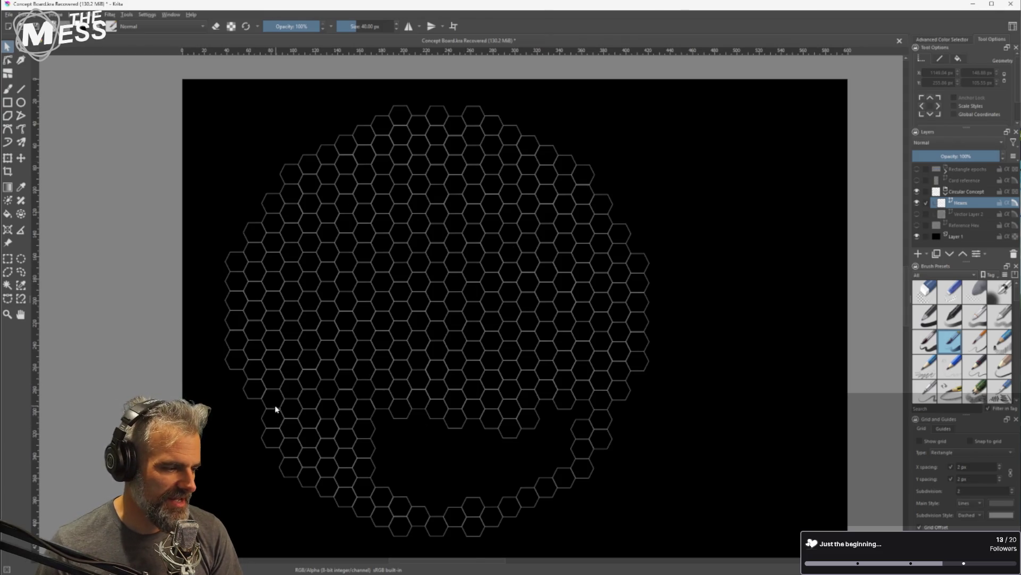
pyautogui.scroll(3, 261, 229)
pyautogui.click(334, 244)
pyautogui.moveTo(334, 244)
pyautogui.mouseDown()
pyautogui.moveTo(341, 257)
pyautogui.moveTo(286, 226)
pyautogui.moveTo(294, 231)
pyautogui.mouseUp()
pyautogui.scroll(-6, 294, 230)
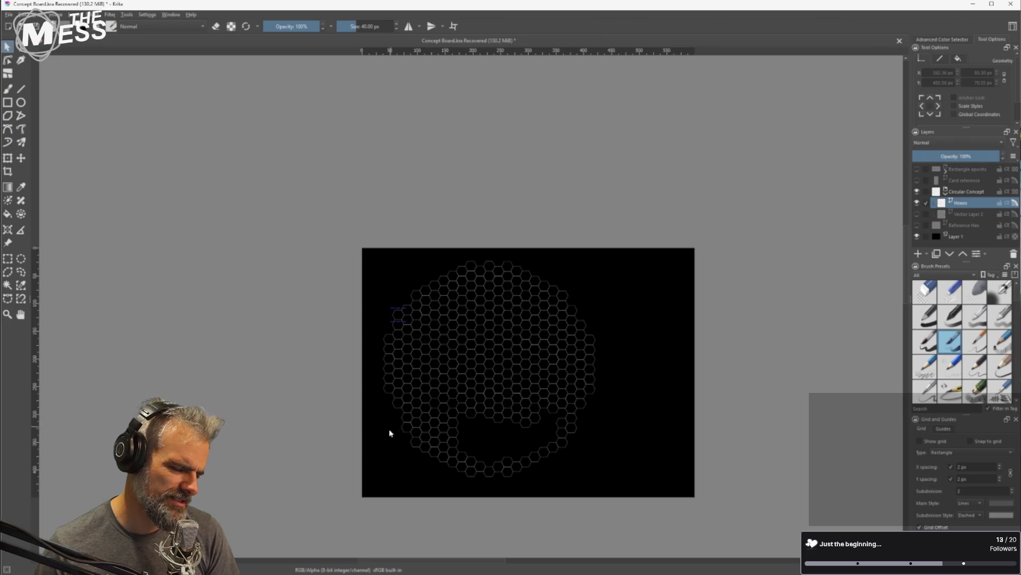
pyautogui.scroll(5, 393, 431)
# Fine-tune another left-rim hexagon down-right, nudging it right with the arrow key
pyautogui.click(490, 228)
pyautogui.moveTo(490, 228)
pyautogui.mouseDown()
pyautogui.moveTo(502, 241)
pyautogui.moveTo(426, 264)
pyautogui.moveTo(437, 267)
pyautogui.mouseUp()
pyautogui.press('Right')
pyautogui.scroll(-6, 426, 399)
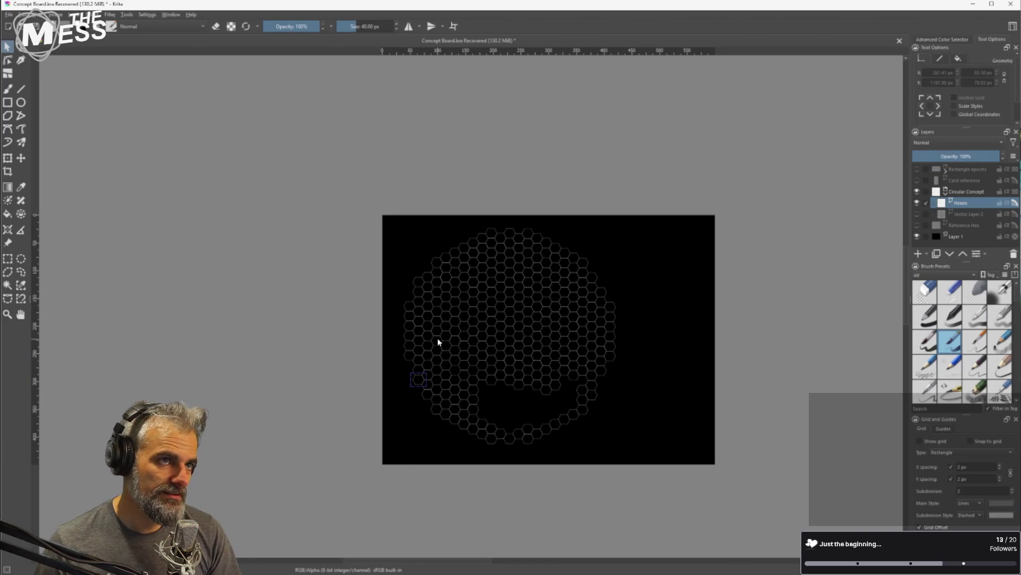
pyautogui.scroll(2, 438, 339)
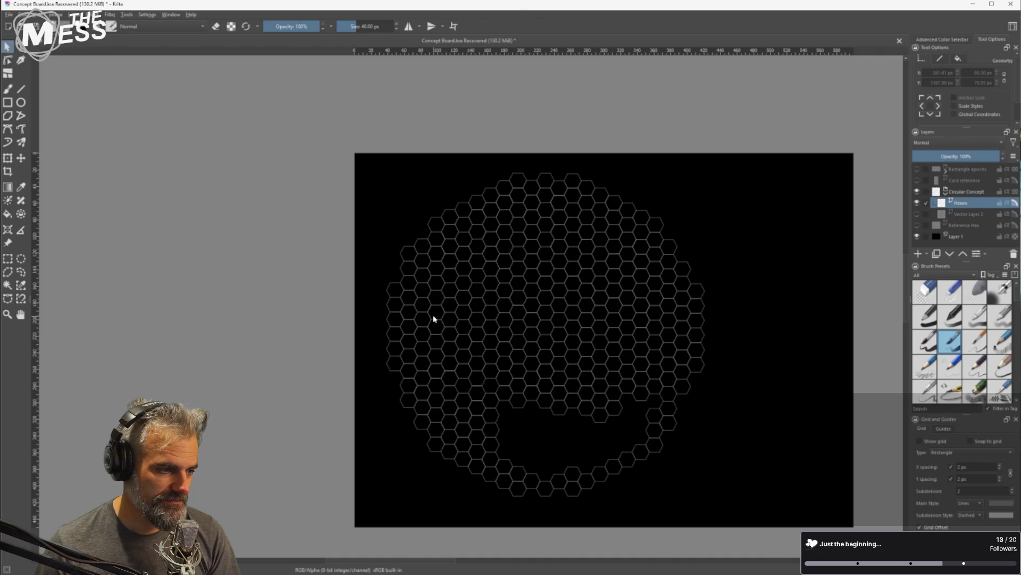
pyautogui.hotkey('ctrl', 'v')
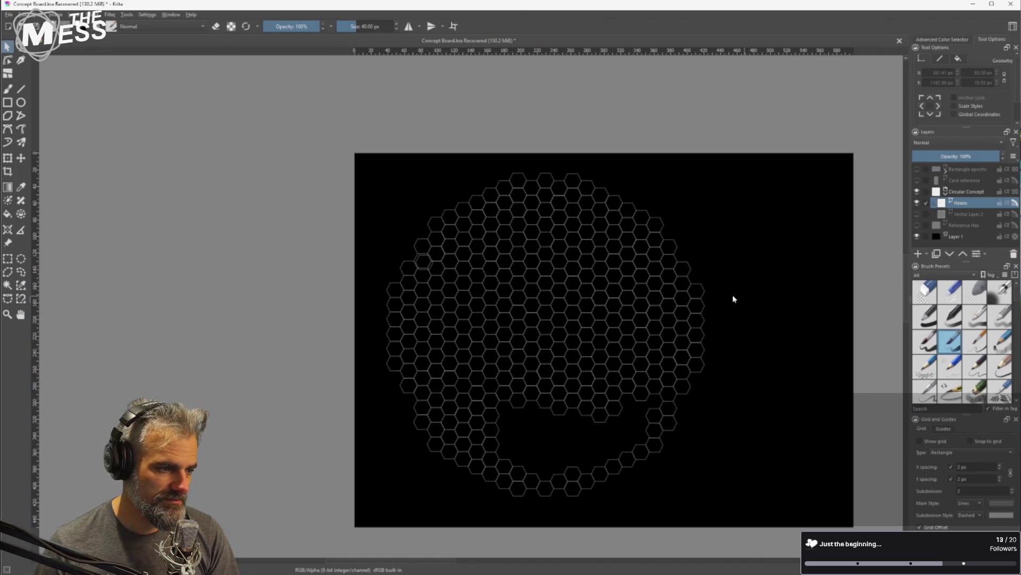
pyautogui.moveTo(766, 316); pyautogui.dragTo(722, 287)
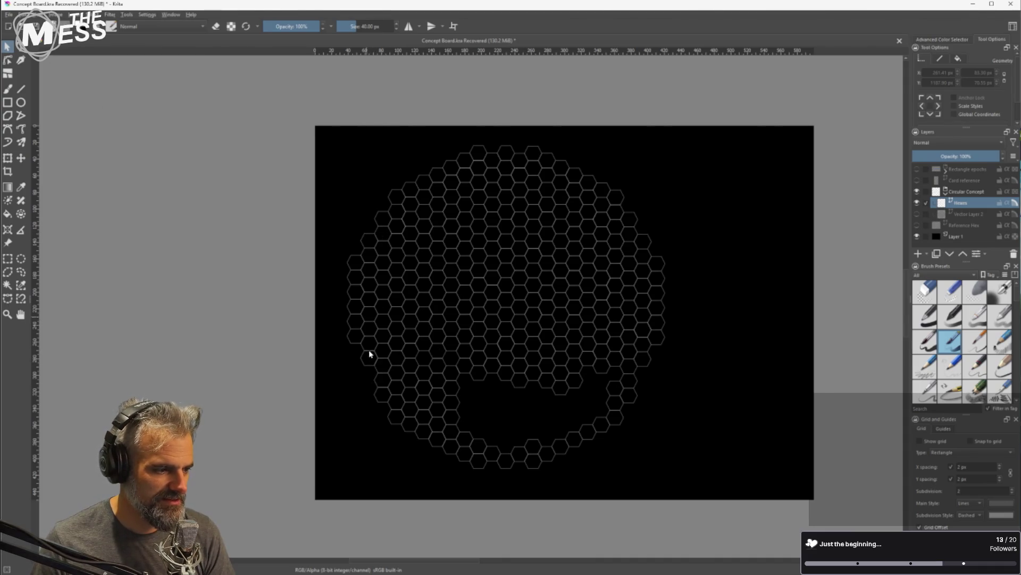
pyautogui.scroll(3, 368, 349)
pyautogui.click(385, 329)
# Drop the selected left-edge hexagon down one row into place
pyautogui.moveTo(385, 328); pyautogui.dragTo(386, 372)
pyautogui.scroll(5, 384, 367)
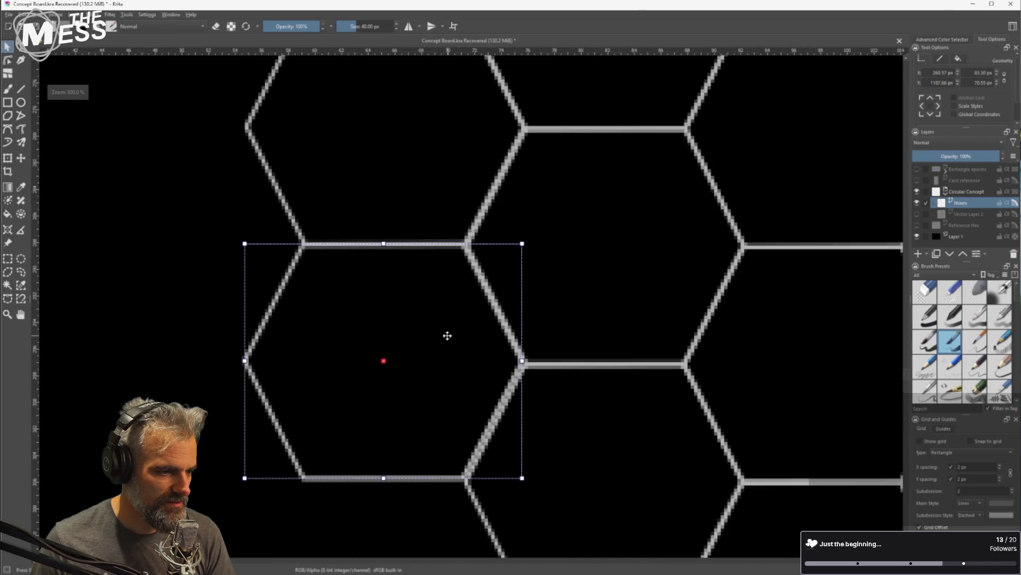
pyautogui.scroll(-7, 468, 352)
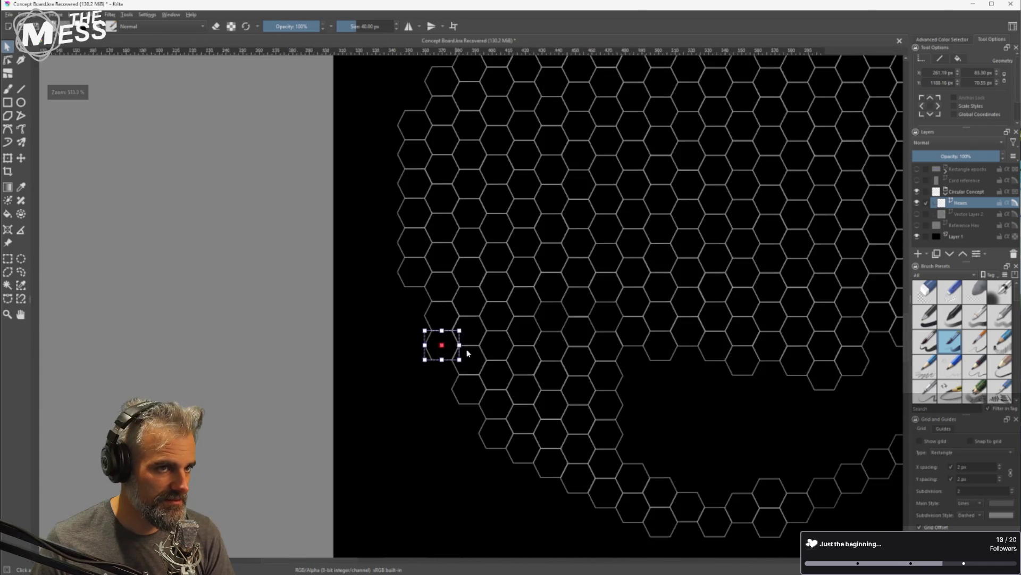
pyautogui.scroll(-5, 469, 352)
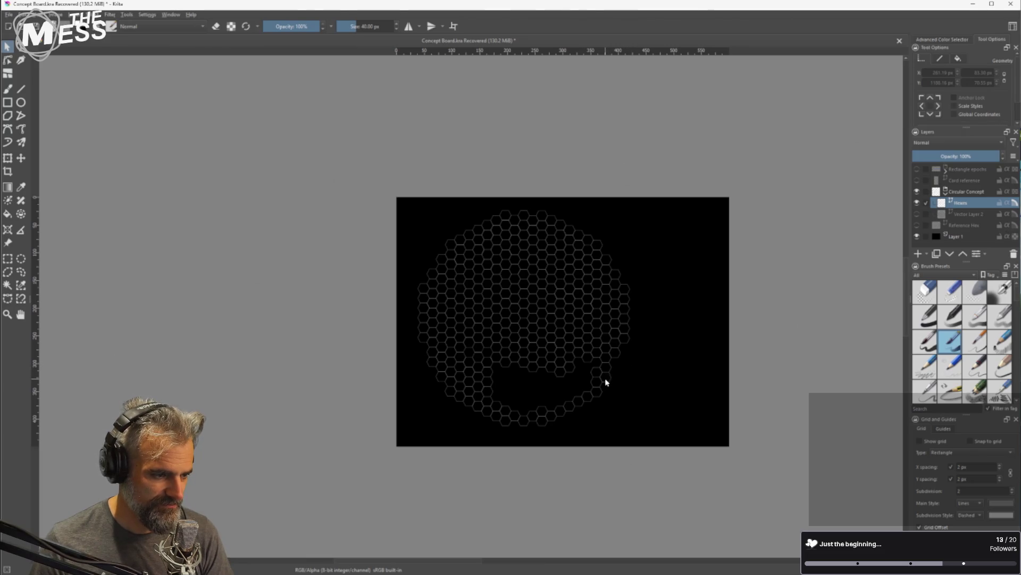
pyautogui.scroll(5, 624, 357)
# Move the stray rim hexagon down a row, then delete it
pyautogui.click(527, 336)
pyautogui.moveTo(526, 335); pyautogui.dragTo(524, 392)
pyautogui.press('Delete')
pyautogui.scroll(-5, 549, 368)
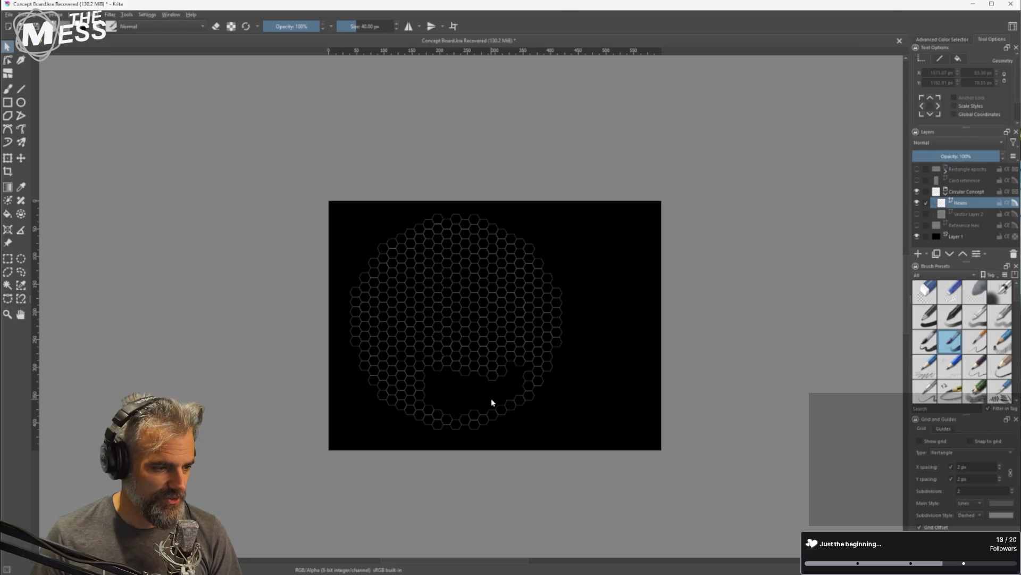
pyautogui.scroll(4, 464, 386)
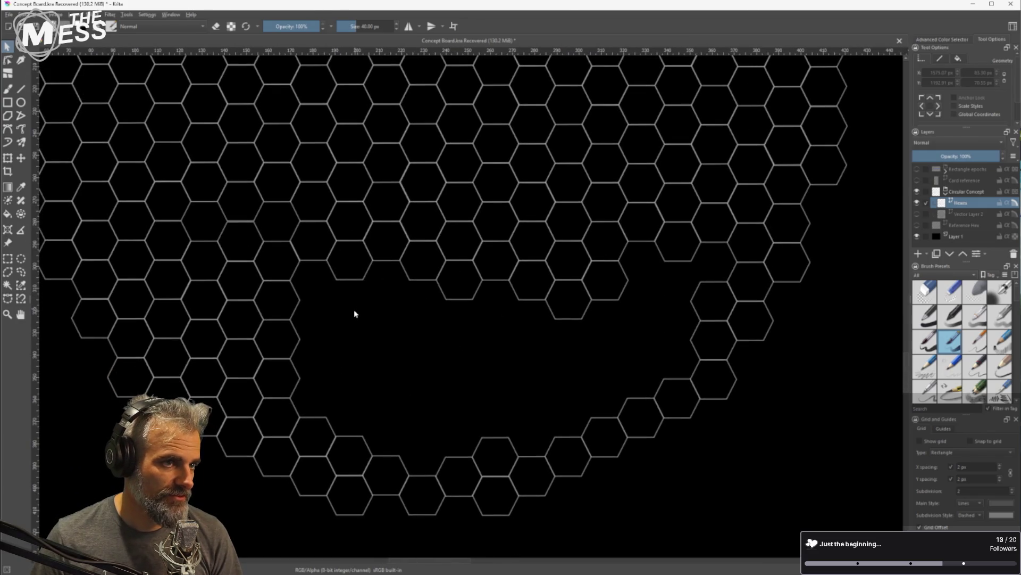
# Marquee-select the hexagons at the gap's inner edge, shift them down-right into place, and deselect
pyautogui.moveTo(320, 294)
pyautogui.mouseDown()
pyautogui.moveTo(346, 223)
pyautogui.moveTo(378, 186)
pyautogui.mouseUp()
pyautogui.moveTo(389, 284)
pyautogui.mouseDown()
pyautogui.moveTo(359, 213)
pyautogui.moveTo(313, 180)
pyautogui.mouseUp()
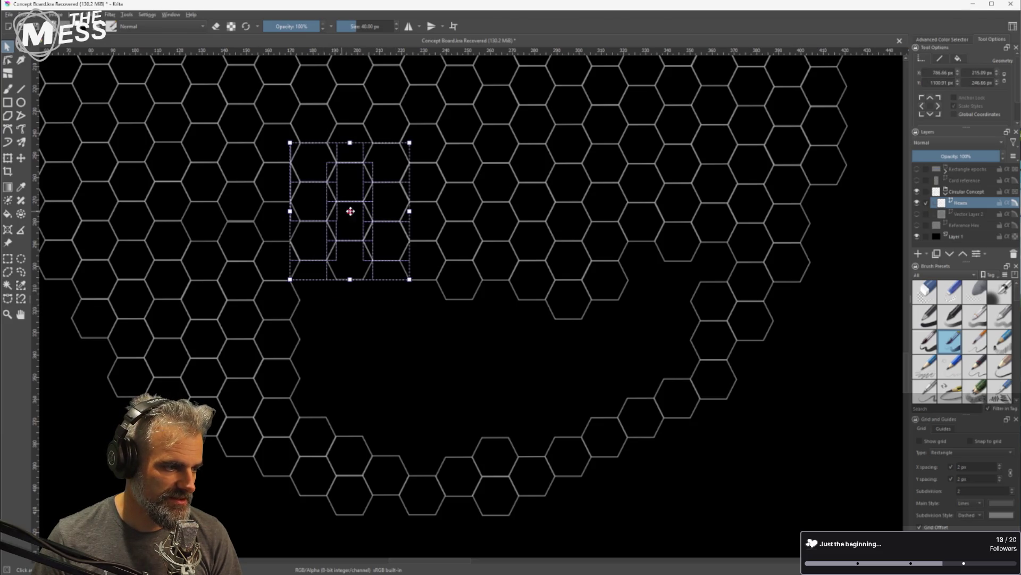
pyautogui.moveTo(387, 243)
pyautogui.mouseDown()
pyautogui.moveTo(410, 361)
pyautogui.moveTo(383, 343)
pyautogui.moveTo(399, 342)
pyautogui.moveTo(372, 324)
pyautogui.moveTo(372, 308)
pyautogui.mouseUp()
pyautogui.scroll(5, 343, 297)
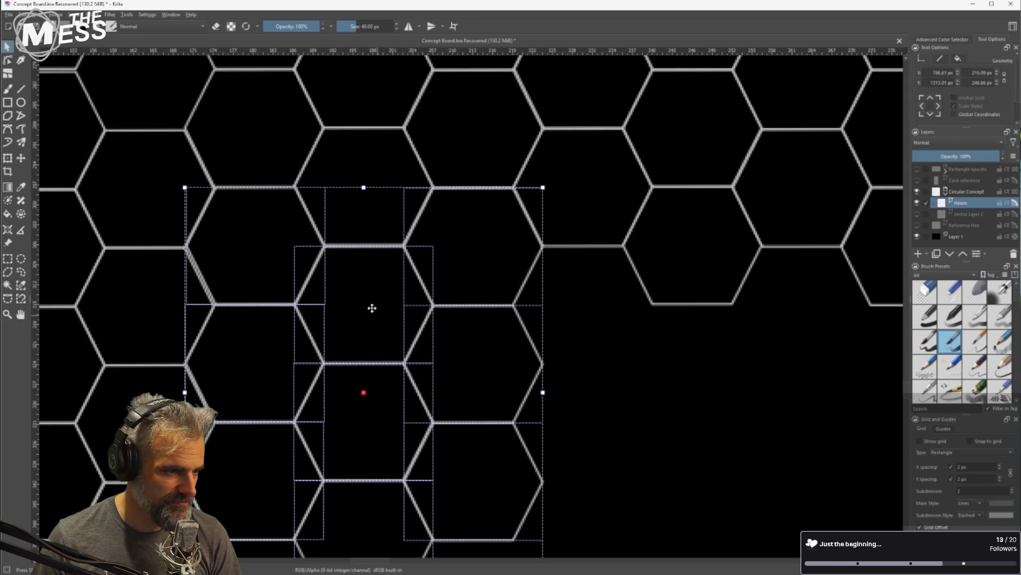
pyautogui.click(604, 349)
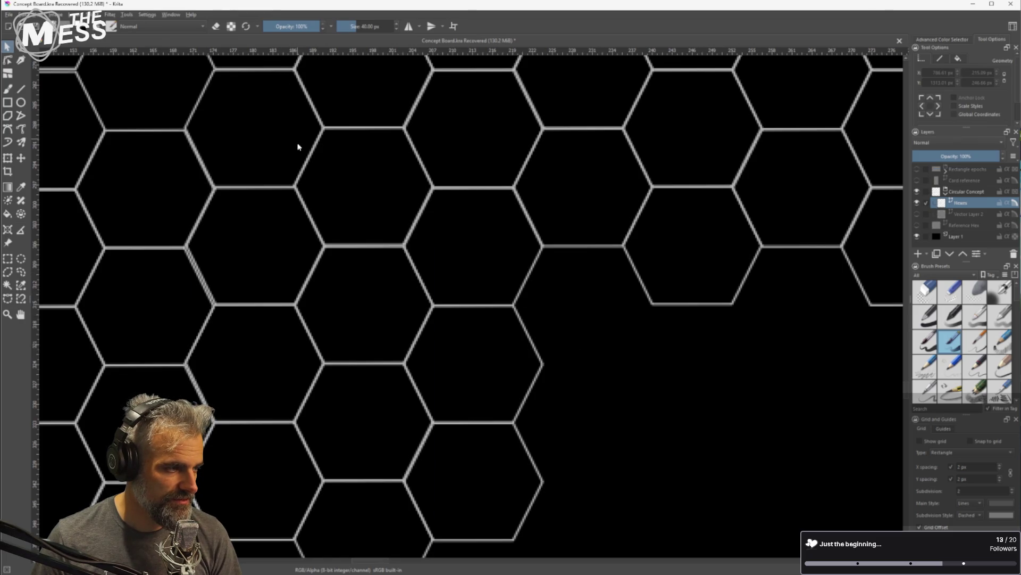
pyautogui.moveTo(302, 161)
pyautogui.mouseDown()
pyautogui.moveTo(315, 89)
pyautogui.moveTo(307, 84)
pyautogui.mouseUp()
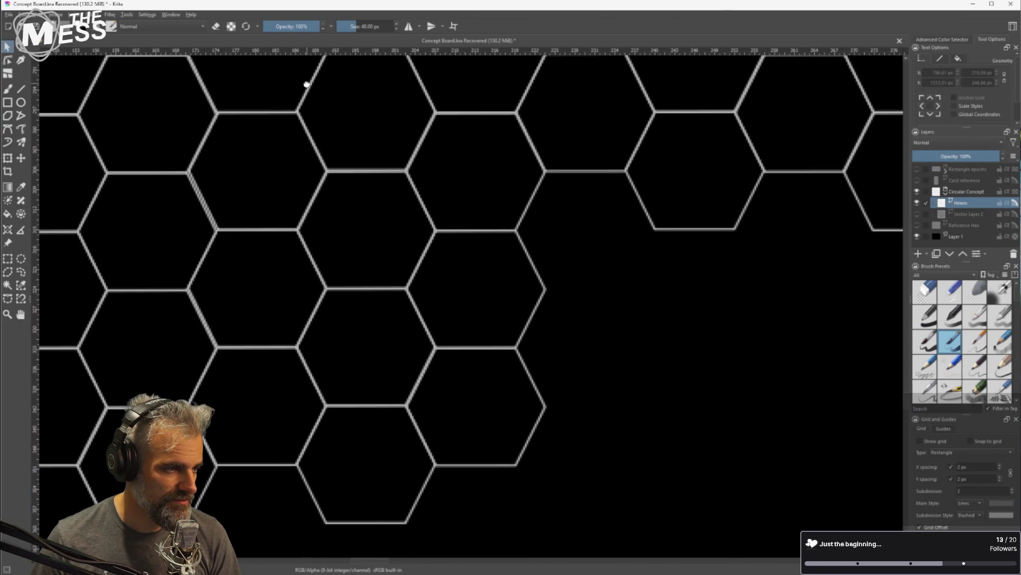
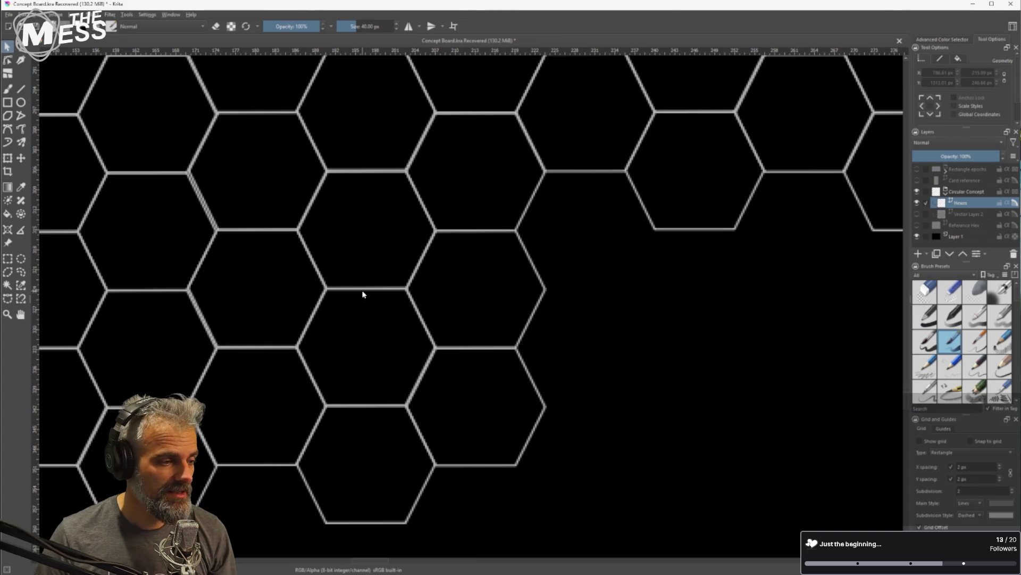
# Nudge a hexagon slightly upward into line with its row
pyautogui.click(226, 173)
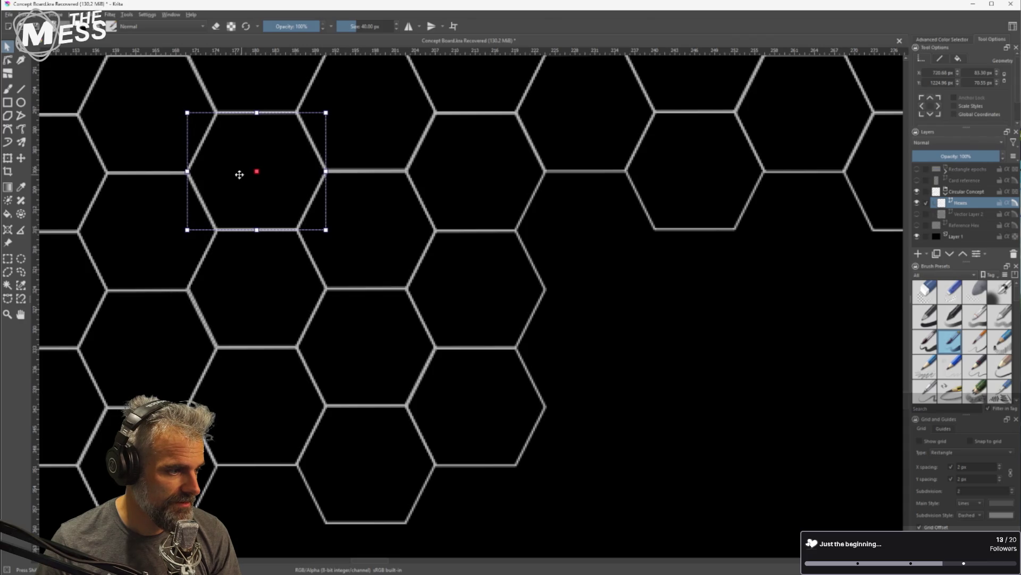
pyautogui.moveTo(239, 176); pyautogui.dragTo(239, 174)
pyautogui.click(228, 308)
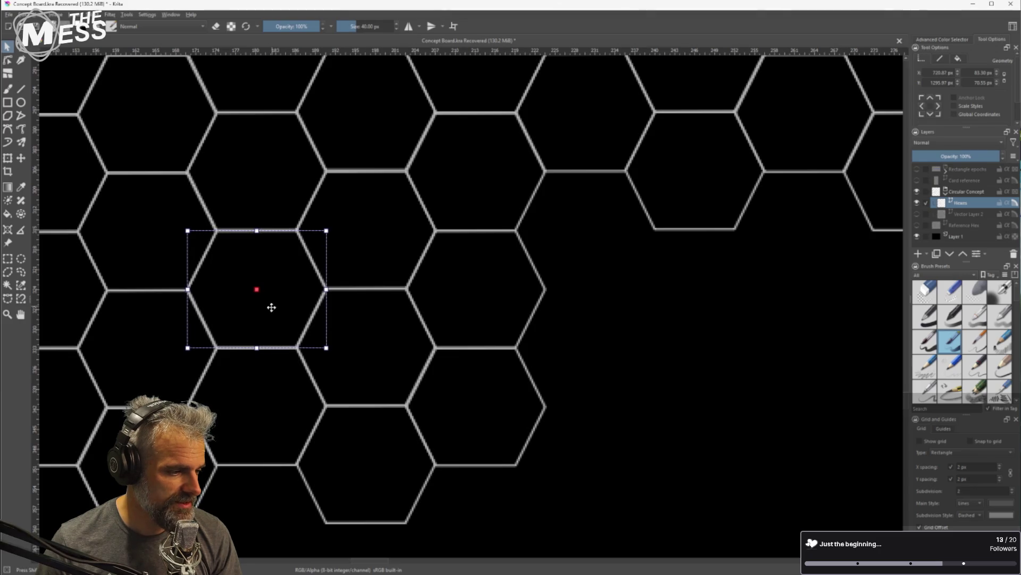
pyautogui.click(636, 314)
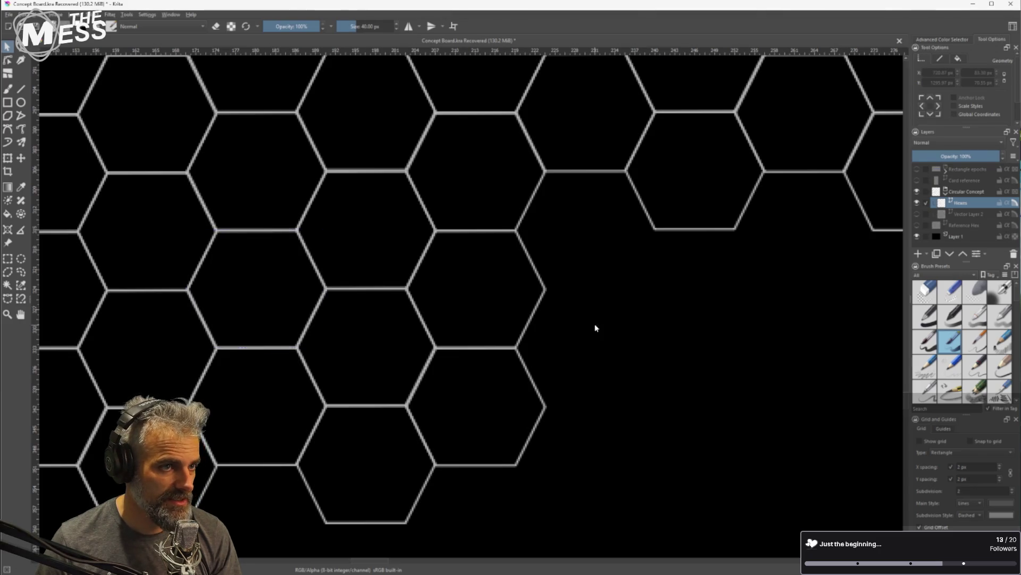
pyautogui.scroll(-4, 594, 327)
pyautogui.scroll(2, 504, 327)
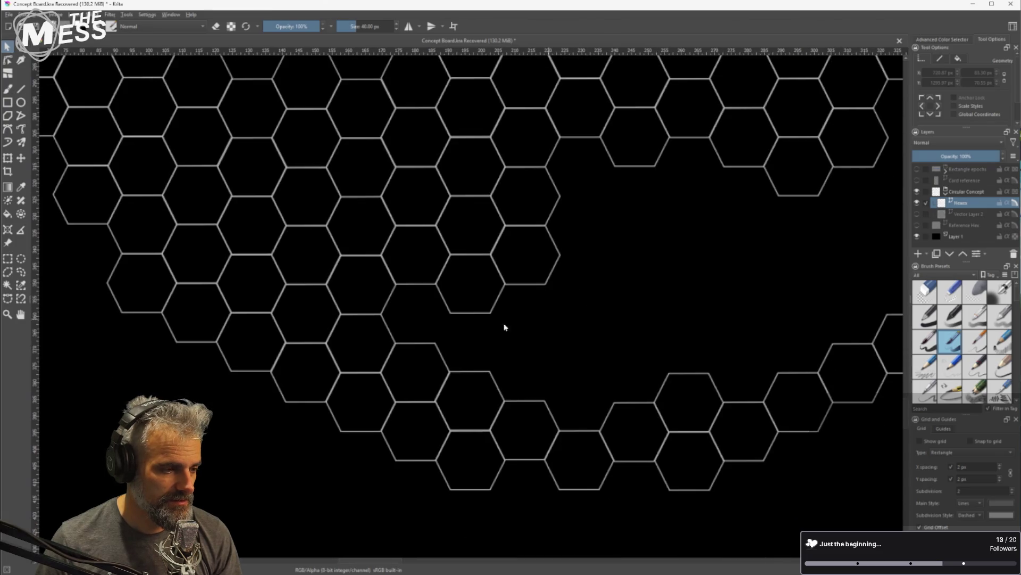
# Duplicate a pair of hexagons beside the gap and move the copies down into it
pyautogui.click(412, 245)
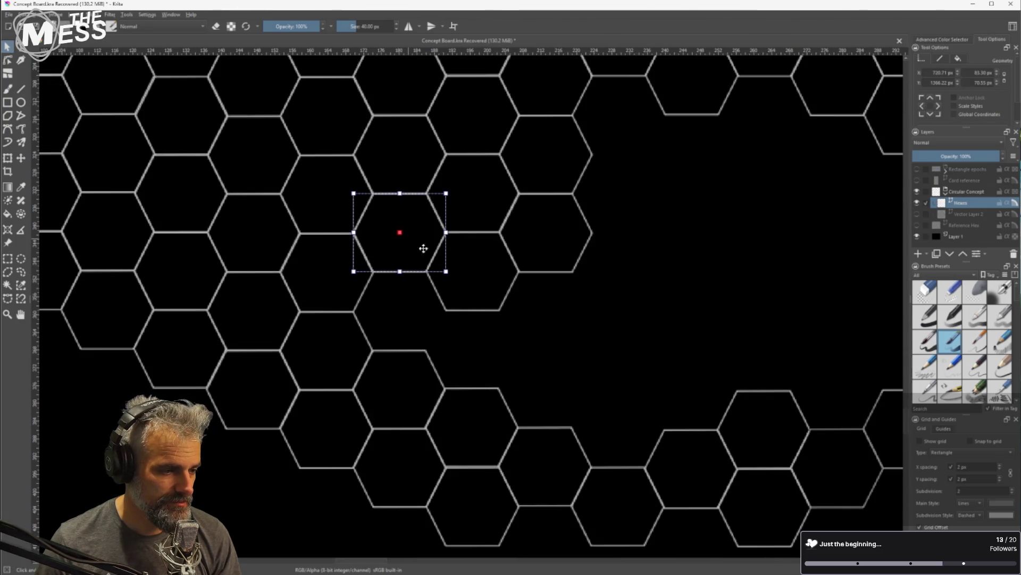
pyautogui.keyDown('shift'); pyautogui.click(475, 288); pyautogui.keyUp('shift')
pyautogui.hotkey('ctrl', 'c')
pyautogui.hotkey('ctrl', 'v')
pyautogui.moveTo(479, 285)
pyautogui.mouseDown()
pyautogui.moveTo(474, 355)
pyautogui.moveTo(497, 331)
pyautogui.mouseUp()
pyautogui.scroll(5, 467, 342)
pyautogui.scroll(-1, 495, 335)
pyautogui.scroll(-1, 504, 319)
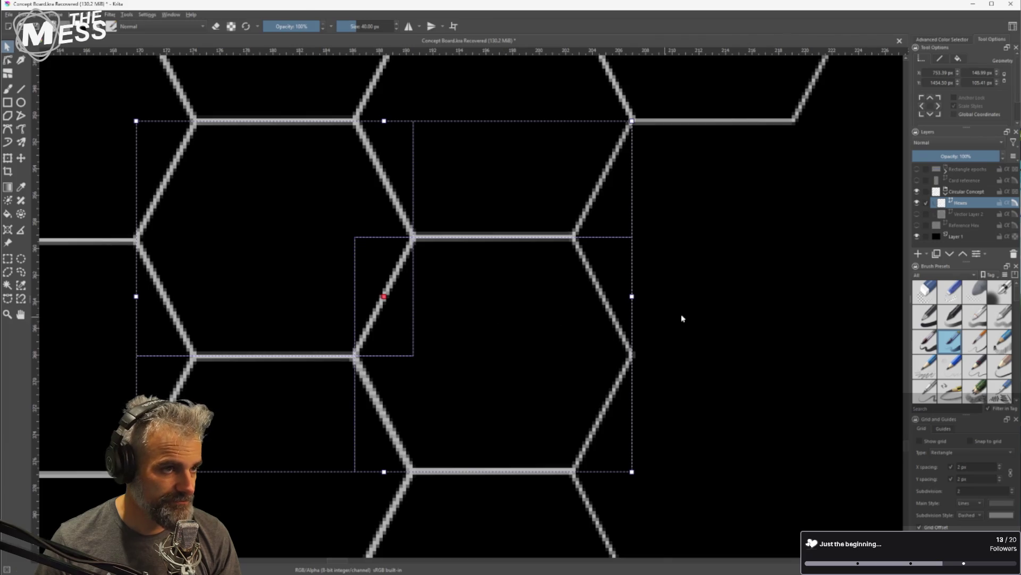
pyautogui.scroll(-2, 700, 312)
pyautogui.scroll(-2, 700, 311)
pyautogui.moveTo(736, 320)
pyautogui.mouseDown()
pyautogui.moveTo(464, 309)
pyautogui.moveTo(456, 349)
pyautogui.mouseUp()
# Move a group of six hexagons down-right into the empty area
pyautogui.click(399, 257)
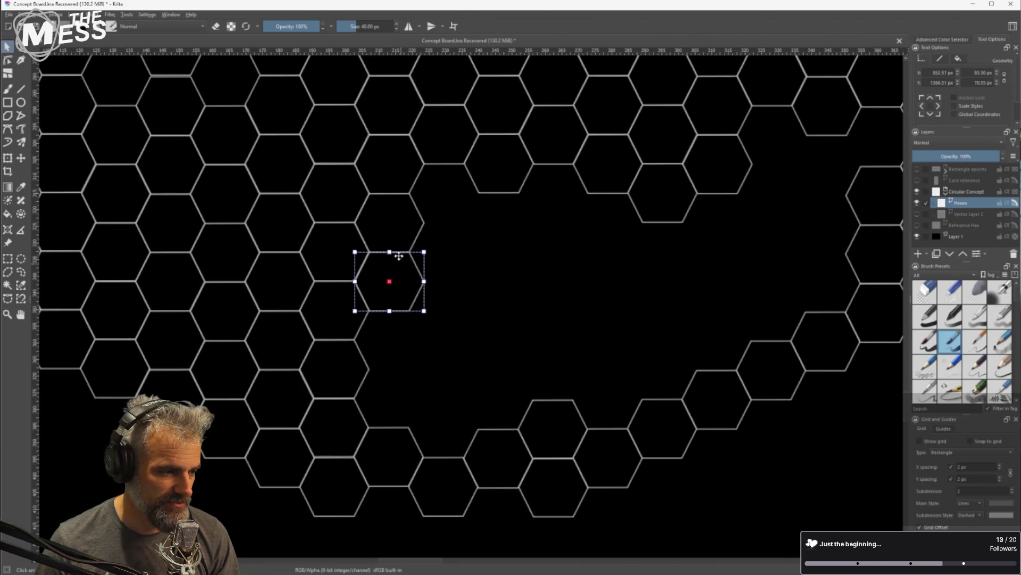
pyautogui.keyDown('shift'); pyautogui.click(337, 306); pyautogui.keyUp('shift')
pyautogui.keyDown('shift'); pyautogui.click(304, 275); pyautogui.keyUp('shift')
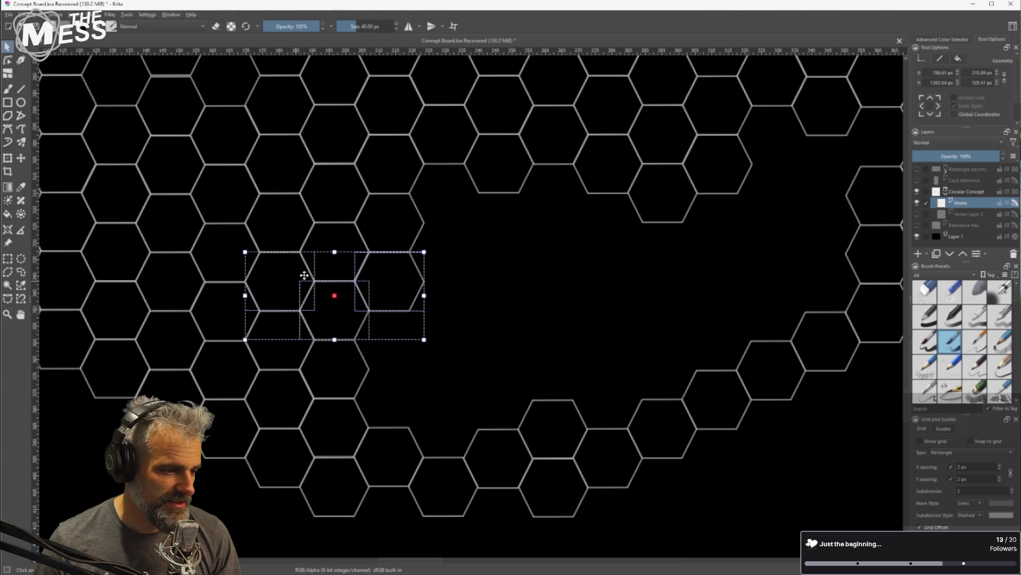
pyautogui.keyDown('shift'); pyautogui.click(337, 235); pyautogui.keyUp('shift')
pyautogui.keyDown('shift'); pyautogui.click(298, 227); pyautogui.keyUp('shift')
pyautogui.keyDown('shift'); pyautogui.click(342, 186); pyautogui.keyUp('shift')
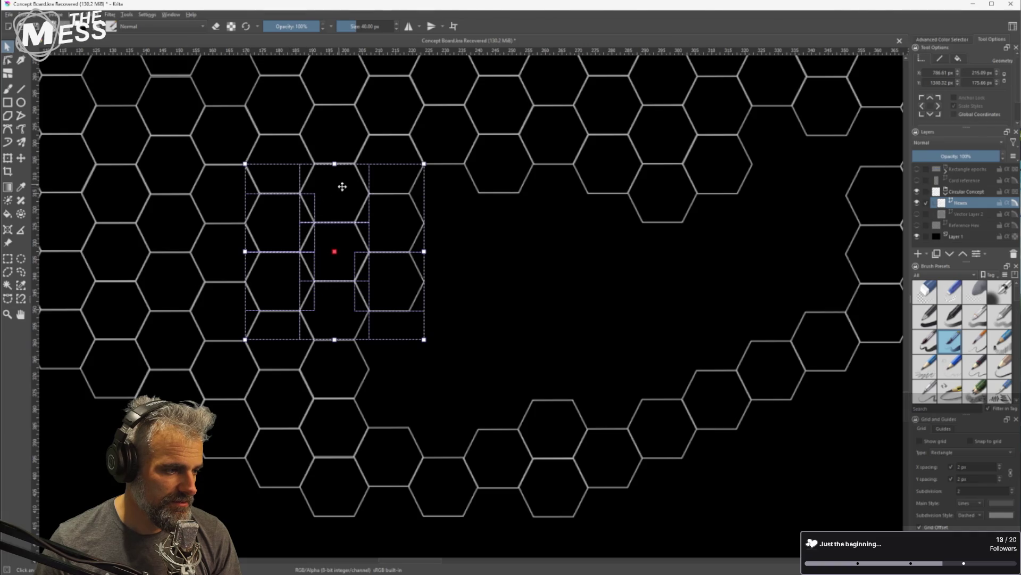
pyautogui.moveTo(382, 266)
pyautogui.mouseDown()
pyautogui.moveTo(363, 294)
pyautogui.moveTo(494, 303)
pyautogui.moveTo(504, 326)
pyautogui.moveTo(471, 366)
pyautogui.moveTo(455, 379)
pyautogui.moveTo(440, 364)
pyautogui.mouseUp()
pyautogui.scroll(2, 455, 379)
# Nudge a hexagon near the bottom of the ring slightly down into alignment
pyautogui.click(668, 164)
pyautogui.scroll(-3, 703, 319)
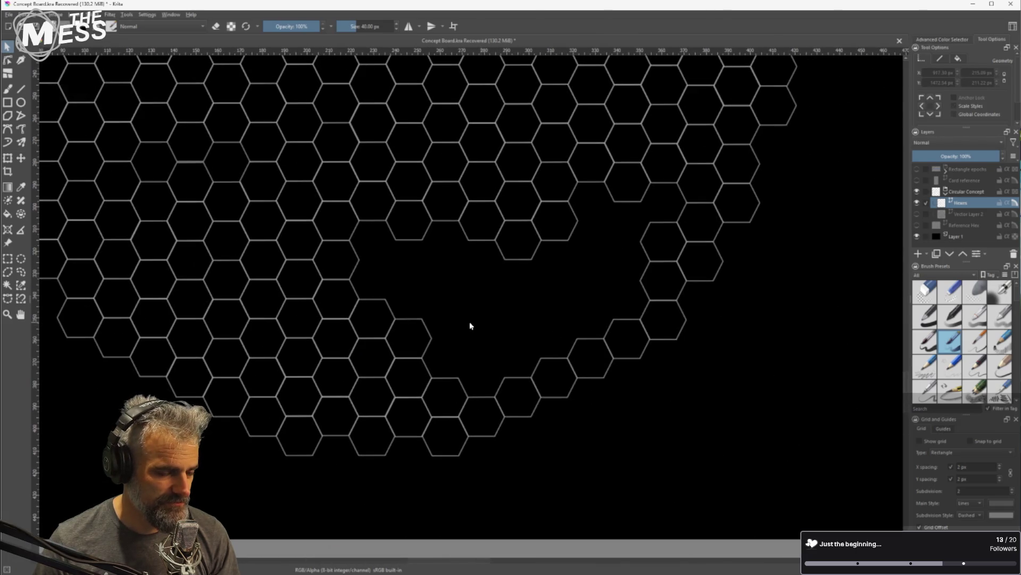
pyautogui.click(343, 379)
pyautogui.click(365, 388)
pyautogui.scroll(3, 388, 394)
pyautogui.moveTo(390, 397); pyautogui.dragTo(390, 400)
pyautogui.scroll(-3, 527, 265)
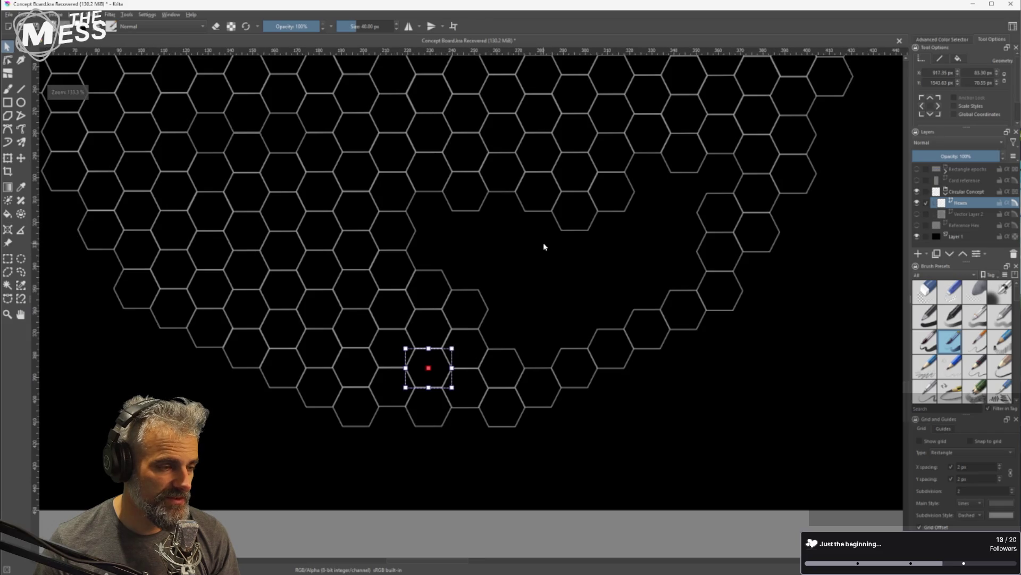
pyautogui.scroll(-1, 545, 244)
pyautogui.scroll(1, 524, 319)
pyautogui.scroll(-2, 508, 346)
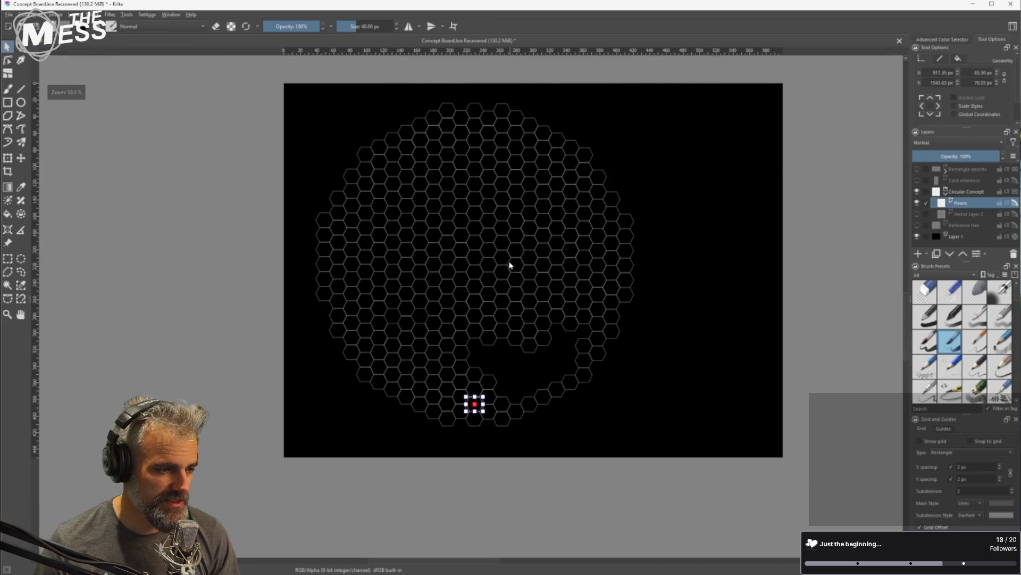
# Give the centre hexagon a solid fill in dark grey
pyautogui.click(476, 258)
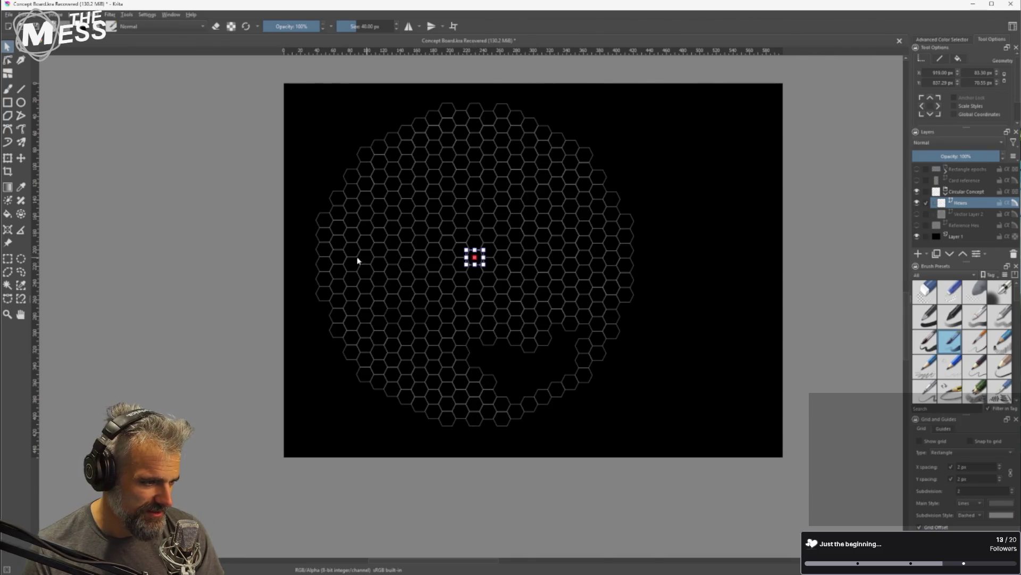
pyautogui.scroll(2, 504, 260)
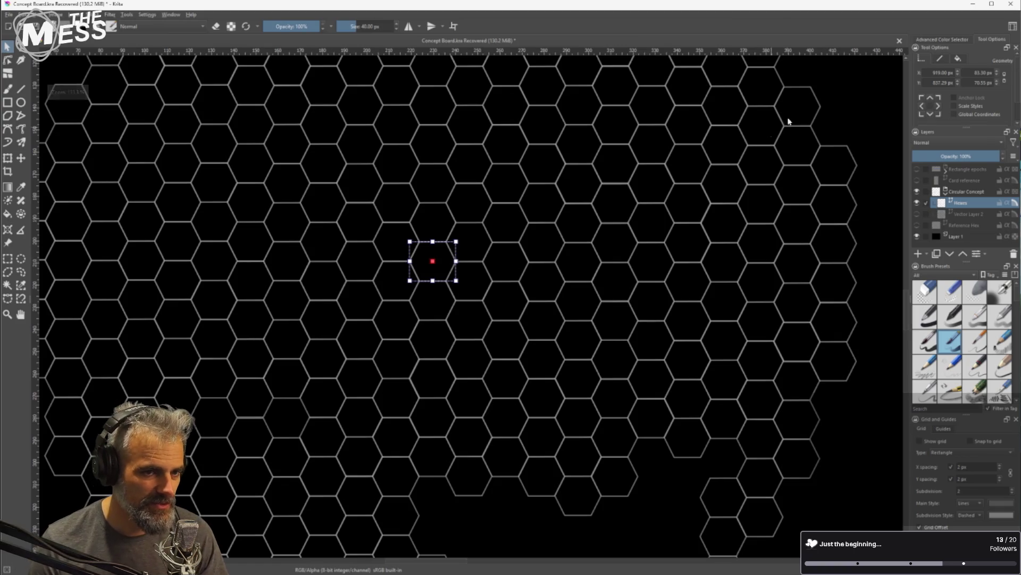
pyautogui.click(959, 59)
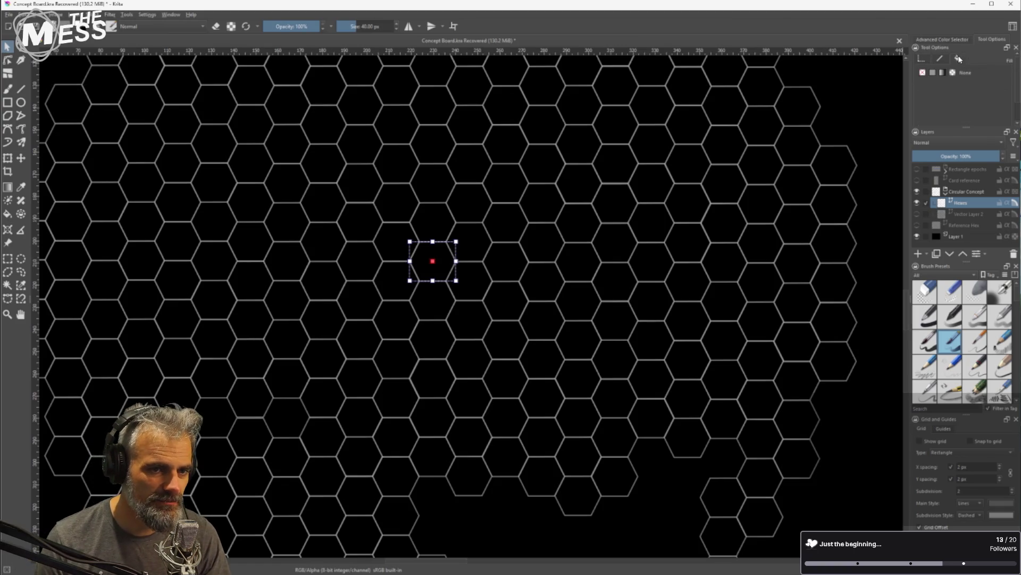
pyautogui.click(933, 73)
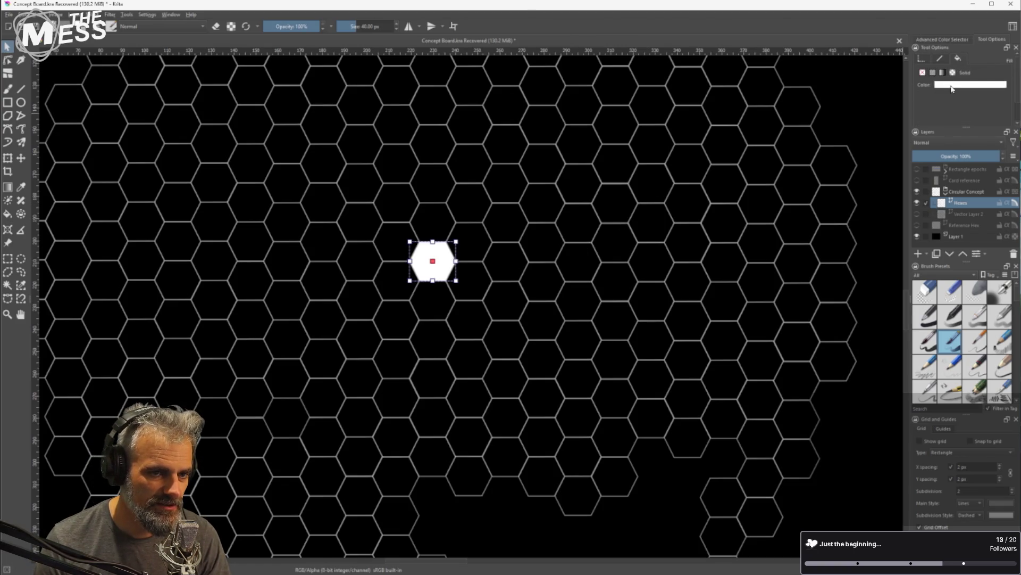
pyautogui.click(952, 86)
pyautogui.click(1016, 104)
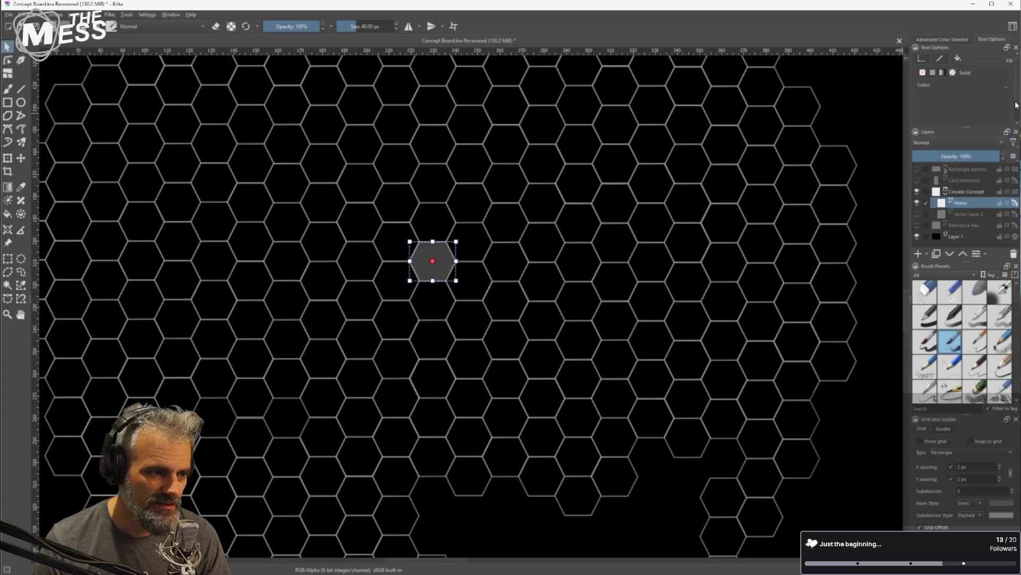
pyautogui.scroll(-4, 732, 263)
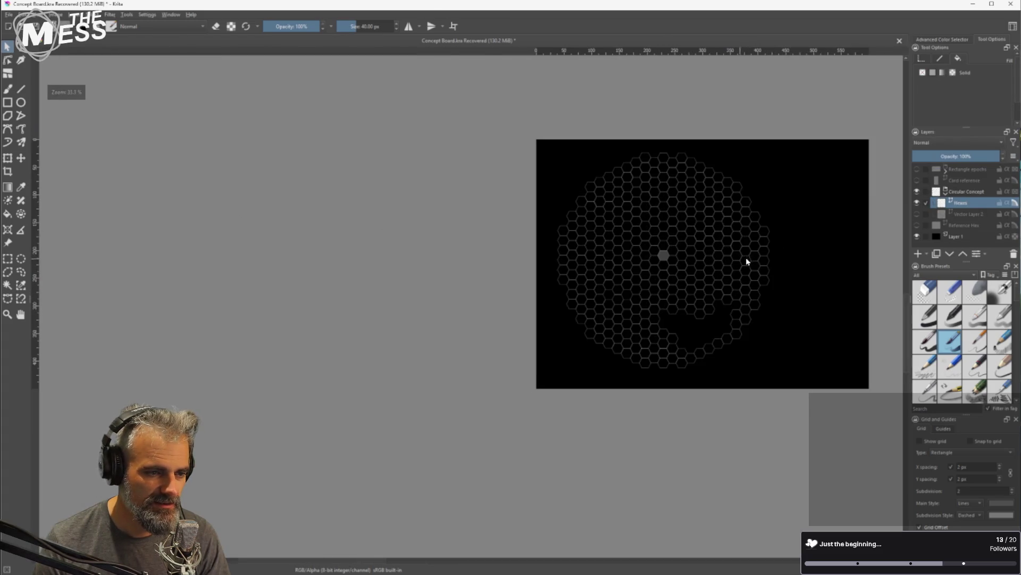
pyautogui.scroll(2, 767, 266)
pyautogui.moveTo(741, 292); pyautogui.dragTo(578, 292)
pyautogui.scroll(-1, 685, 296)
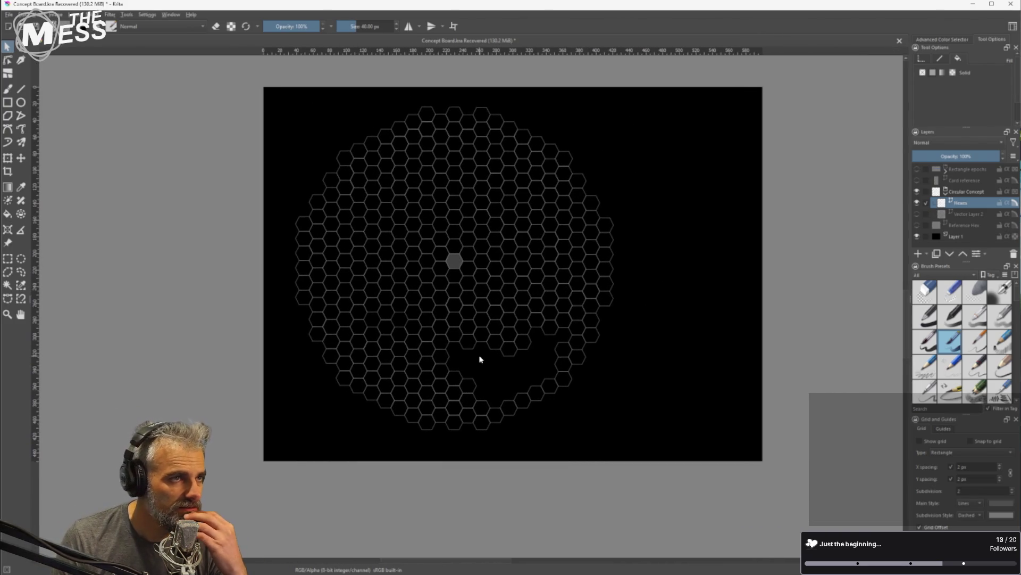
pyautogui.scroll(3, 484, 372)
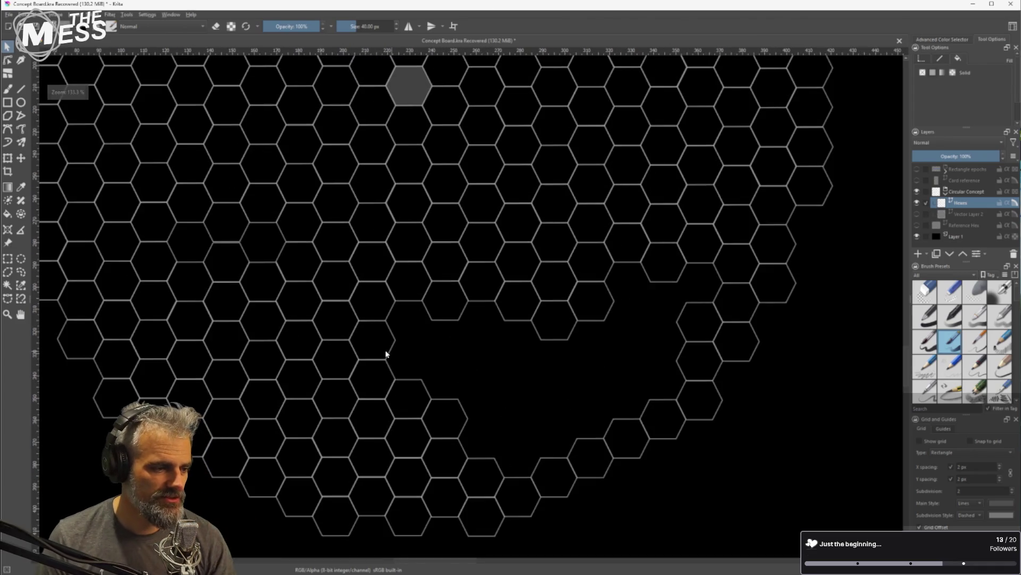
# Duplicate three hexagons along the gap edge and move the copies right into the gap
pyautogui.click(312, 315)
pyautogui.keyDown('shift'); pyautogui.click(310, 339); pyautogui.keyUp('shift')
pyautogui.keyDown('shift'); pyautogui.click(376, 306); pyautogui.keyUp('shift')
pyautogui.hotkey('ctrl', 'c')
pyautogui.hotkey('ctrl', 'v')
pyautogui.moveTo(347, 333)
pyautogui.mouseDown()
pyautogui.moveTo(447, 353)
pyautogui.moveTo(447, 343)
pyautogui.moveTo(440, 358)
pyautogui.mouseUp()
pyautogui.scroll(4, 440, 342)
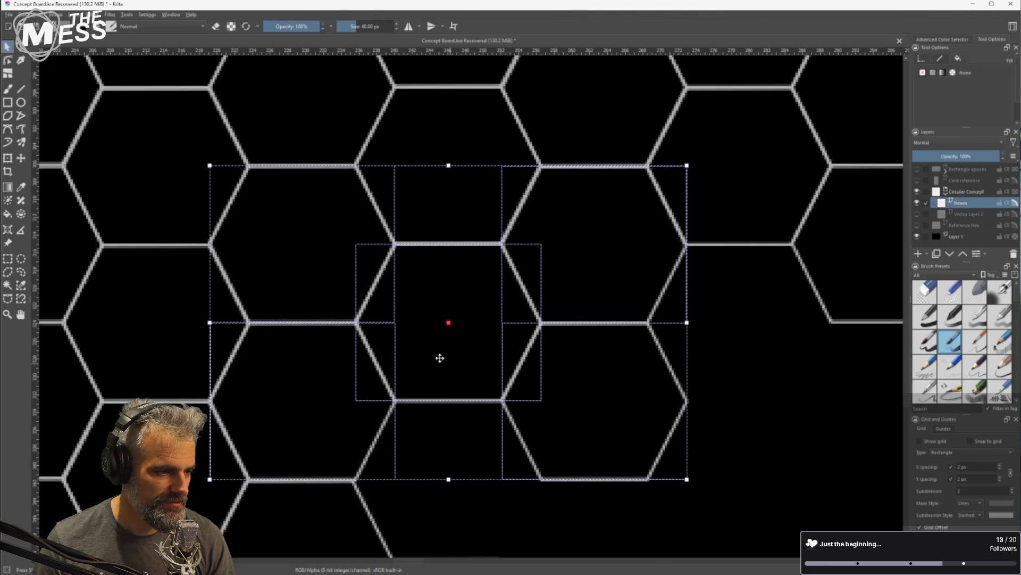
pyautogui.scroll(-3, 727, 431)
# Move a hexagon down-left into the gap and nudge it left against its neighbour
pyautogui.moveTo(727, 431)
pyautogui.mouseDown()
pyautogui.moveTo(718, 399)
pyautogui.moveTo(588, 358)
pyautogui.mouseUp()
pyautogui.click(575, 376)
pyautogui.click(487, 316)
pyautogui.moveTo(487, 316)
pyautogui.mouseDown()
pyautogui.moveTo(494, 322)
pyautogui.moveTo(426, 346)
pyautogui.mouseUp()
pyautogui.scroll(3, 424, 352)
pyautogui.press('Left')
pyautogui.press('Left')
pyautogui.press('Left')
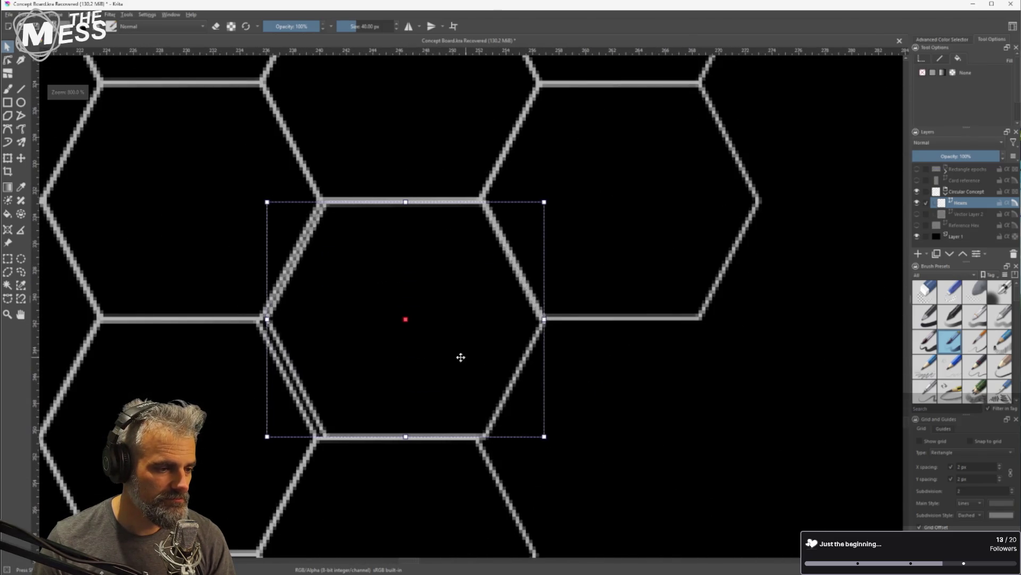
pyautogui.press('Left')
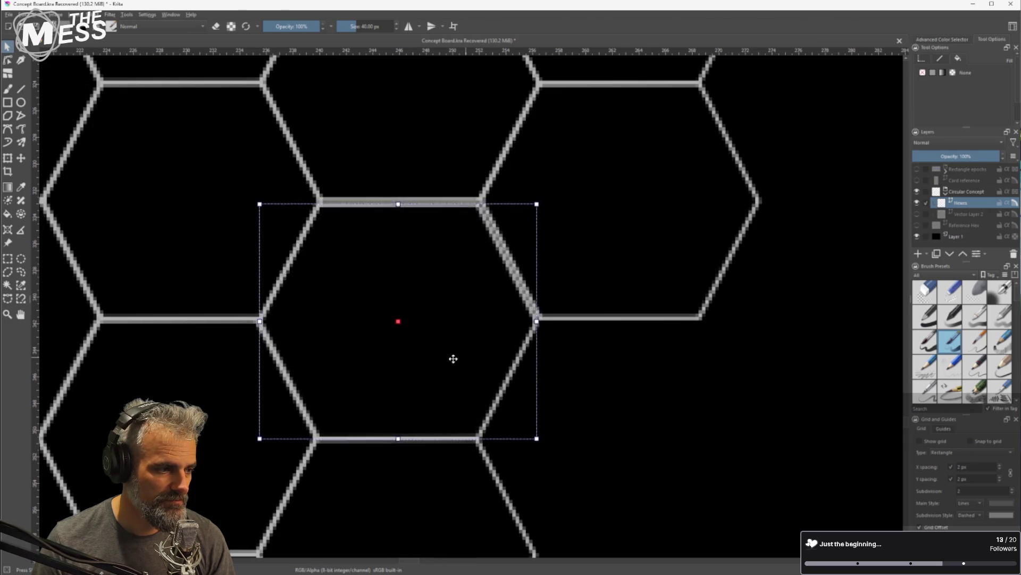
# Move a five-hexagon group from the left side into the central gap and align it
pyautogui.click(207, 446)
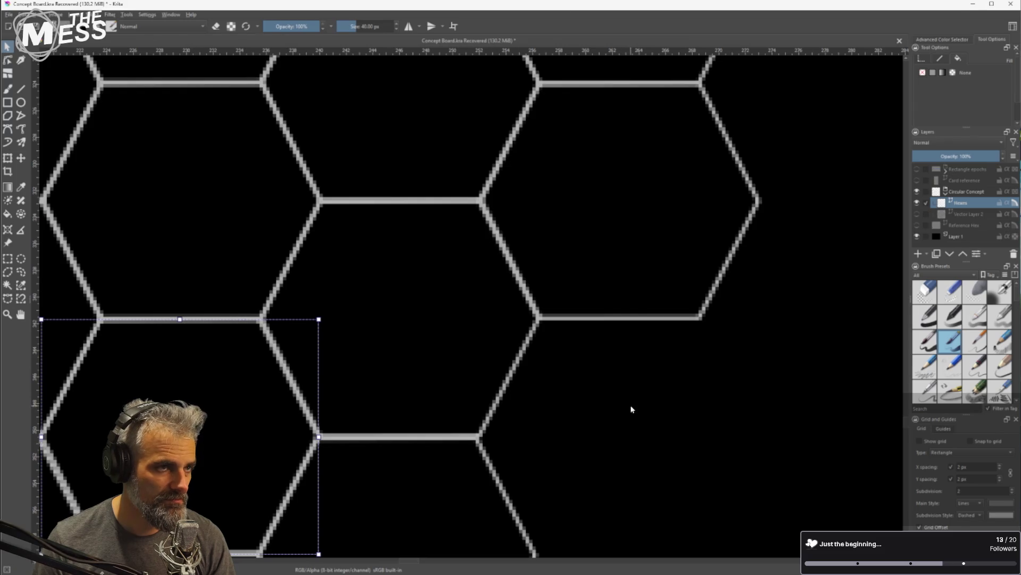
pyautogui.scroll(-4, 631, 410)
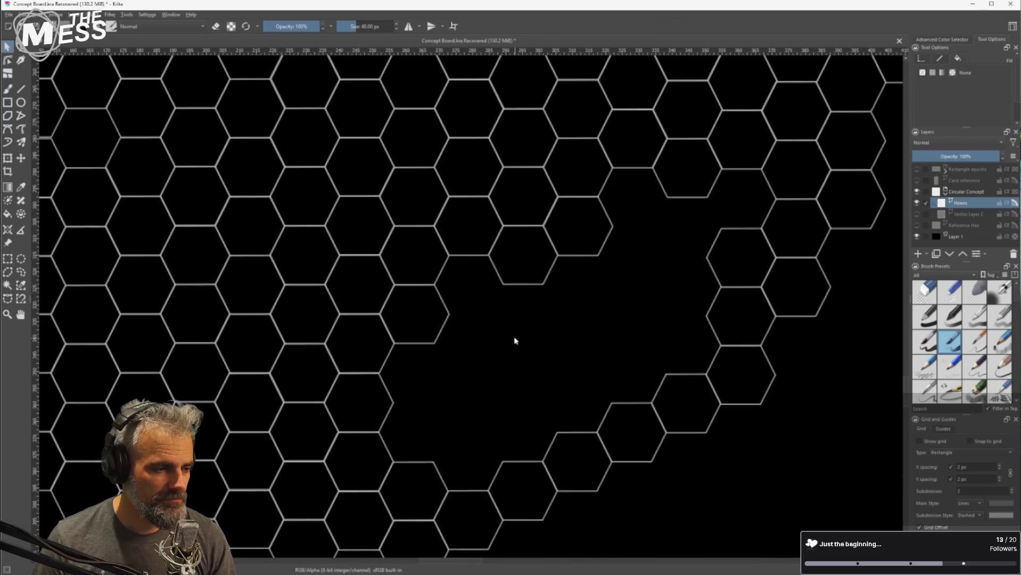
pyautogui.moveTo(522, 340); pyautogui.dragTo(440, 344)
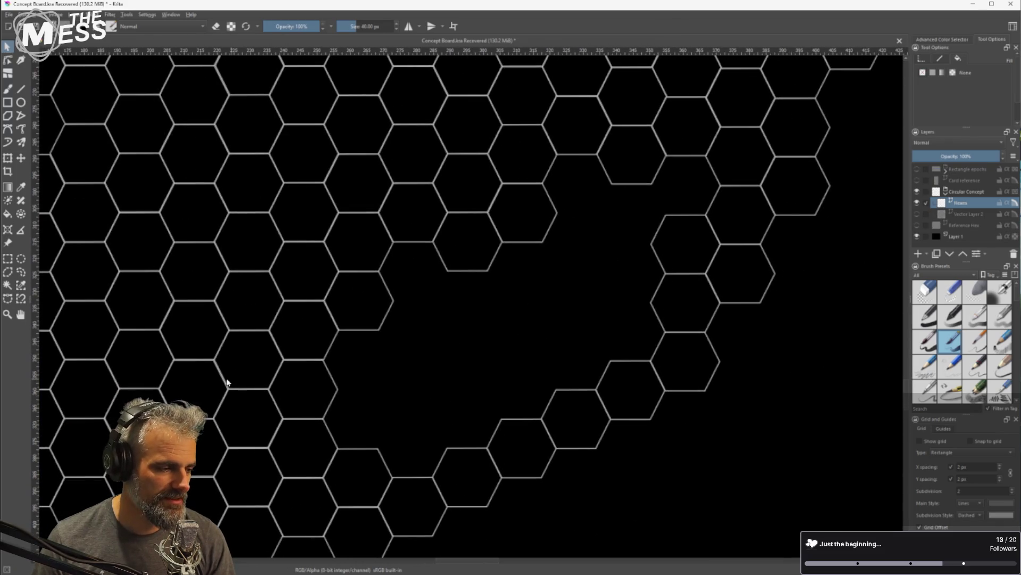
pyautogui.click(139, 359)
pyautogui.keyDown('shift'); pyautogui.click(138, 447); pyautogui.keyUp('shift')
pyautogui.keyDown('shift'); pyautogui.click(195, 388); pyautogui.keyUp('shift')
pyautogui.keyDown('shift'); pyautogui.click(248, 419); pyautogui.keyUp('shift')
pyautogui.keyDown('shift'); pyautogui.click(194, 340); pyautogui.keyUp('shift')
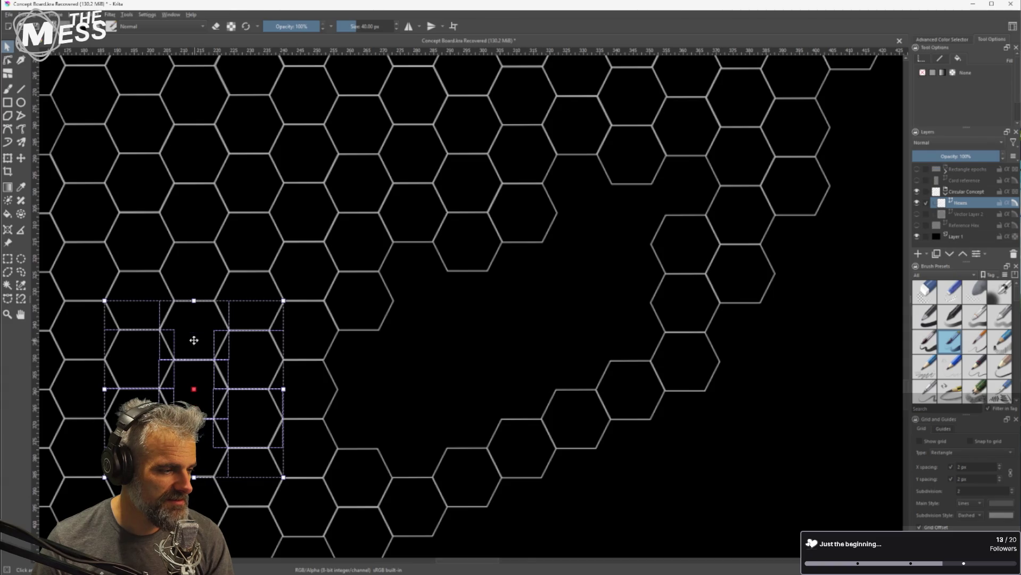
pyautogui.moveTo(199, 394); pyautogui.dragTo(410, 404)
pyautogui.scroll(5, 378, 410)
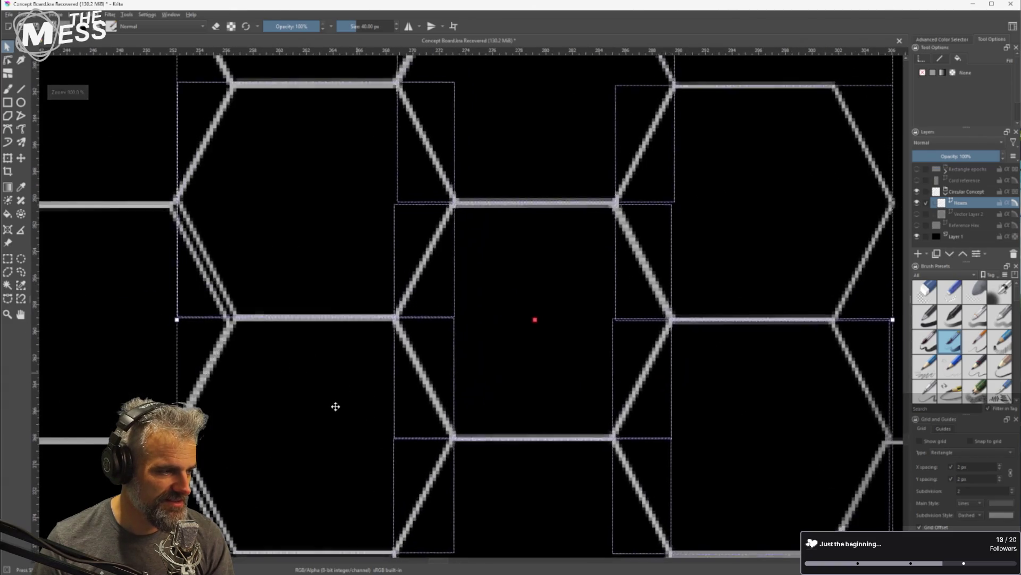
pyautogui.moveTo(329, 410); pyautogui.dragTo(331, 411)
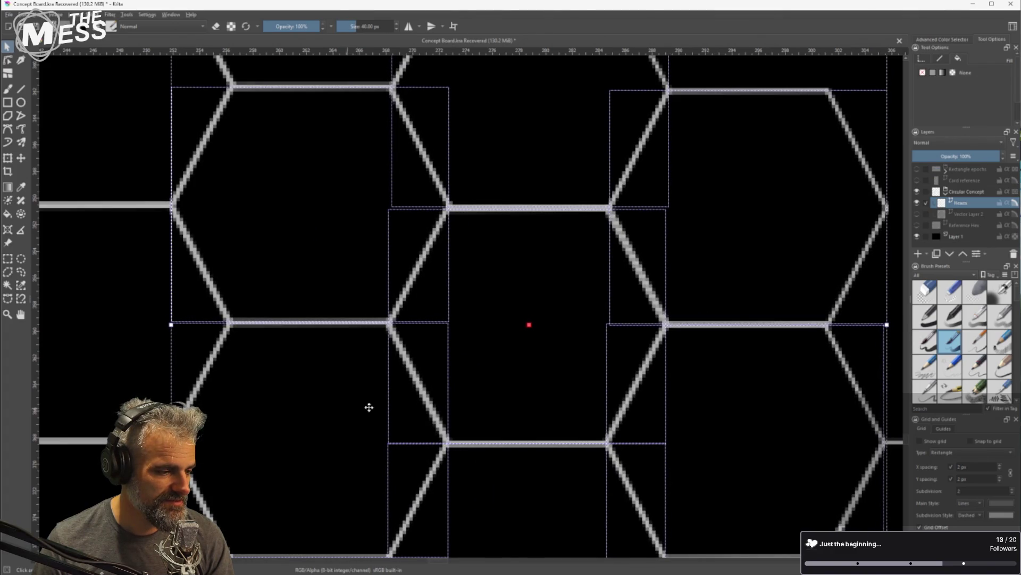
# Select the two hexagons beside the gap on the grid's left part
pyautogui.scroll(-3, 370, 407)
pyautogui.scroll(2, 483, 408)
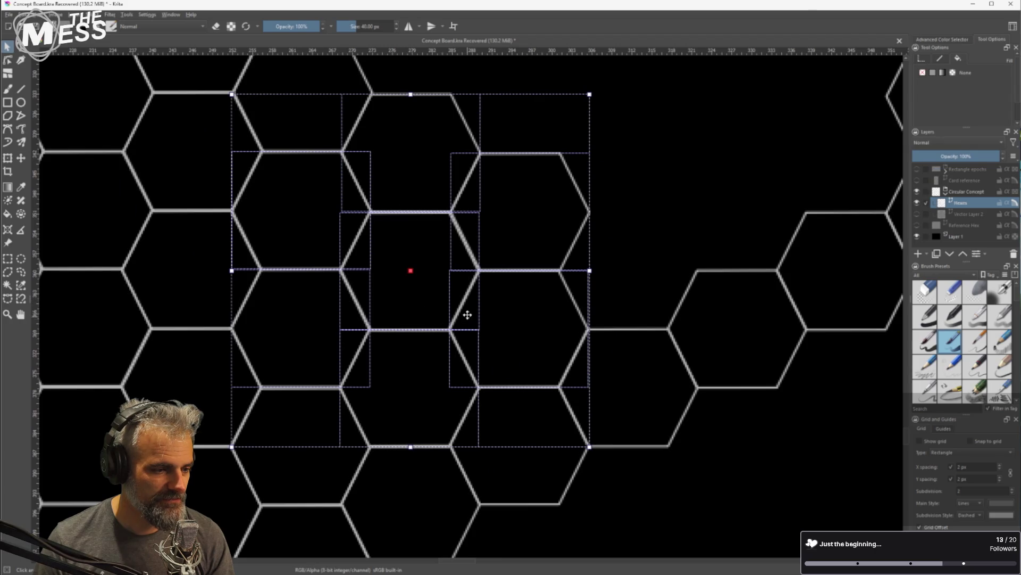
pyautogui.scroll(-1, 474, 367)
pyautogui.click(616, 295)
pyautogui.scroll(-2, 611, 308)
pyautogui.moveTo(611, 320); pyautogui.dragTo(442, 343)
pyautogui.scroll(2, 403, 374)
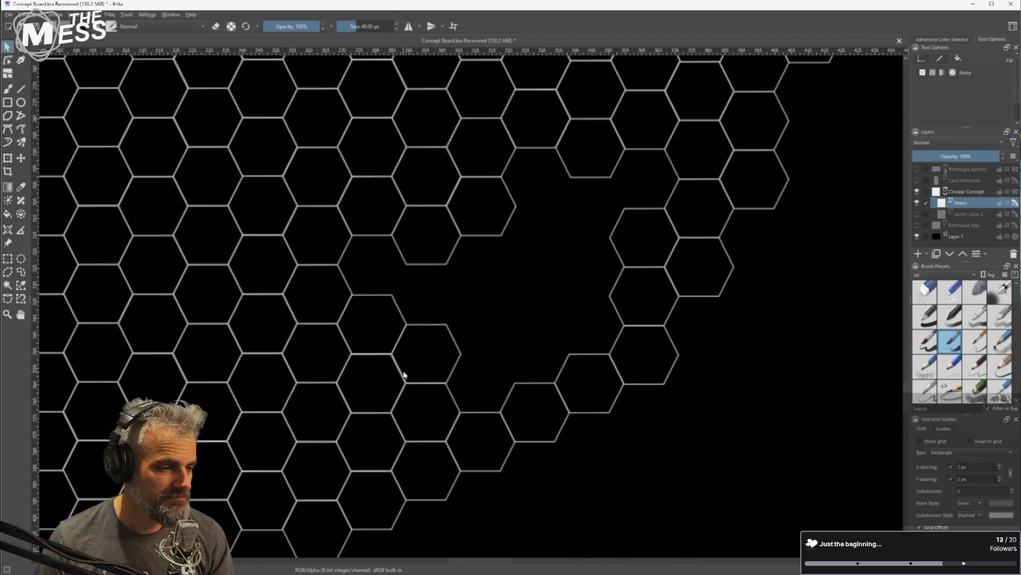
pyautogui.click(378, 337)
pyautogui.keyDown('shift'); pyautogui.click(441, 348); pyautogui.keyUp('shift')
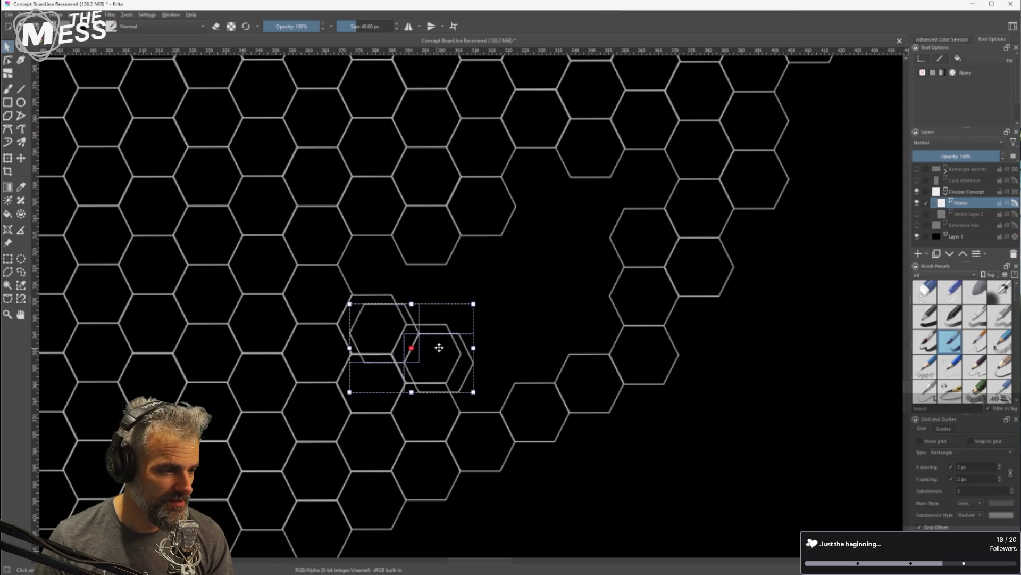
# Nudge the two selected hexagons slightly up-left into alignment
pyautogui.scroll(4, 439, 347)
pyautogui.moveTo(419, 245); pyautogui.dragTo(418, 247)
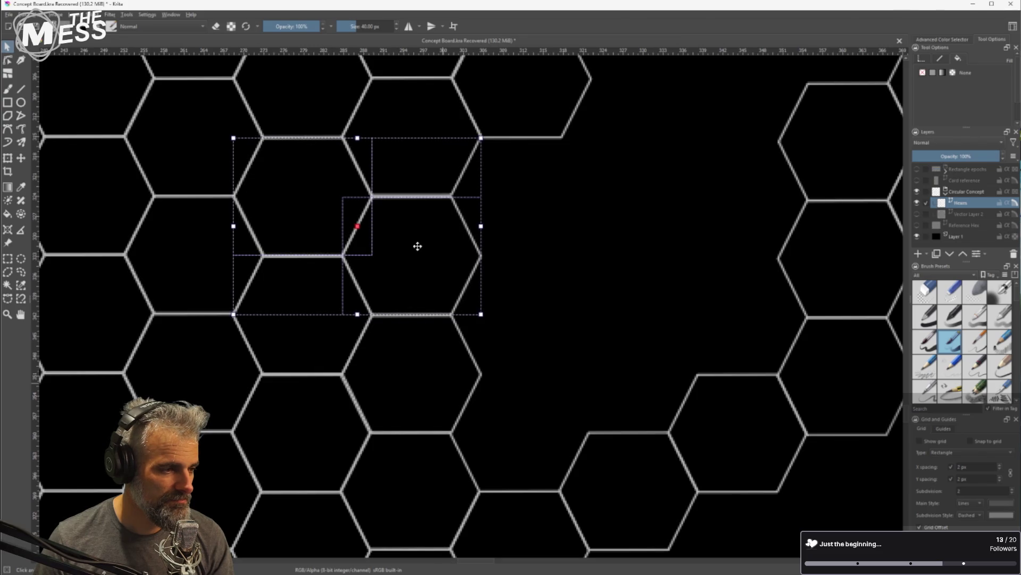
pyautogui.click(666, 270)
pyautogui.scroll(-3, 567, 327)
pyautogui.scroll(2, 520, 331)
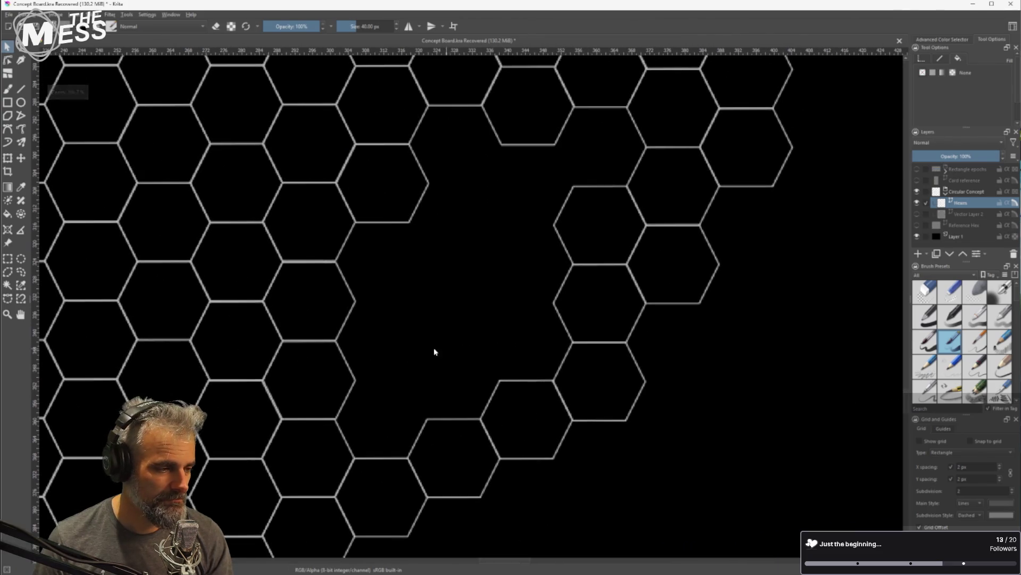
# Move a three-hexagon column down and right into the gap and align it
pyautogui.click(322, 227)
pyautogui.keyDown('shift'); pyautogui.click(322, 323); pyautogui.keyUp('shift')
pyautogui.keyDown('shift'); pyautogui.click(325, 372); pyautogui.keyUp('shift')
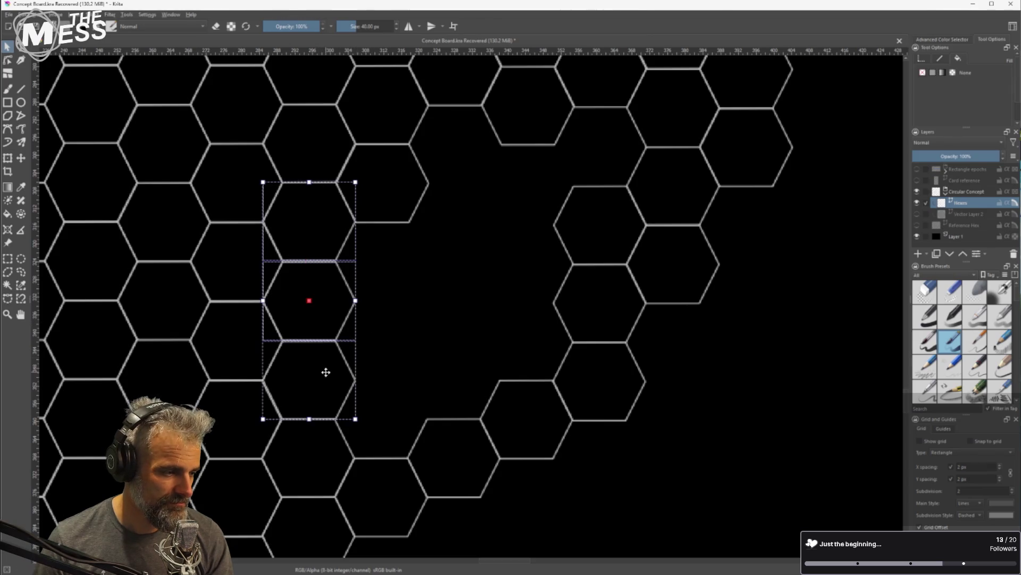
pyautogui.moveTo(329, 376); pyautogui.dragTo(419, 415)
pyautogui.scroll(3, 420, 414)
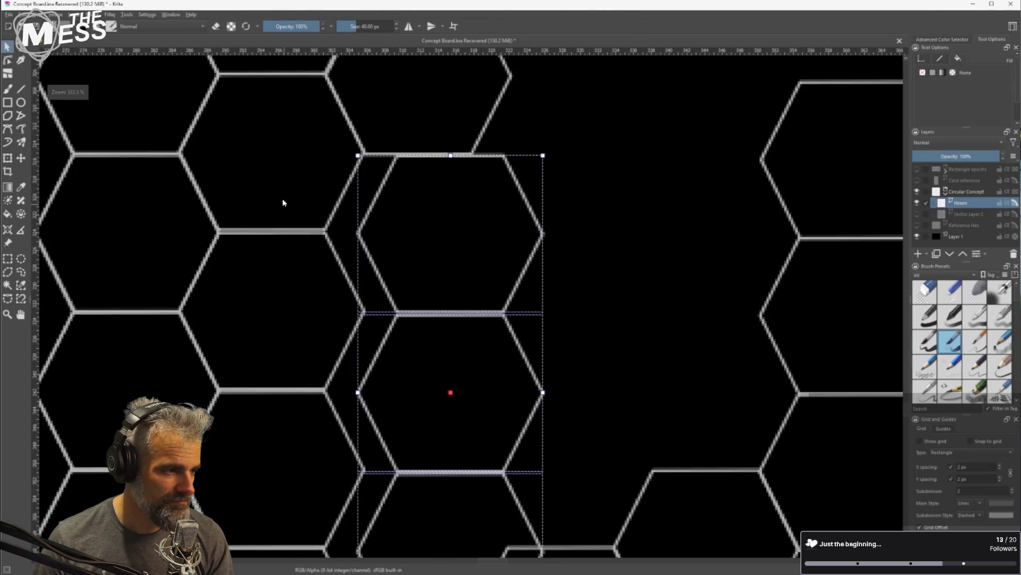
pyautogui.moveTo(274, 199); pyautogui.dragTo(274, 202)
# Shift two hexagons left into line with the column, undoing a misplaced move
pyautogui.click(269, 331)
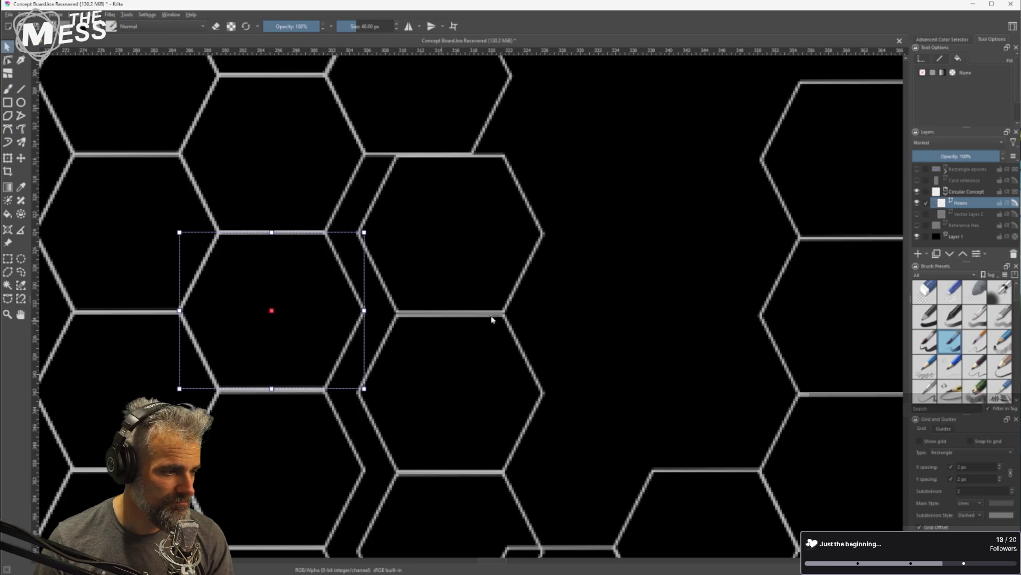
pyautogui.moveTo(482, 237); pyautogui.dragTo(449, 237)
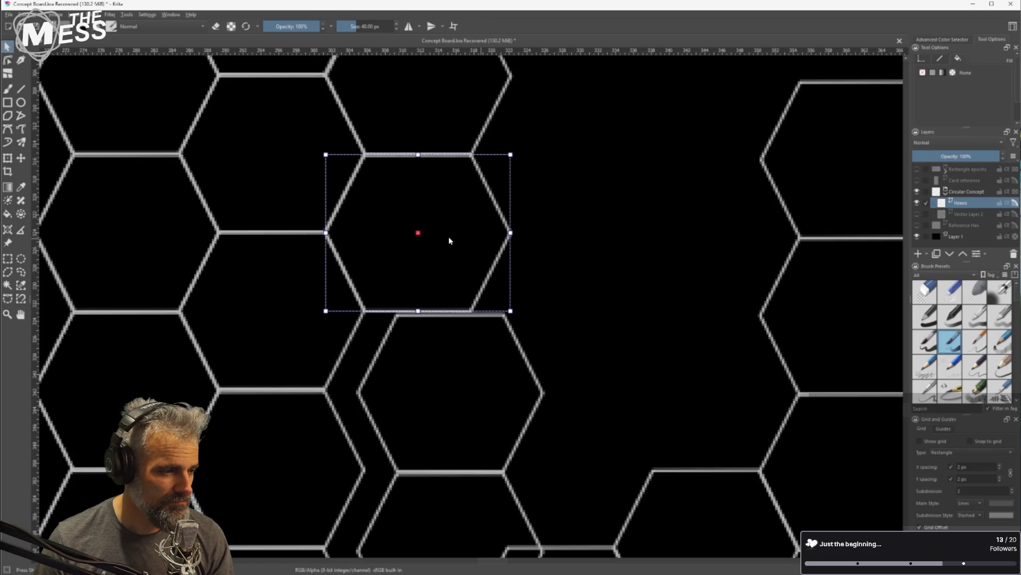
pyautogui.hotkey('ctrl', 'z')
pyautogui.scroll(-1, 547, 360)
pyautogui.keyDown('shift'); pyautogui.click(431, 335); pyautogui.keyUp('shift')
pyautogui.moveTo(449, 253); pyautogui.dragTo(419, 251)
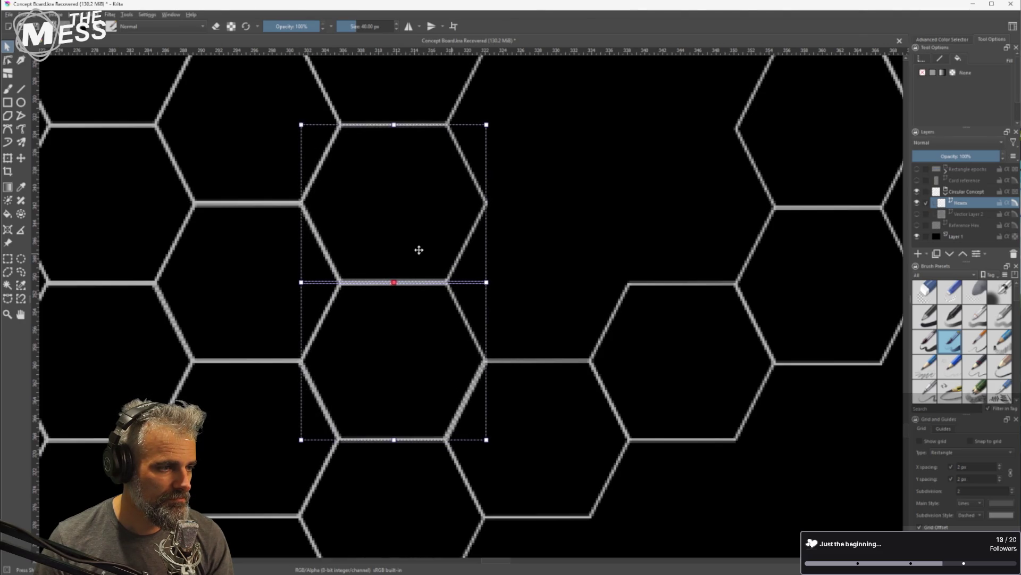
pyautogui.click(426, 372)
pyautogui.moveTo(426, 371); pyautogui.dragTo(426, 371)
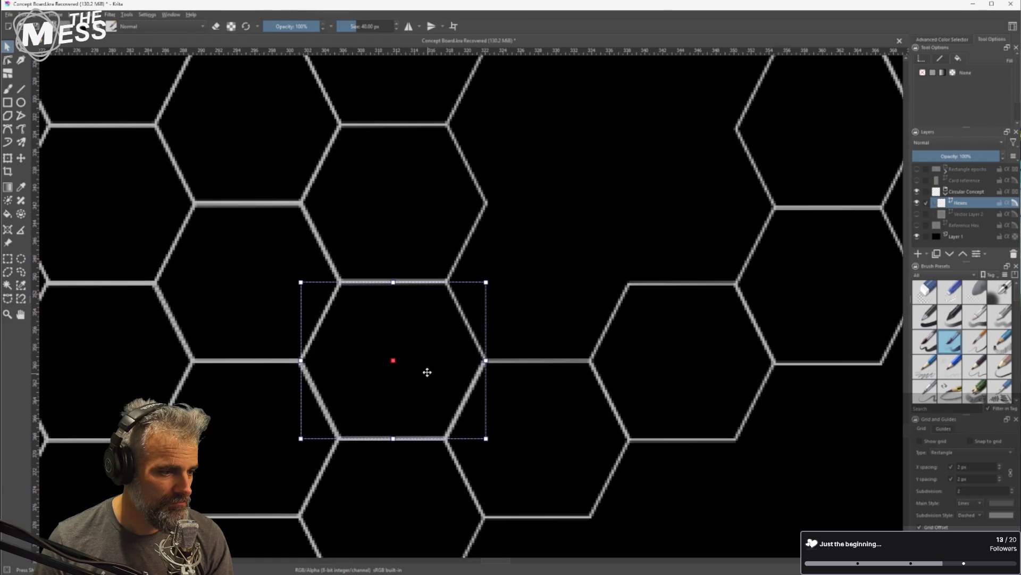
# Move the four-hexagon column up and right so it lines up with the grid
pyautogui.scroll(-4, 561, 333)
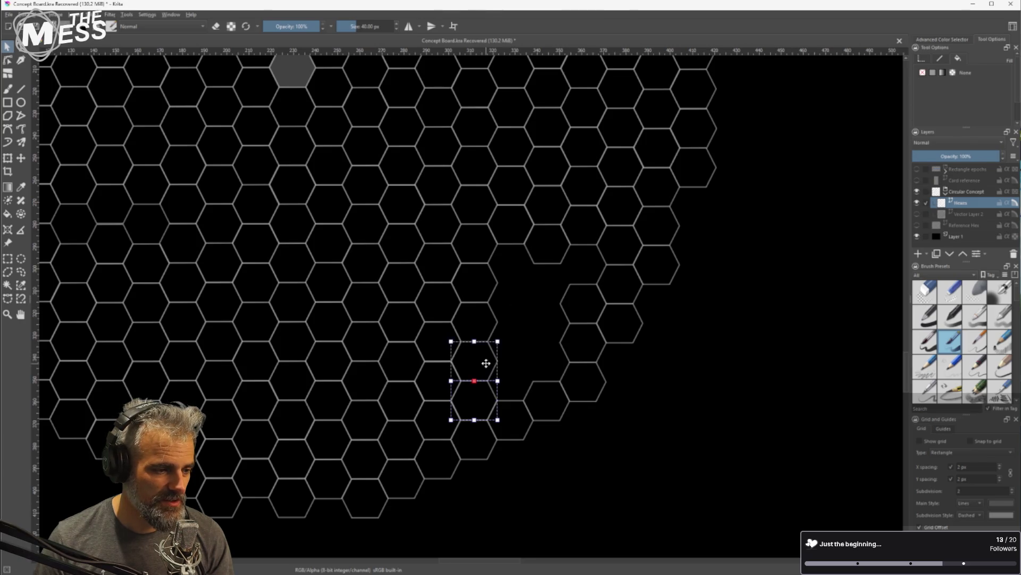
pyautogui.keyDown('shift'); pyautogui.click(480, 290); pyautogui.keyUp('shift')
pyautogui.moveTo(481, 290); pyautogui.dragTo(515, 273)
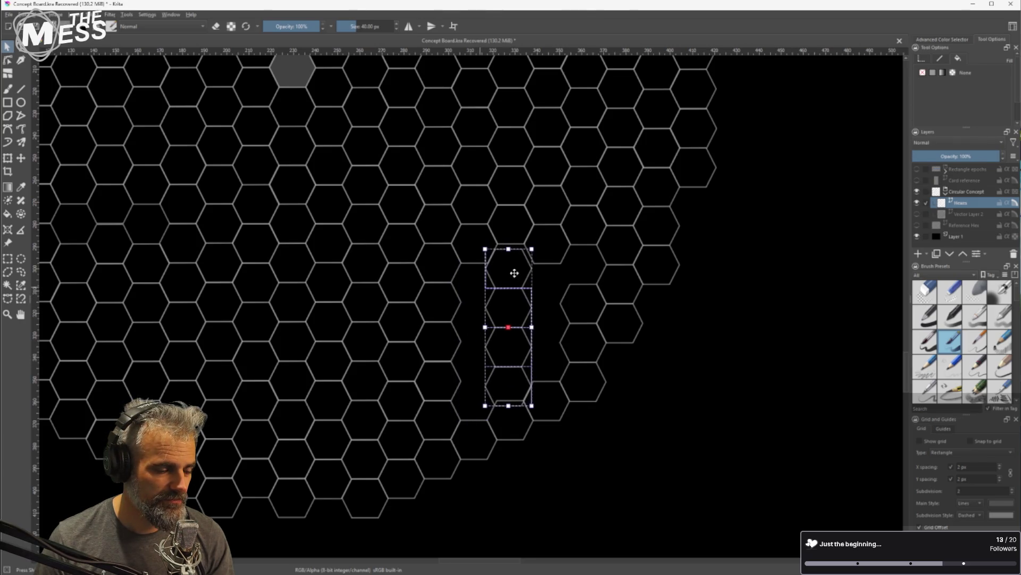
pyautogui.hotkey('ctrl', 'z')
pyautogui.moveTo(489, 319)
pyautogui.mouseDown()
pyautogui.moveTo(532, 312)
pyautogui.moveTo(528, 301)
pyautogui.mouseUp()
pyautogui.scroll(3, 509, 263)
pyautogui.moveTo(502, 240); pyautogui.dragTo(497, 228)
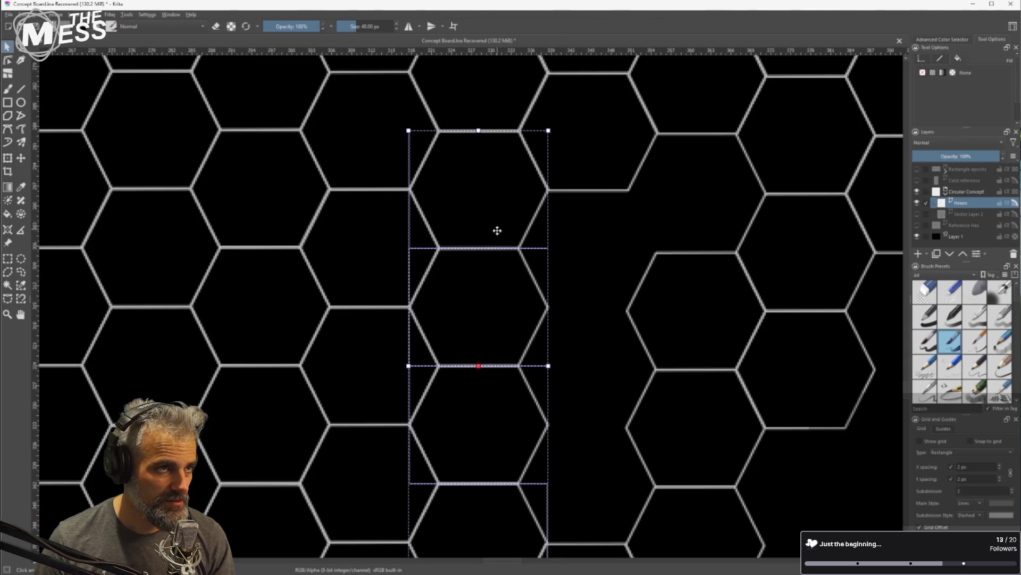
pyautogui.scroll(-2, 551, 332)
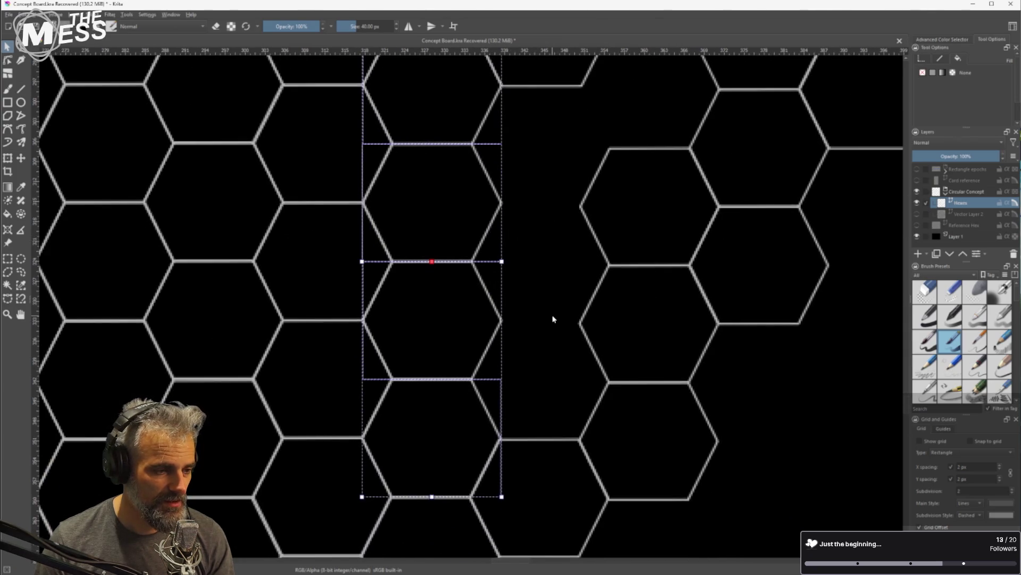
pyautogui.scroll(-2, 553, 319)
# Duplicate a three-hexagon column from the right edge and fit the copies into the gap
pyautogui.click(610, 270)
pyautogui.keyDown('shift'); pyautogui.click(614, 319); pyautogui.keyUp('shift')
pyautogui.keyDown('shift'); pyautogui.click(621, 393); pyautogui.keyUp('shift')
pyautogui.hotkey('ctrl', 'd')
pyautogui.moveTo(623, 396); pyautogui.dragTo(563, 351)
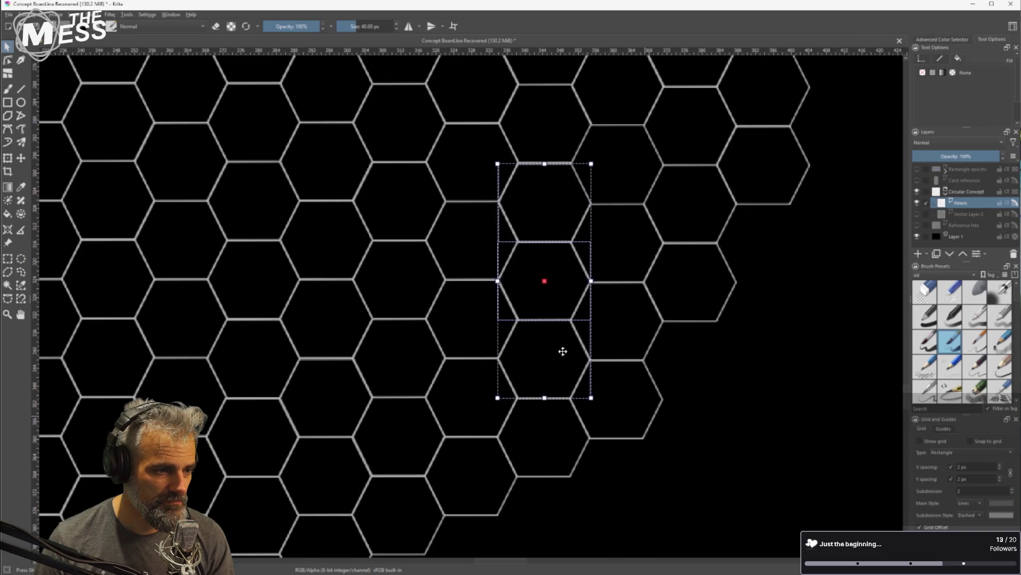
pyautogui.click(627, 174)
pyautogui.click(548, 226)
pyautogui.moveTo(530, 232); pyautogui.dragTo(591, 186)
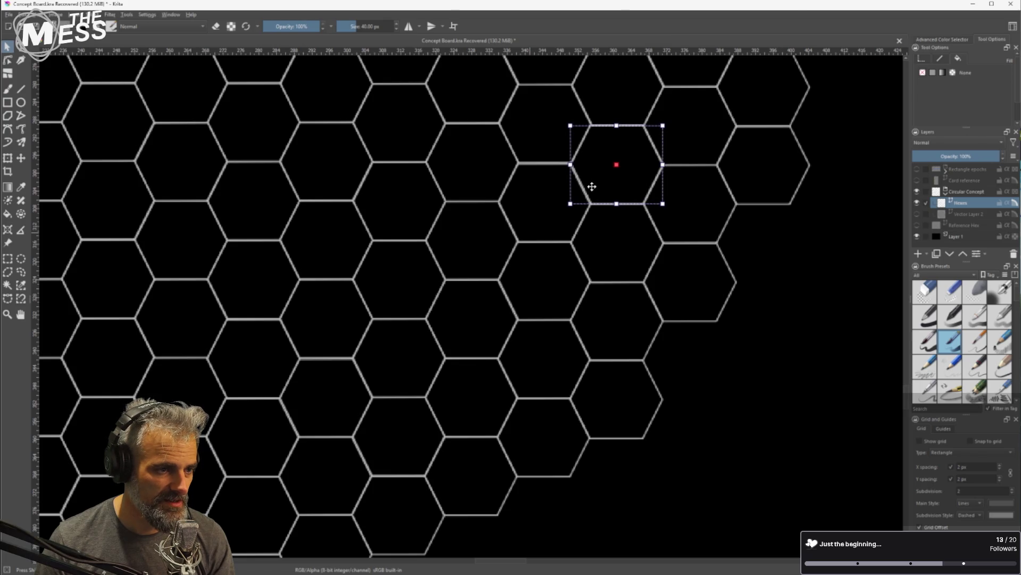
pyautogui.scroll(4, 570, 238)
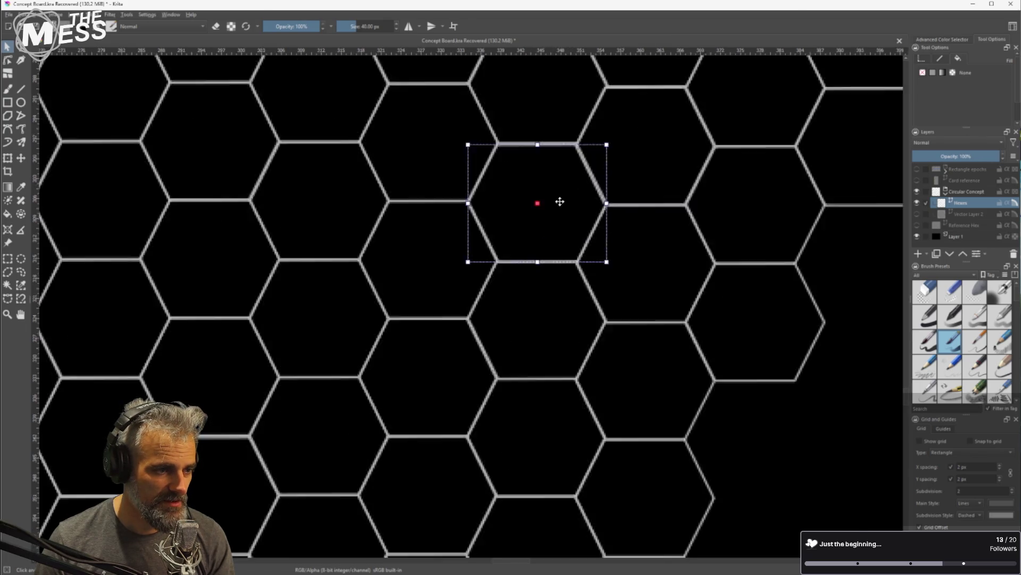
pyautogui.moveTo(549, 216); pyautogui.dragTo(548, 217)
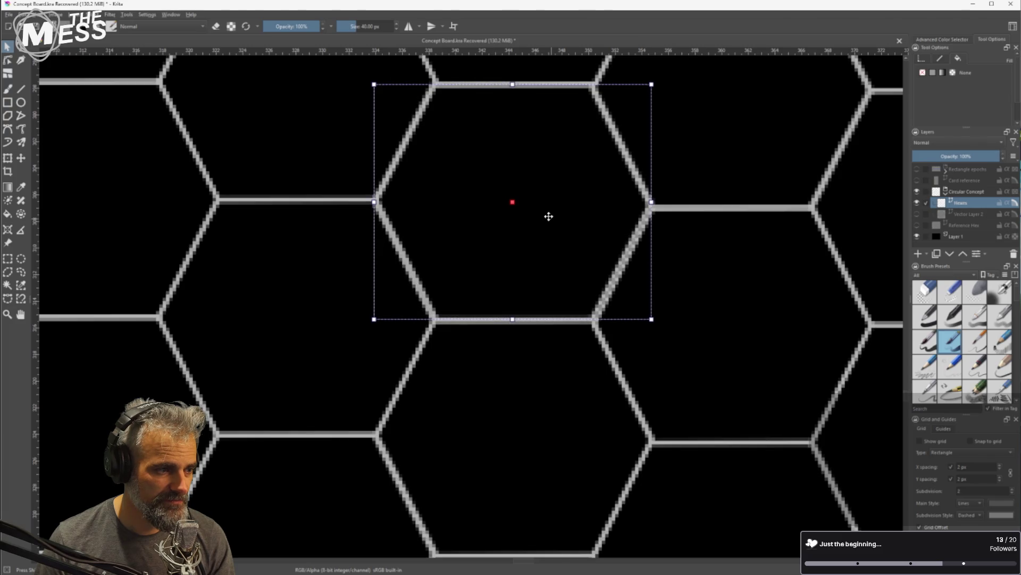
# Check the alignment of the surrounding hexagons by selecting each in turn
pyautogui.click(697, 317)
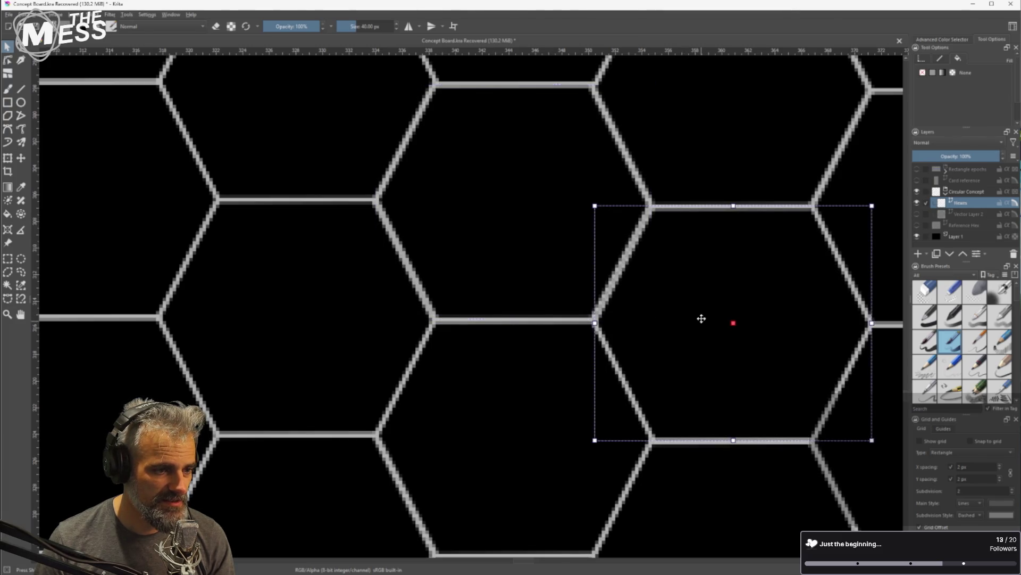
pyautogui.click(525, 407)
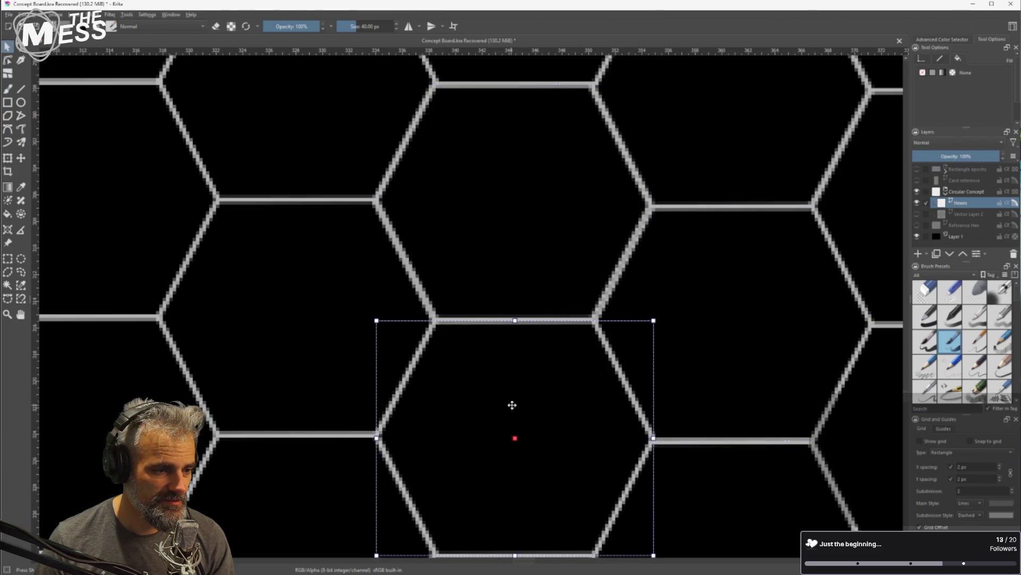
pyautogui.click(554, 183)
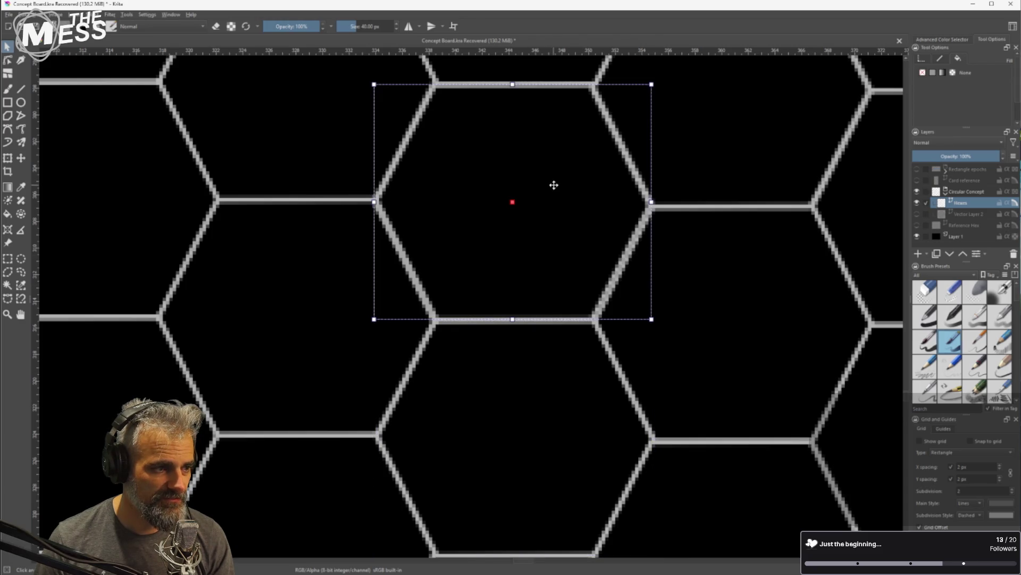
pyautogui.click(710, 162)
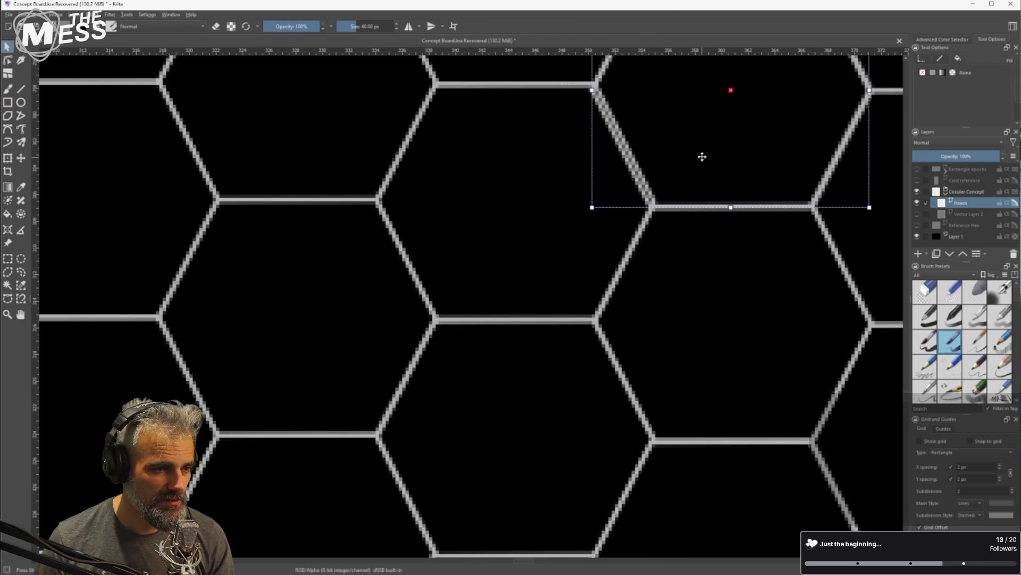
pyautogui.scroll(-2, 726, 219)
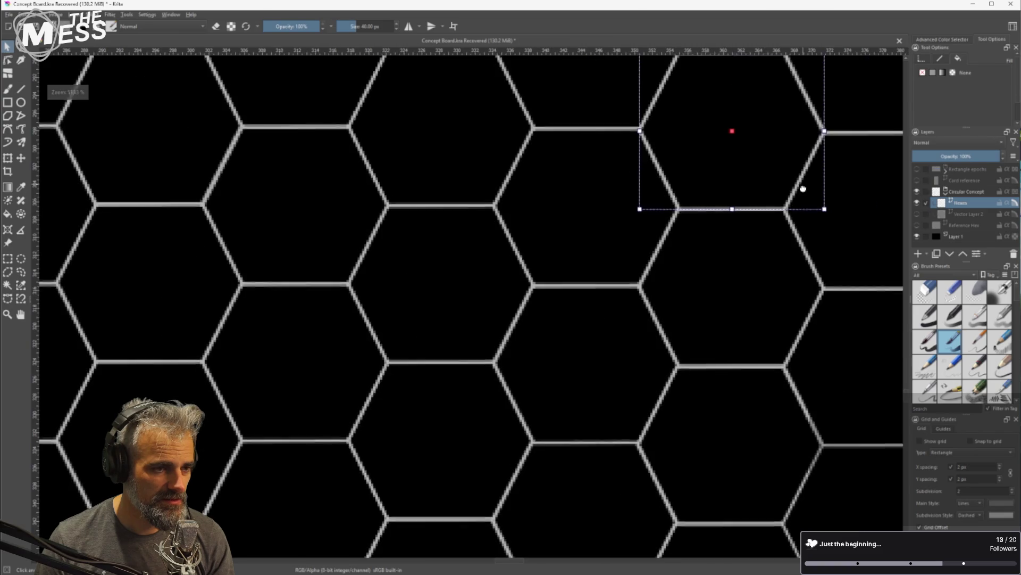
pyautogui.click(723, 373)
pyautogui.scroll(-4, 729, 399)
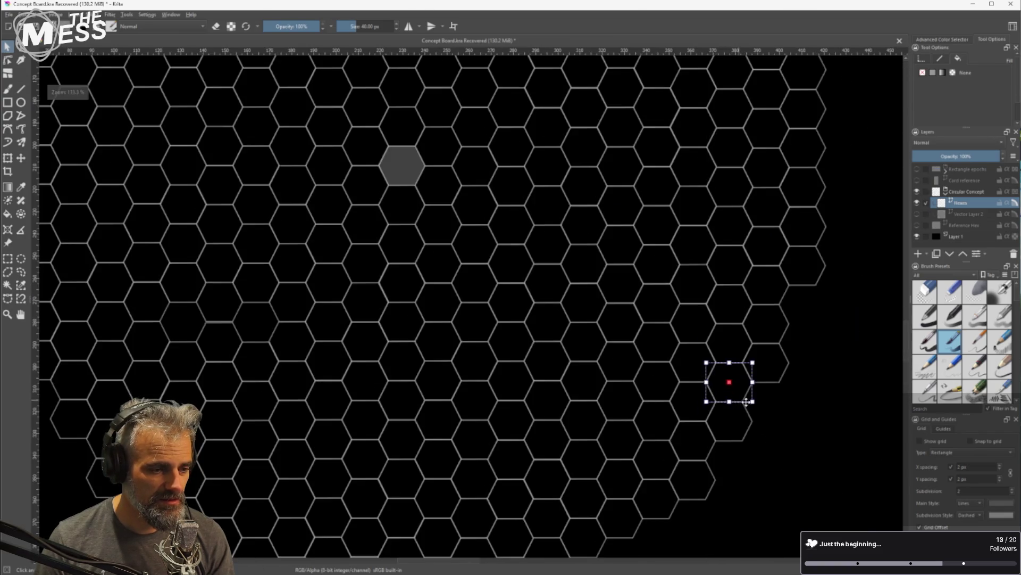
pyautogui.scroll(-2, 793, 420)
pyautogui.scroll(-2, 649, 357)
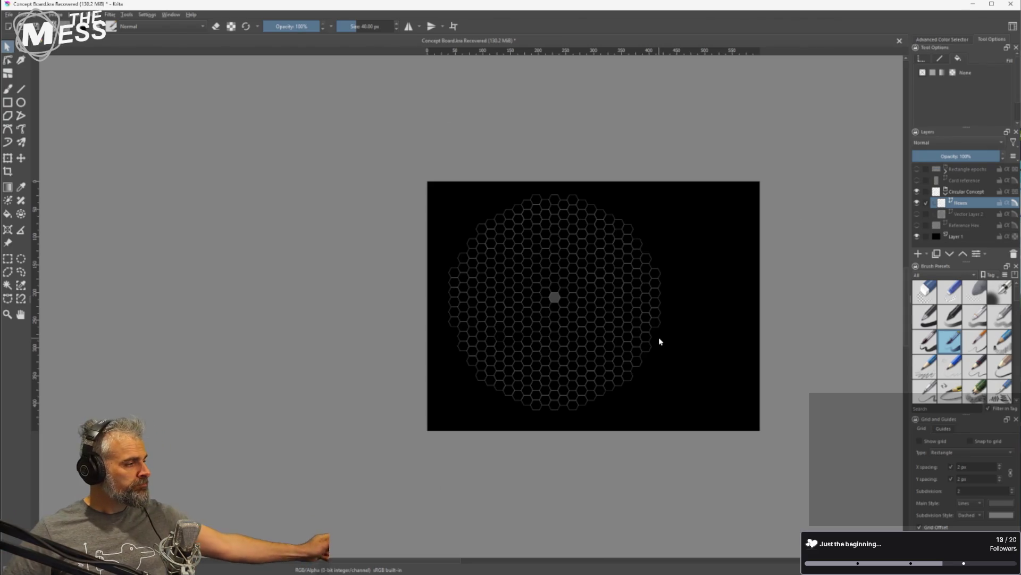
pyautogui.scroll(3, 659, 337)
pyautogui.scroll(-2, 668, 296)
pyautogui.scroll(1, 595, 292)
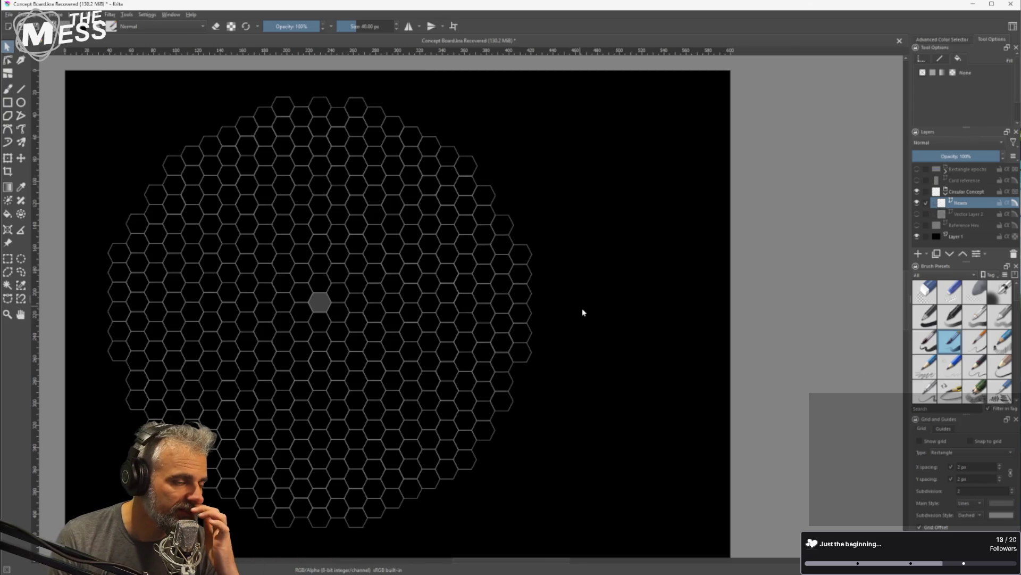
pyautogui.scroll(-1, 567, 314)
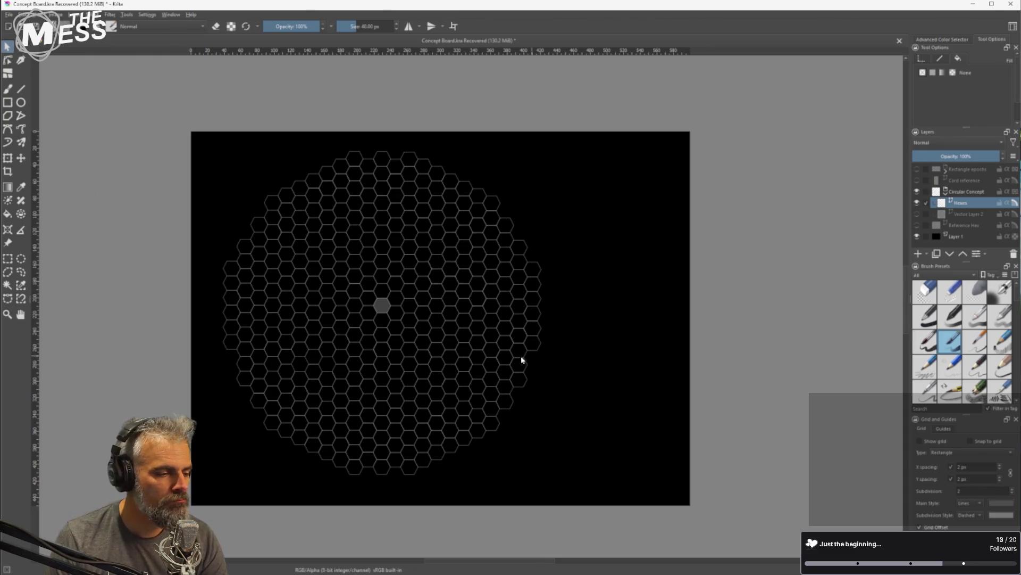
pyautogui.scroll(4, 547, 364)
# Move the rightmost edge hexagon onto the circle's left edge and fine-tune its position
pyautogui.click(511, 317)
pyautogui.moveTo(514, 319); pyautogui.dragTo(511, 378)
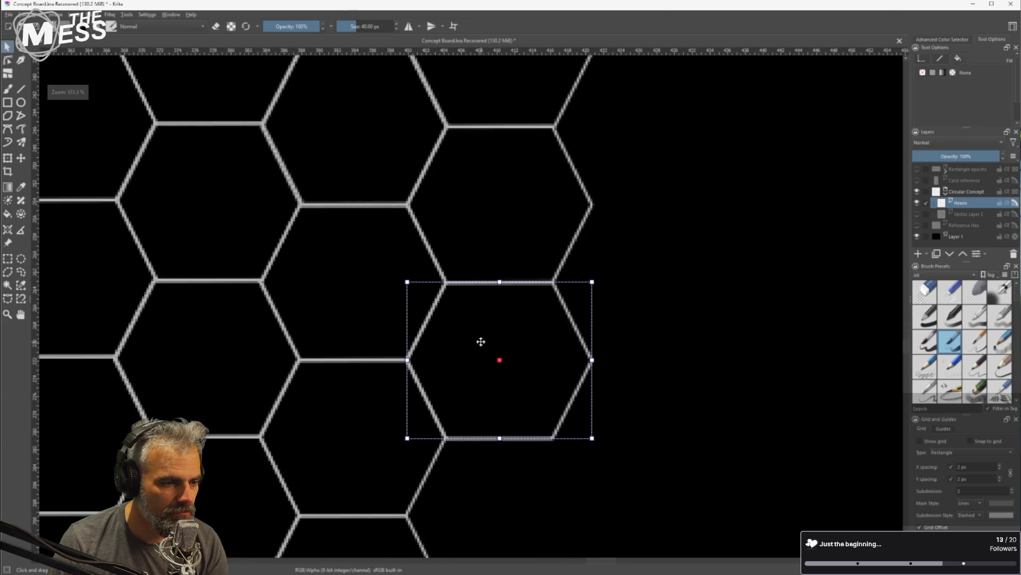
pyautogui.scroll(-8, 438, 384)
pyautogui.moveTo(440, 381)
pyautogui.mouseDown()
pyautogui.moveTo(334, 379)
pyautogui.moveTo(152, 399)
pyautogui.moveTo(155, 369)
pyautogui.mouseUp()
pyautogui.scroll(4, 130, 372)
pyautogui.scroll(3, 130, 372)
pyautogui.moveTo(282, 371); pyautogui.dragTo(304, 372)
pyautogui.scroll(-10, 336, 377)
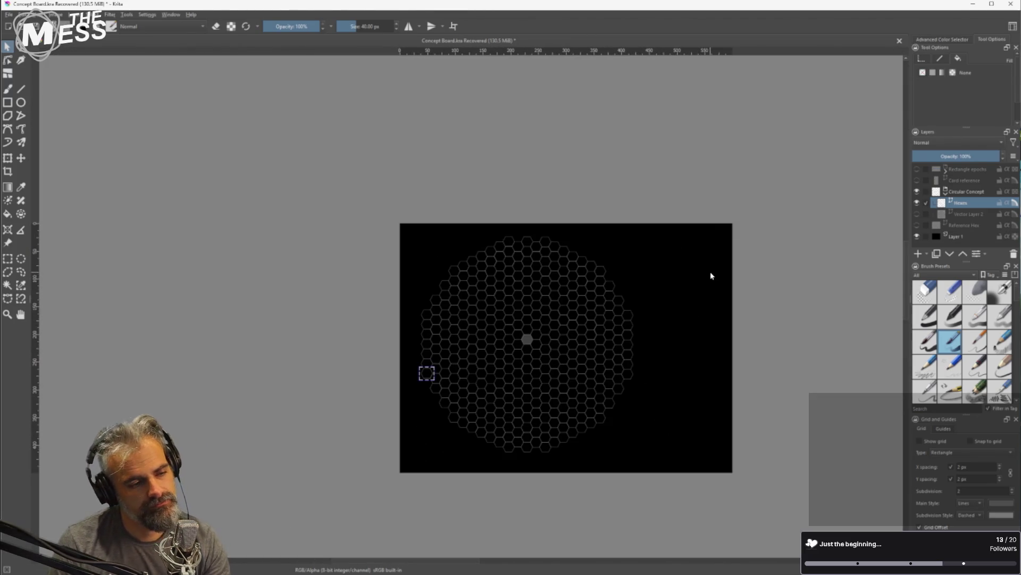
pyautogui.scroll(5, 661, 391)
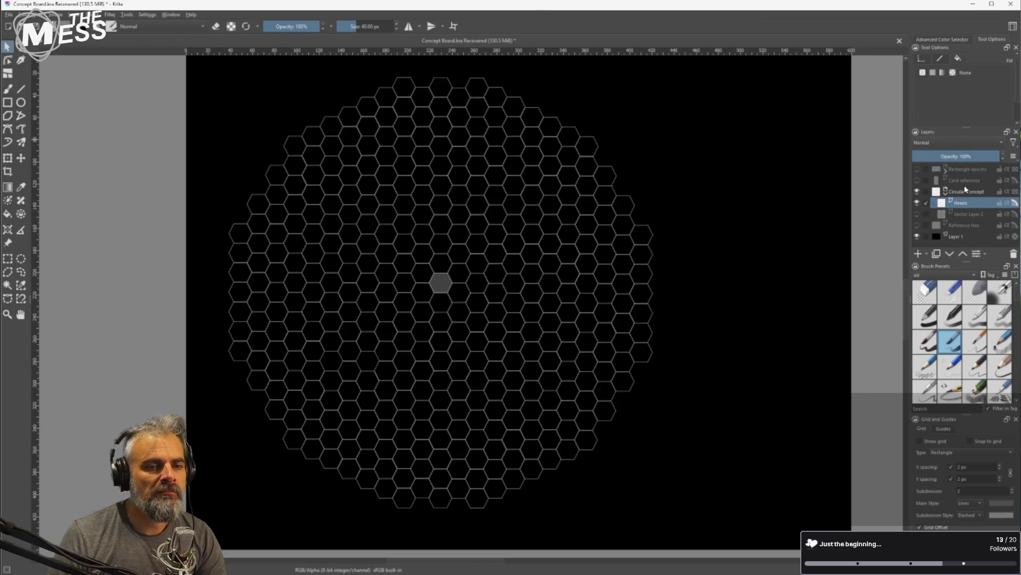
pyautogui.scroll(-2, 745, 218)
pyautogui.scroll(2, 791, 217)
pyautogui.scroll(-1, 809, 209)
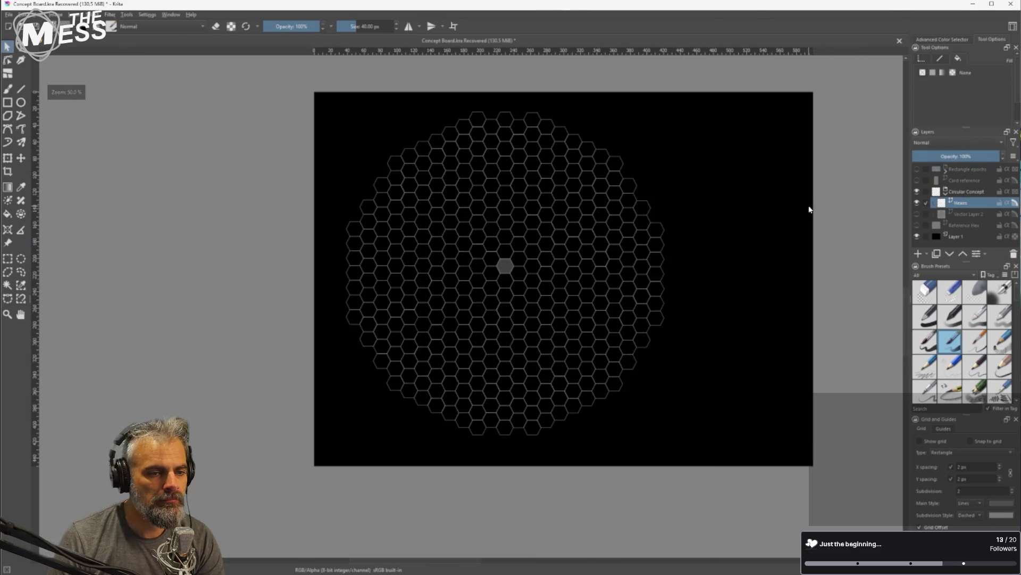
pyautogui.moveTo(809, 210); pyautogui.dragTo(743, 217)
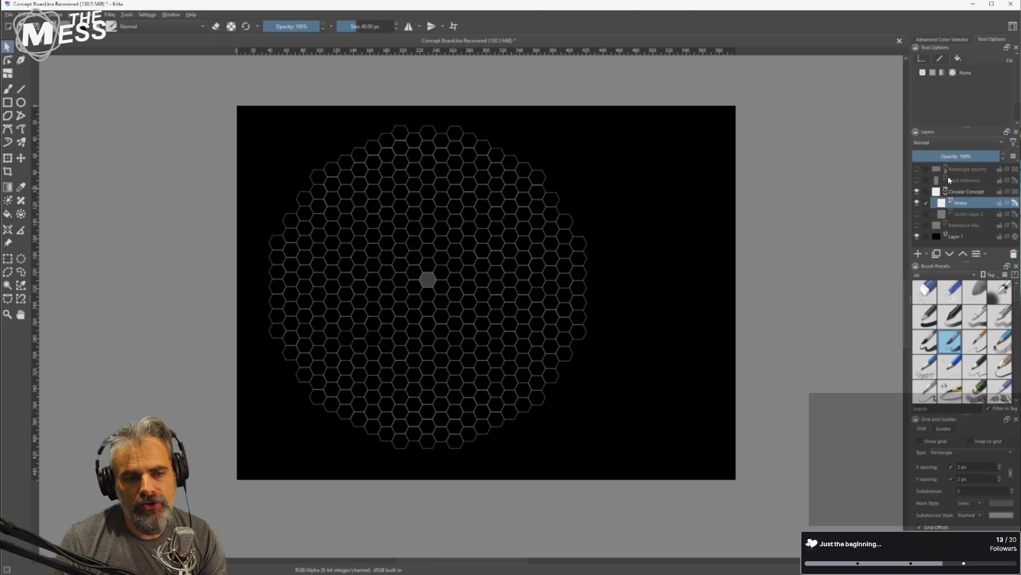
pyautogui.moveTo(962, 193)
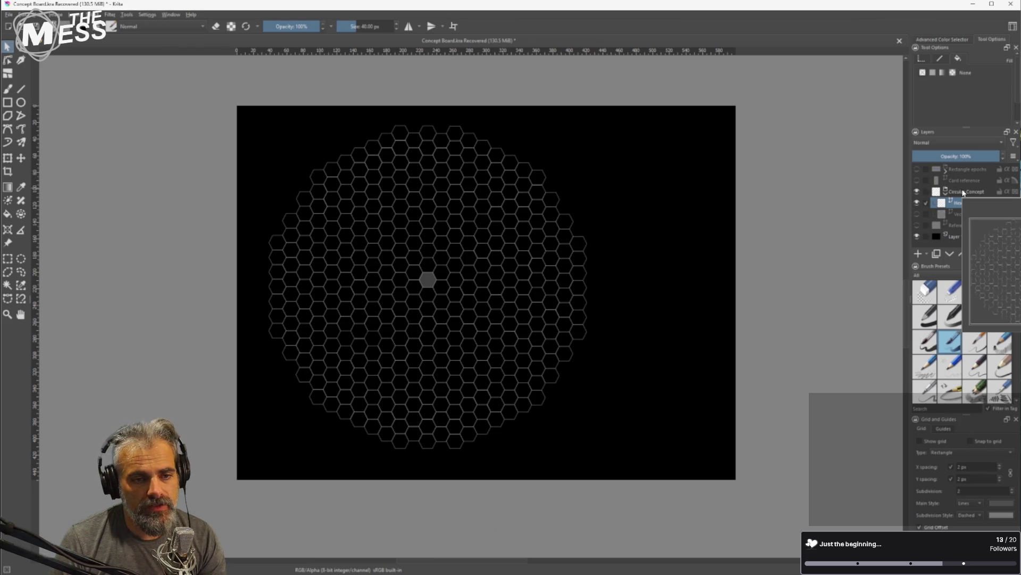
pyautogui.click(918, 169)
pyautogui.click(917, 169)
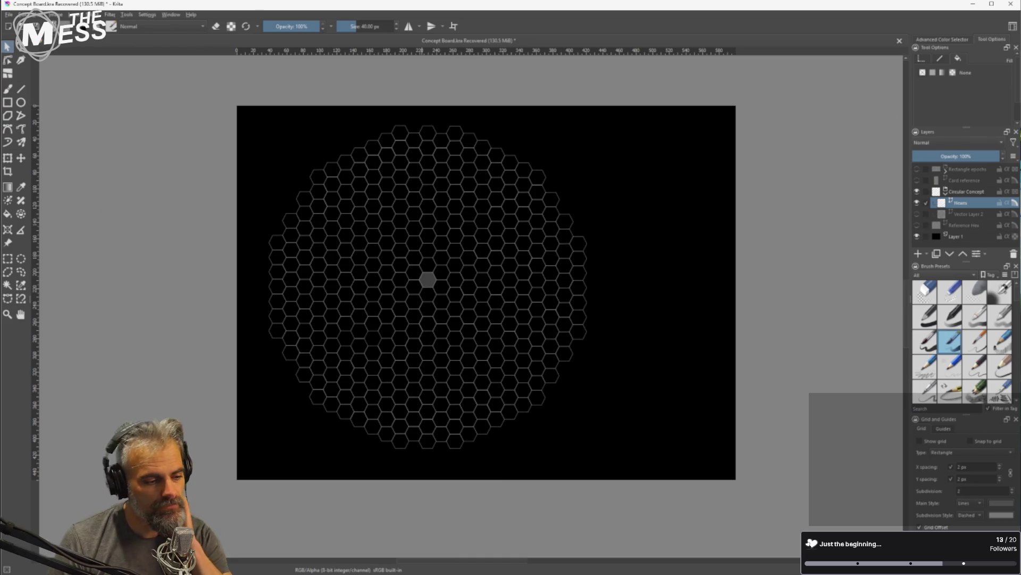
pyautogui.moveTo(407, 572)
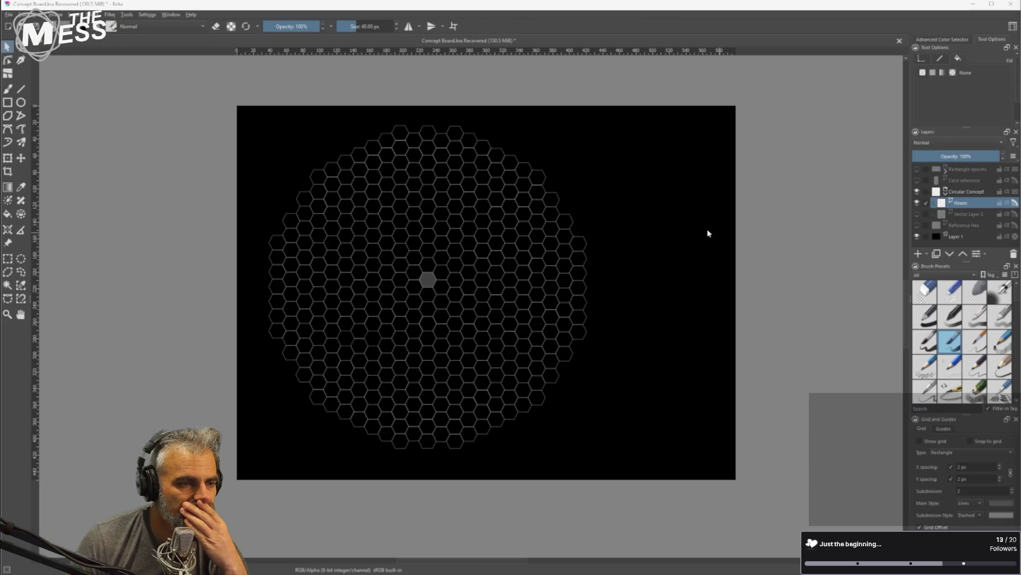
# Nudge the upper-right hexagon a few pixels down and right to align with its neighbours
pyautogui.scroll(3, 538, 169)
pyautogui.scroll(5, 538, 170)
pyautogui.doubleClick(529, 246)
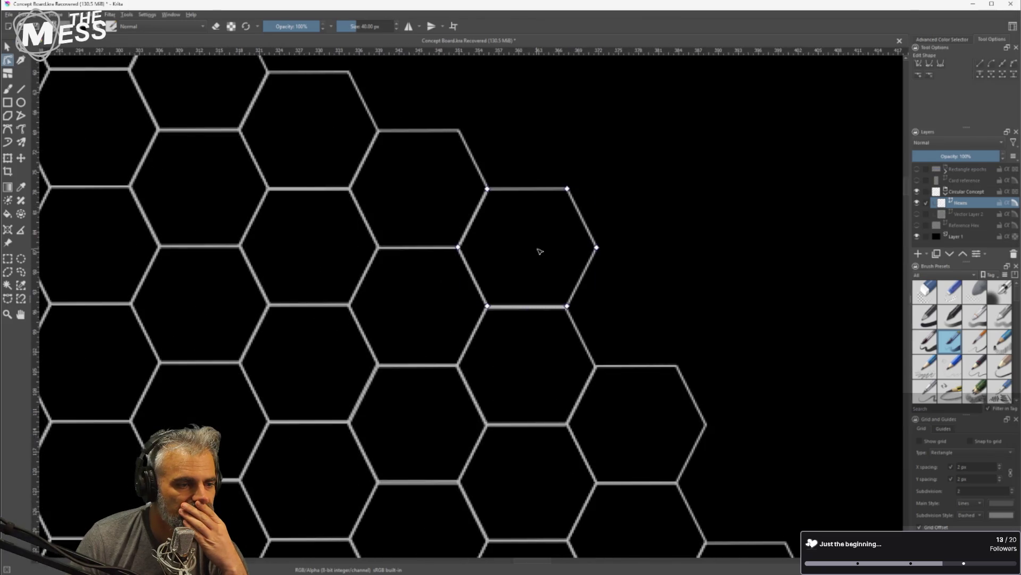
pyautogui.scroll(1, 637, 227)
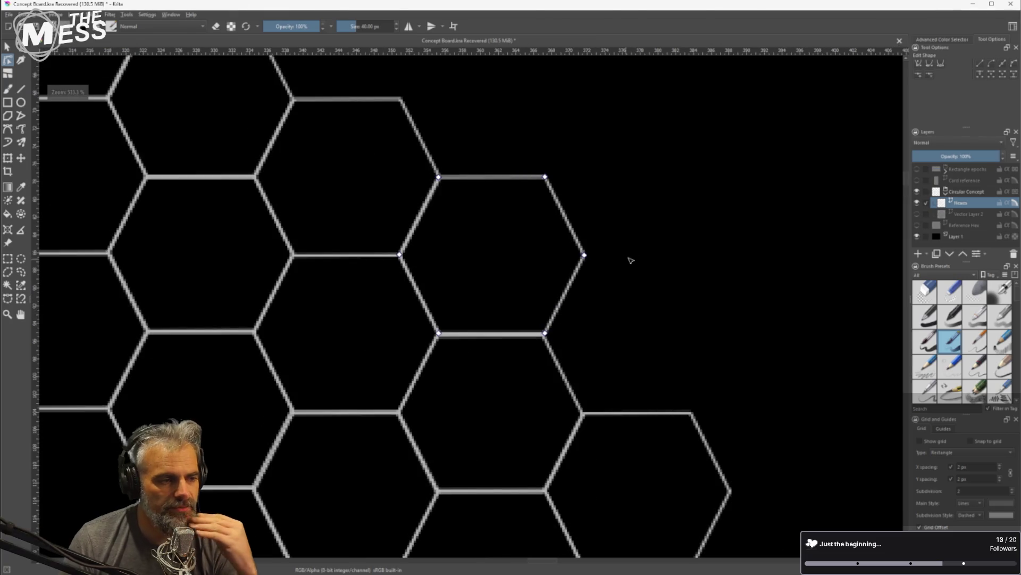
pyautogui.press('Escape')
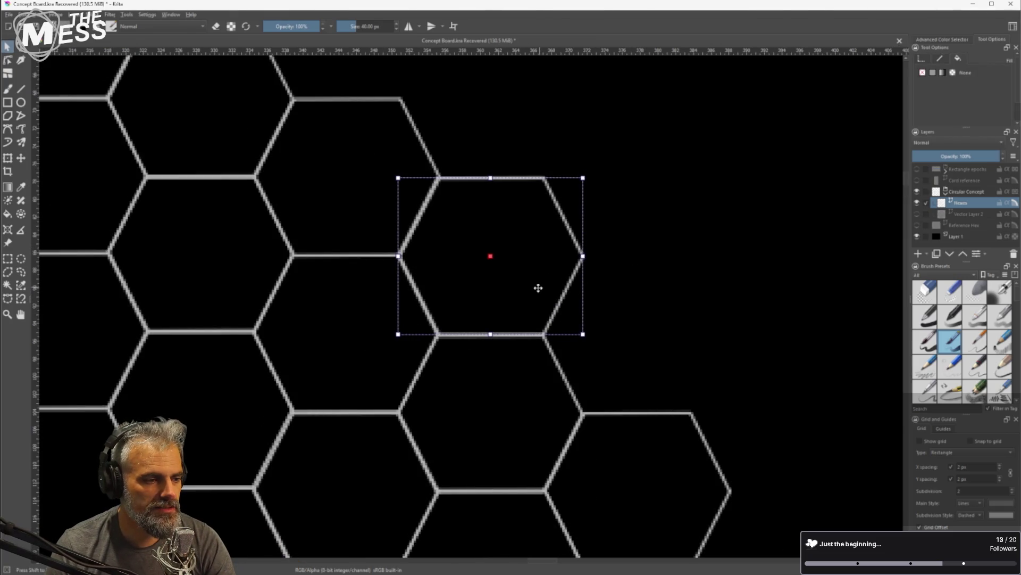
pyautogui.moveTo(539, 286); pyautogui.dragTo(539, 288)
pyautogui.scroll(-7, 670, 229)
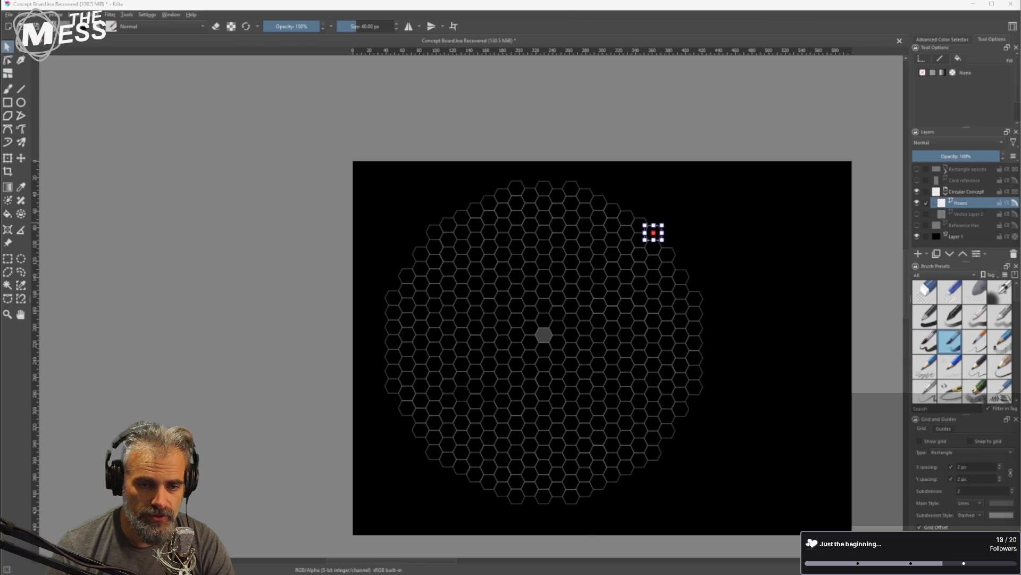
pyautogui.hotkey('alt', 'Tab')
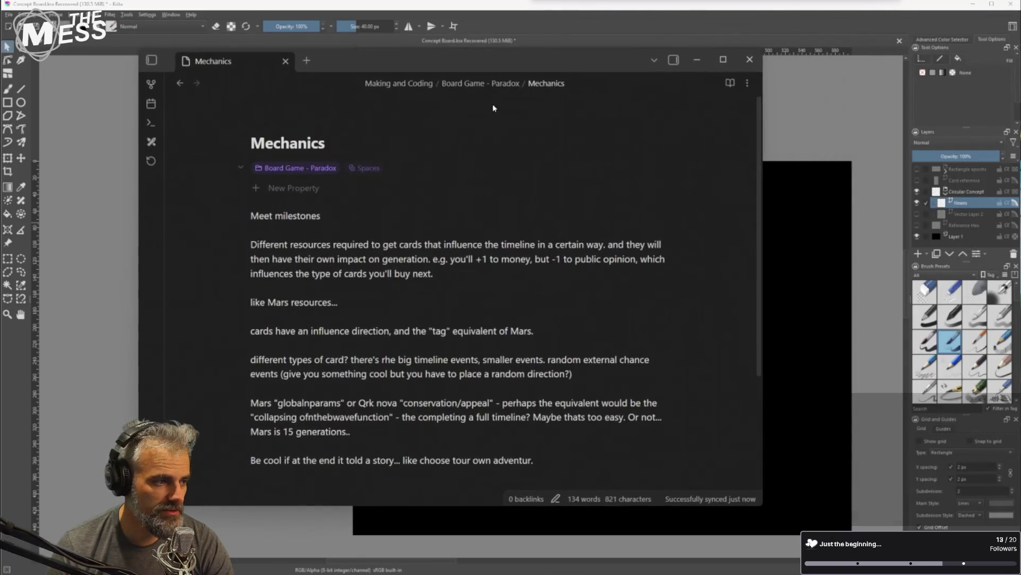
# Create a new Untitled note in the Board Game - Paradox folder and place the cursor in its body
pyautogui.click(152, 60)
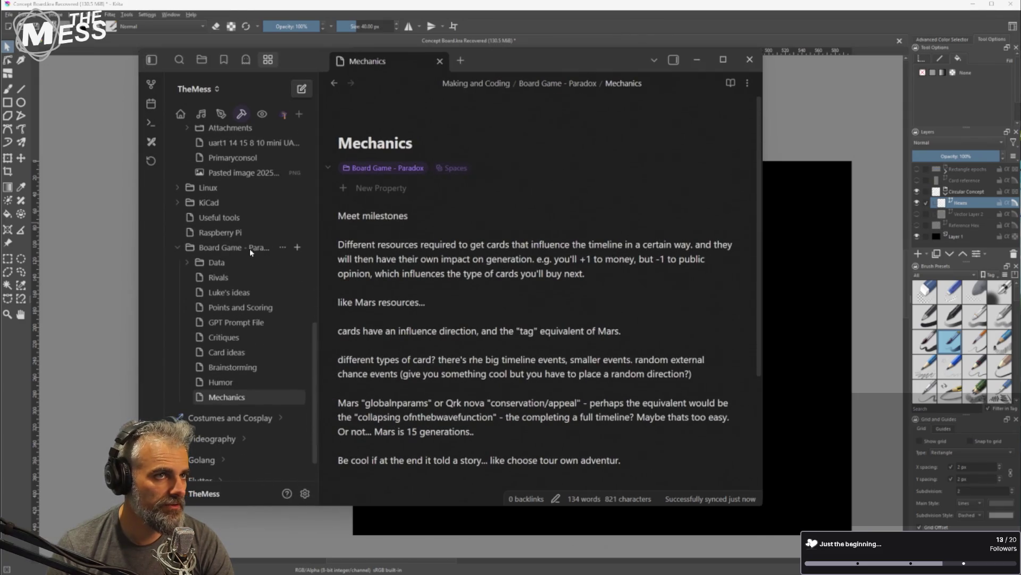
pyautogui.click(298, 247)
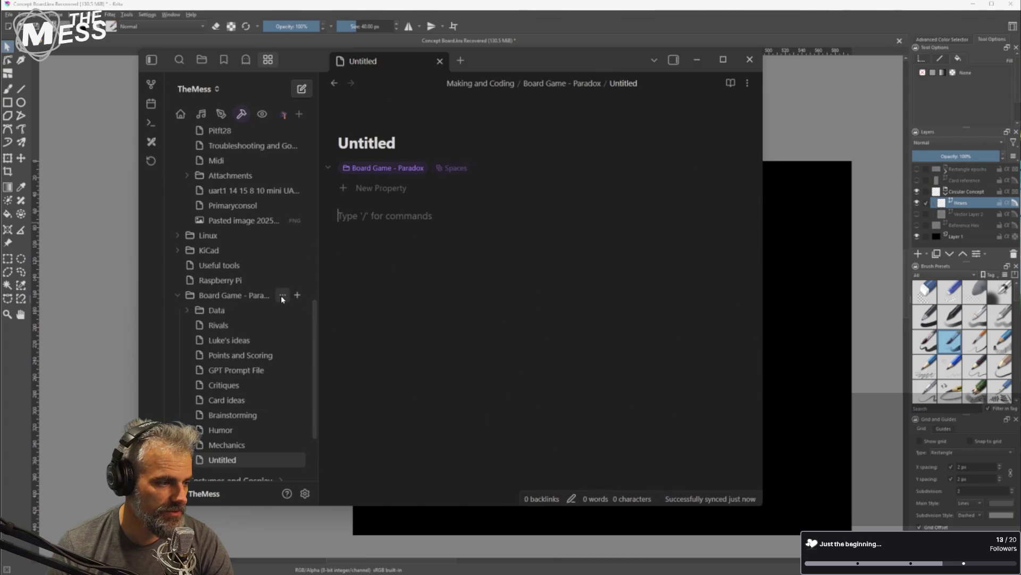
pyautogui.click(159, 62)
pyautogui.click(317, 147)
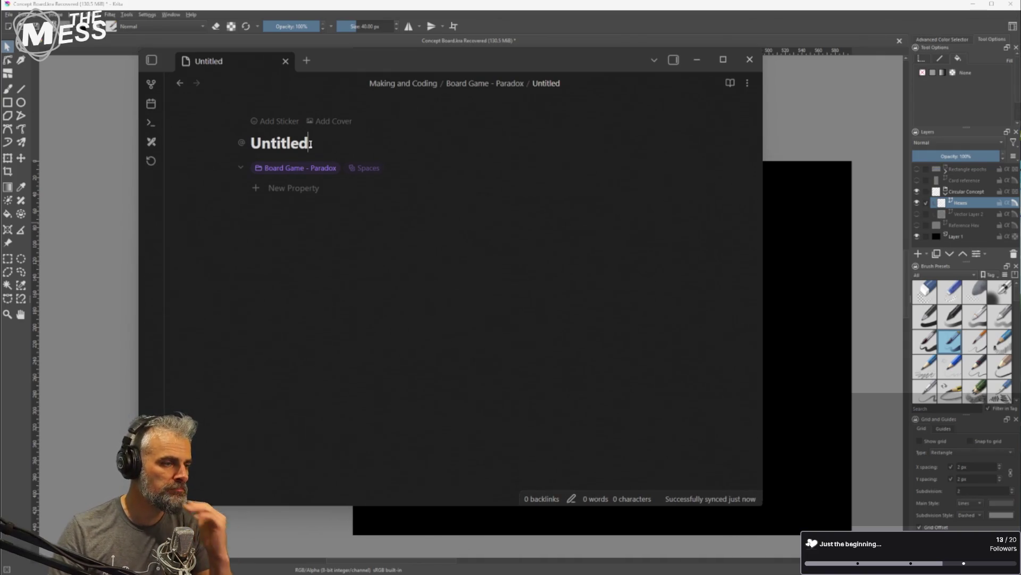
pyautogui.click(326, 276)
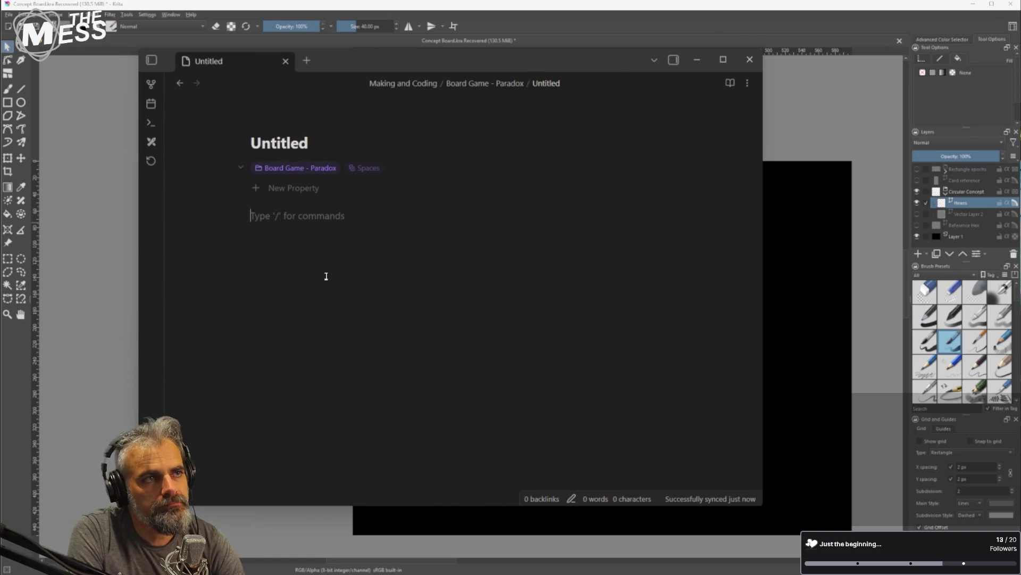
# Add a '# Story concepts' heading followed by a 'The God Complex' heading
pyautogui.write('You are')
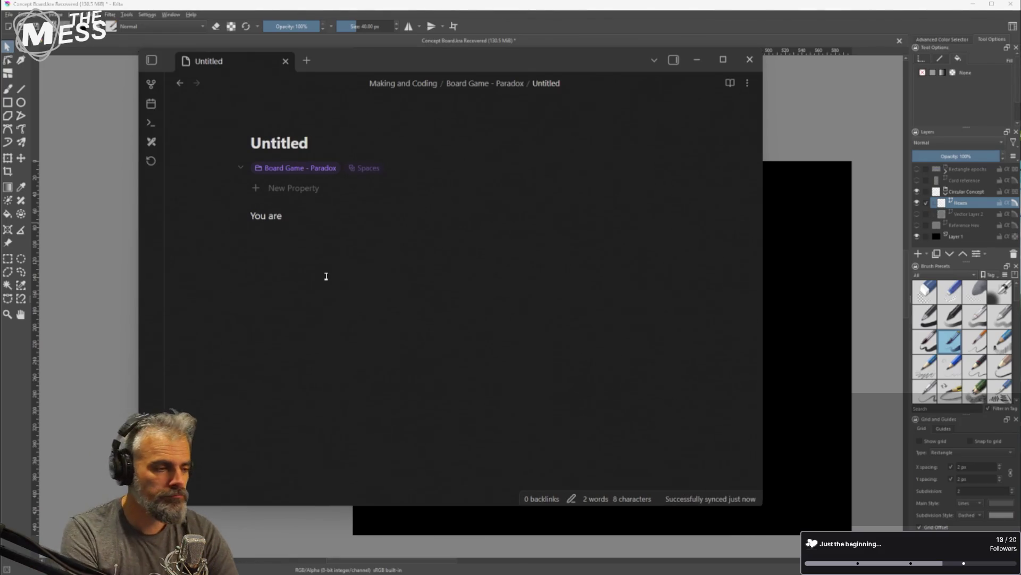
pyautogui.press('BackSpace')
pyautogui.press('BackSpace')
pyautogui.press('BackSpace')
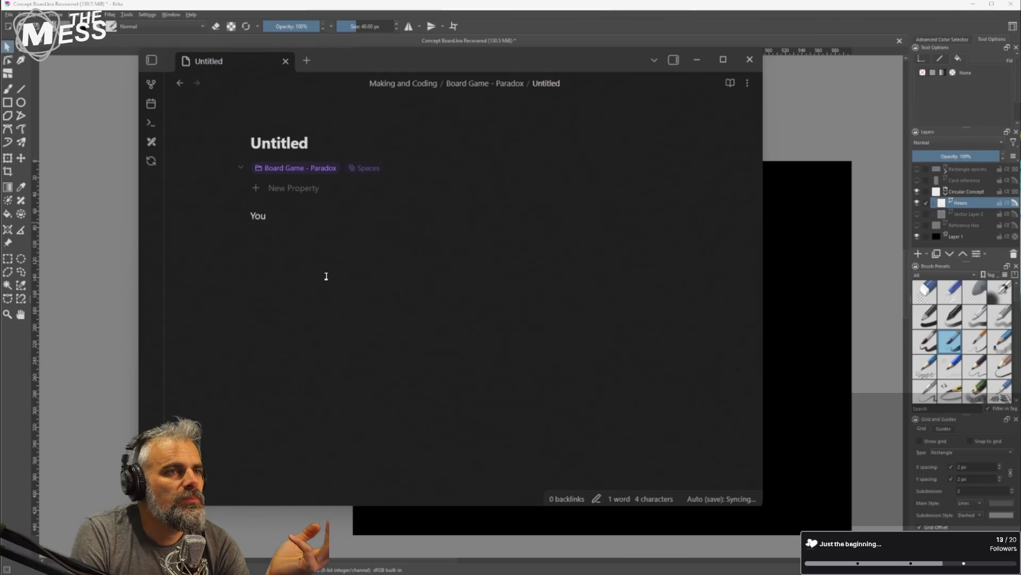
pyautogui.press('BackSpace')
pyautogui.press('BackSpace')
pyautogui.press('BackSpace')
pyautogui.press('BackSpace')
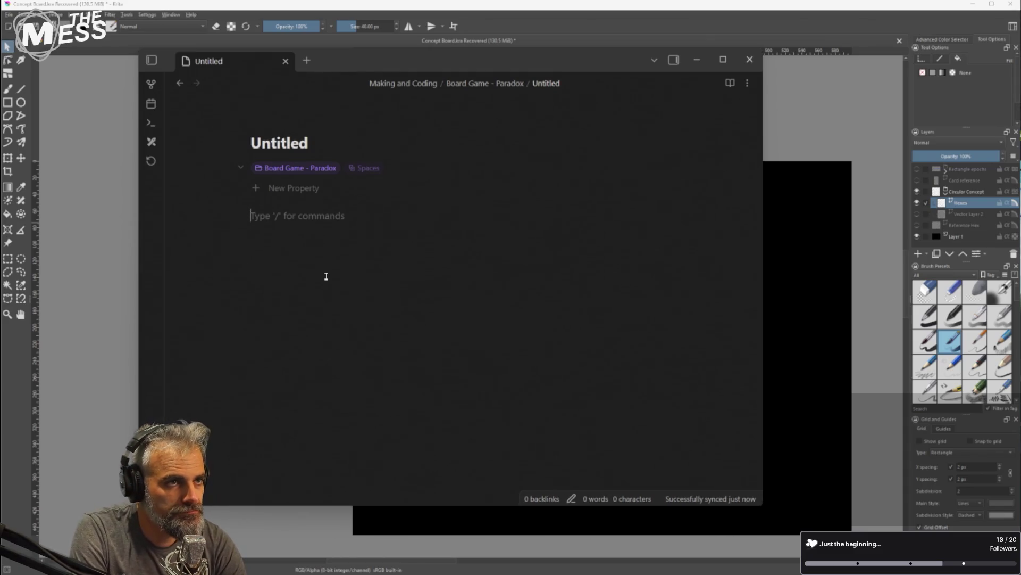
pyautogui.write('# Story')
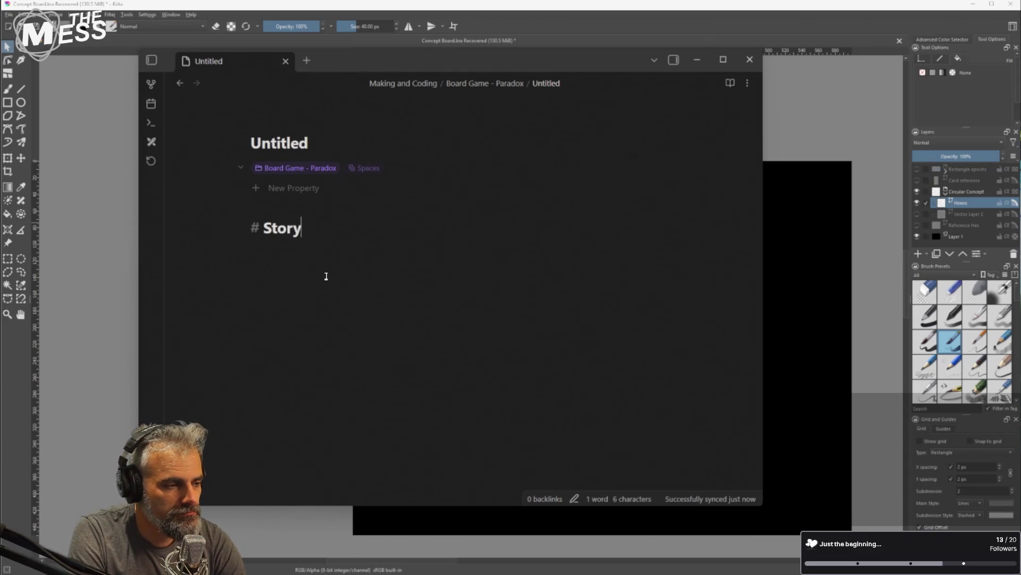
pyautogui.write(' concep')
pyautogui.write('ts')
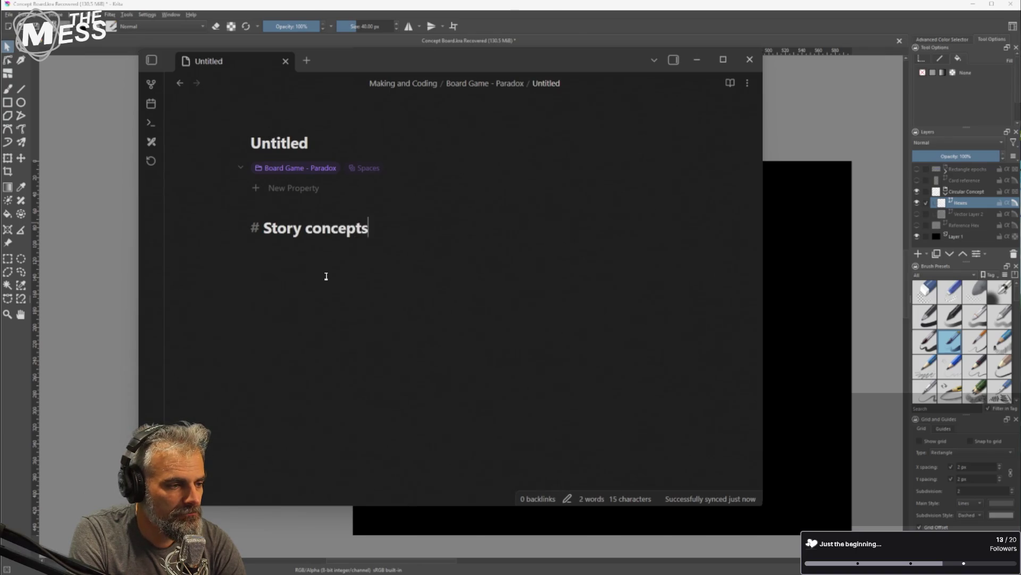
pyautogui.press('Return')
pyautogui.write('1) You are')
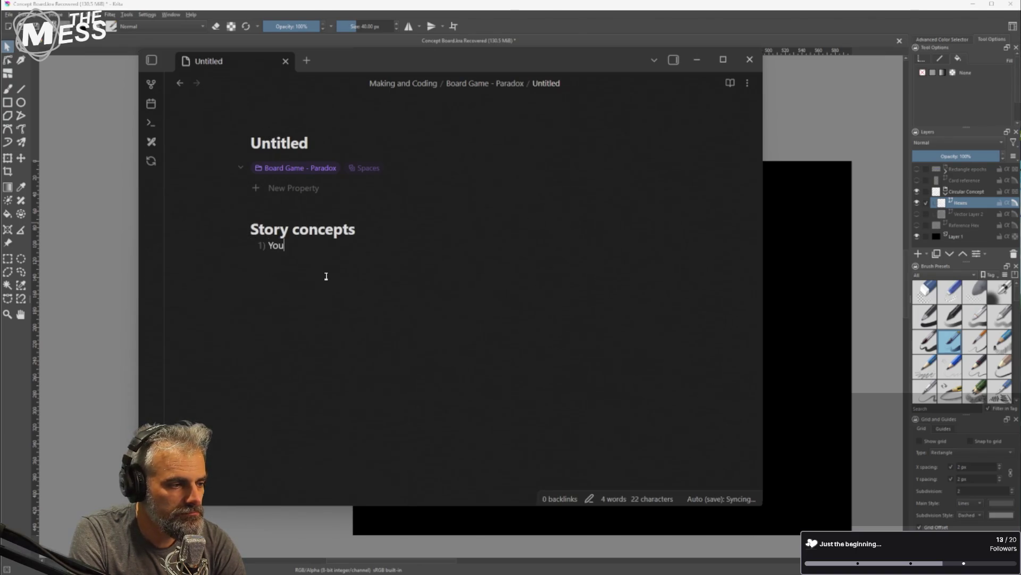
pyautogui.press('BackSpace')
pyautogui.press('BackSpace')
pyautogui.press('BackSpace')
pyautogui.press('BackSpace')
pyautogui.press('BackSpace')
pyautogui.press('BackSpace')
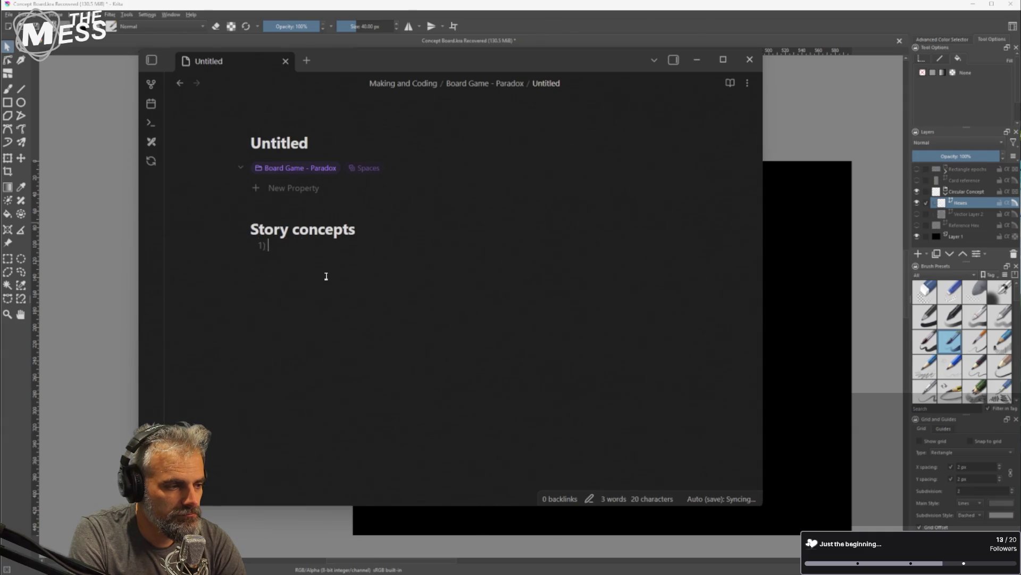
pyautogui.write('## G')
pyautogui.press('BackSpace')
pyautogui.write('Y')
pyautogui.press('BackSpace')
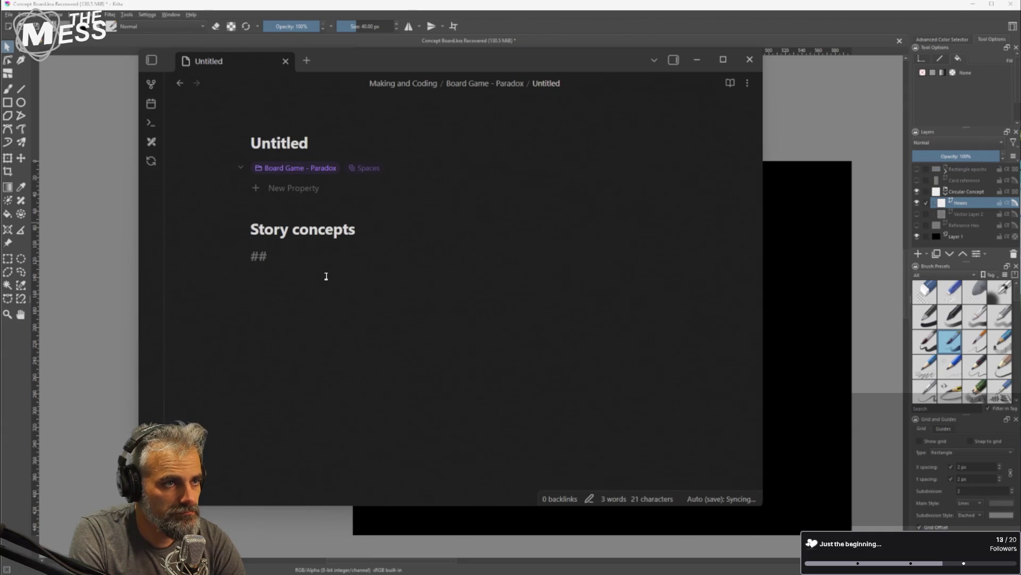
pyautogui.write('The God Complex')
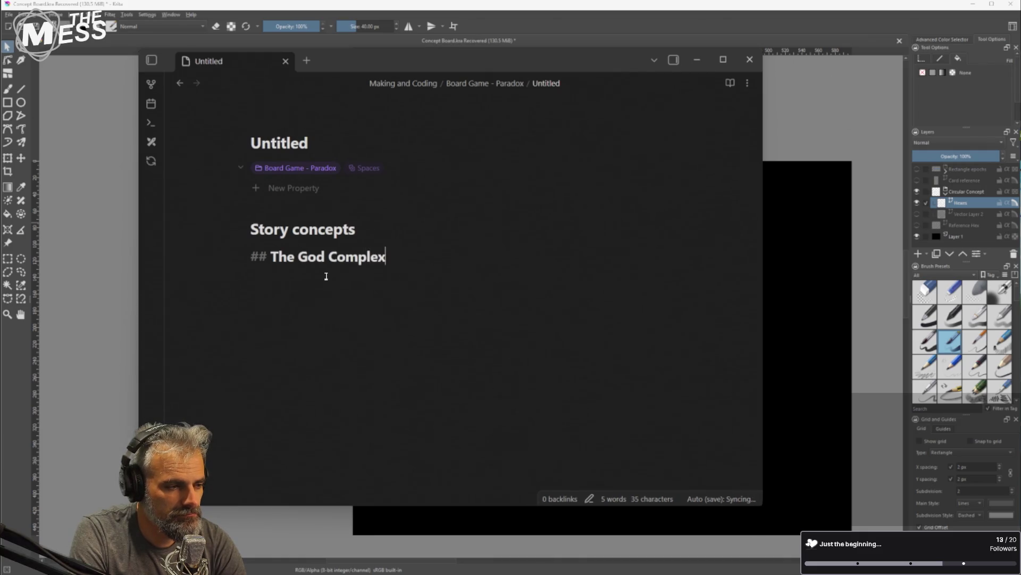
pyautogui.press('Return')
# Write 'You are a god.', the team outcome line, and start the past-present-future resources sentence
pyautogui.write('You ')
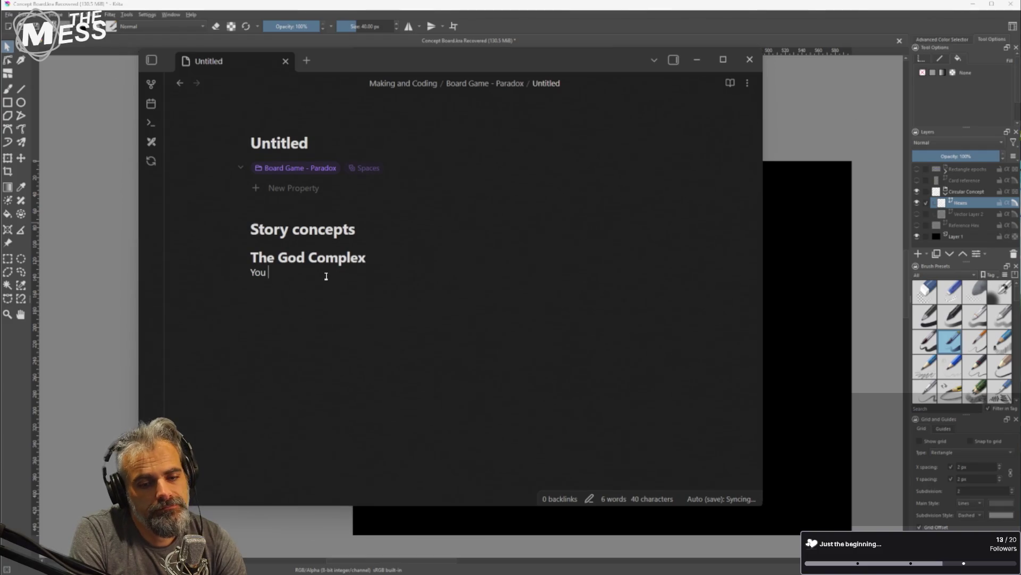
pyautogui.write('are a god.')
pyautogui.press('Return')
pyautogui.write('You')
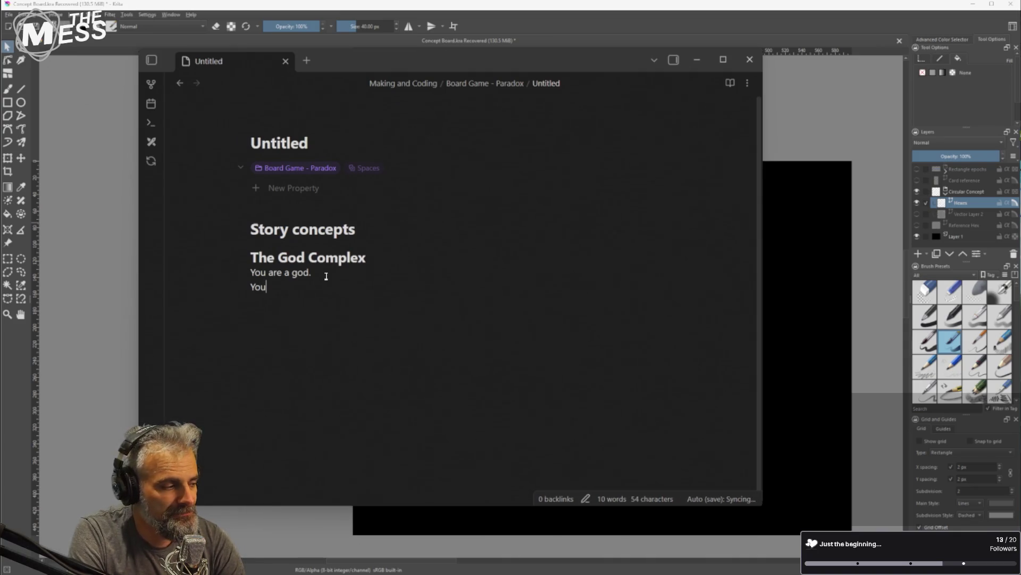
pyautogui.write('r ')
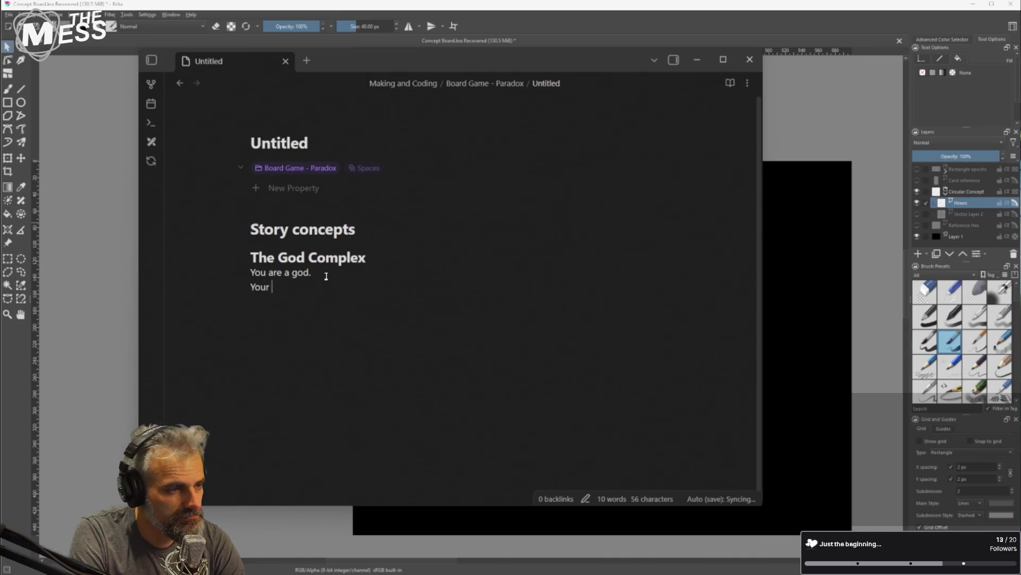
pyautogui.write('team is tasked with')
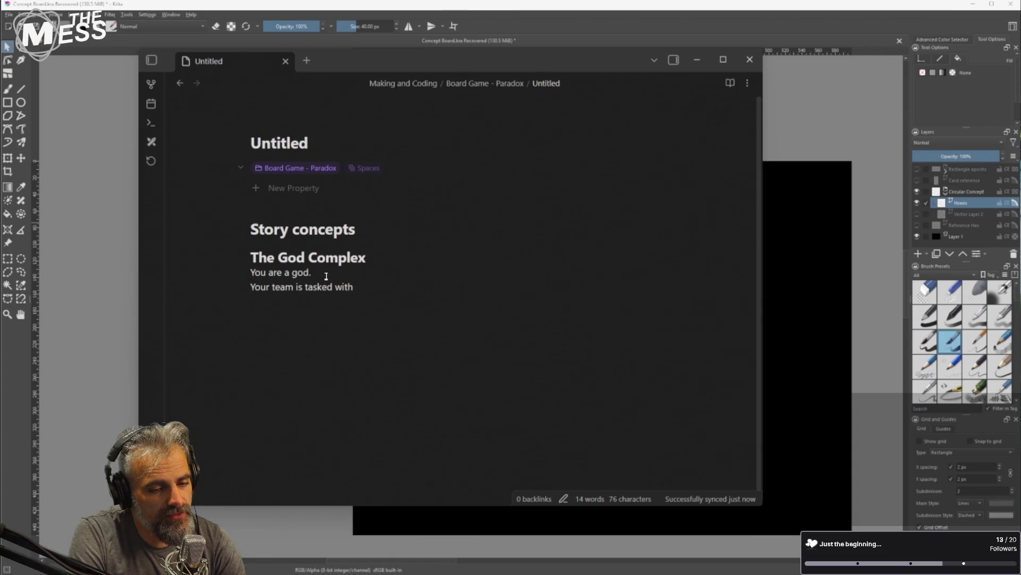
pyautogui.write(' ach')
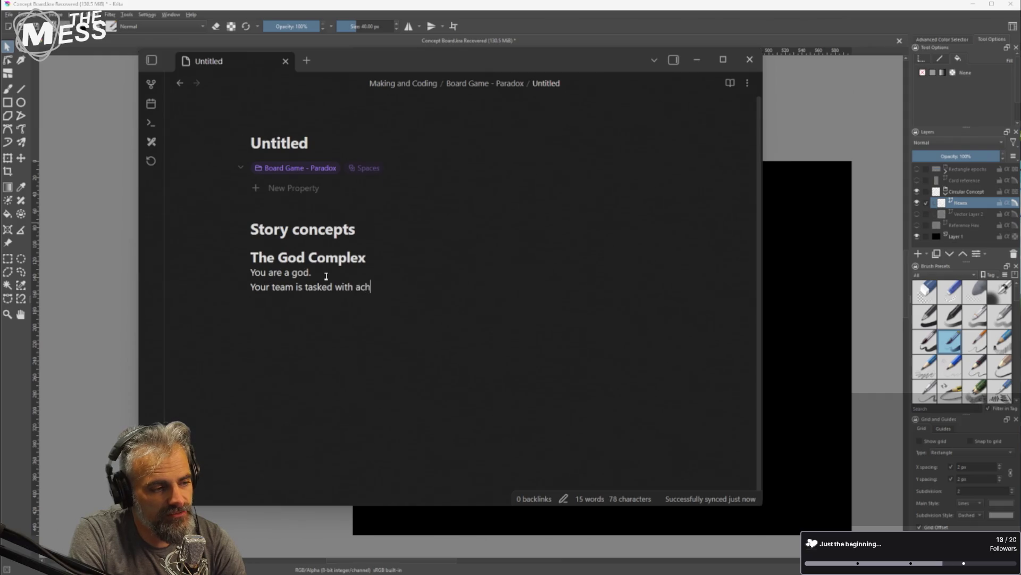
pyautogui.write('ieving a certain outcome')
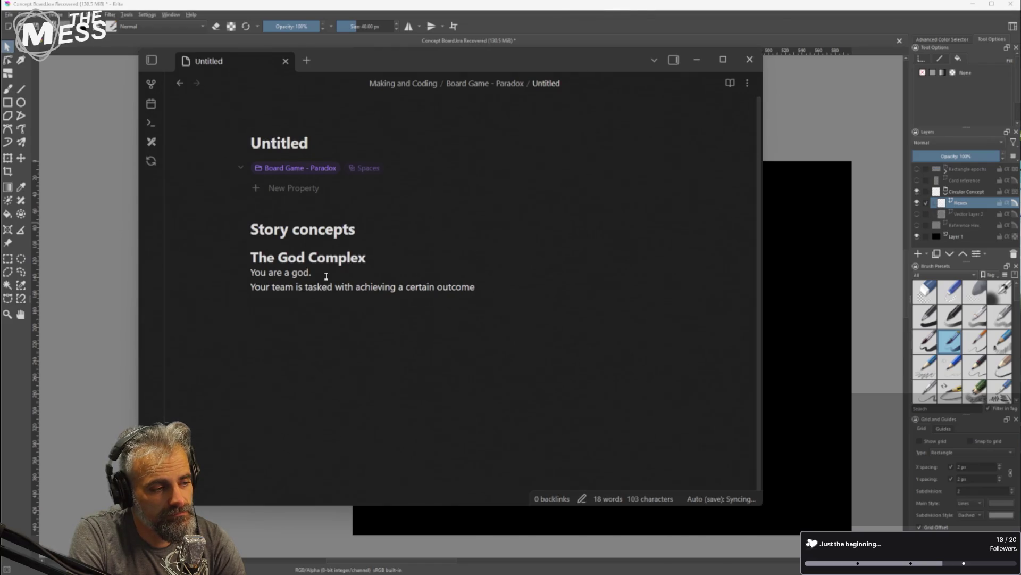
pyautogui.press('Return')
pyautogui.write('You can you')
pyautogui.press('BackSpace')
pyautogui.press('BackSpace')
pyautogui.press('BackSpace')
pyautogui.write('use the resources ')
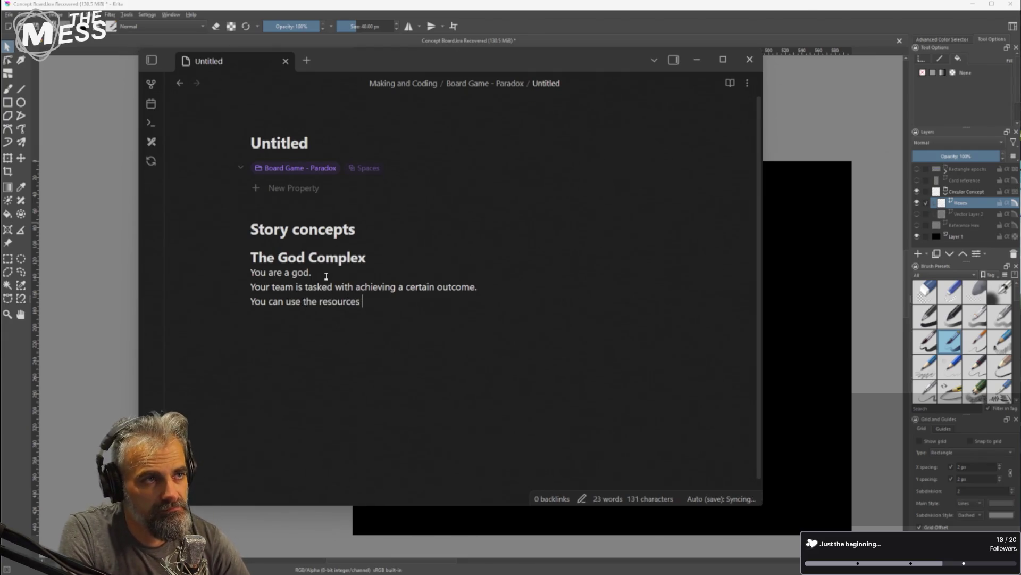
pyautogui.write('of the past, present, and future ')
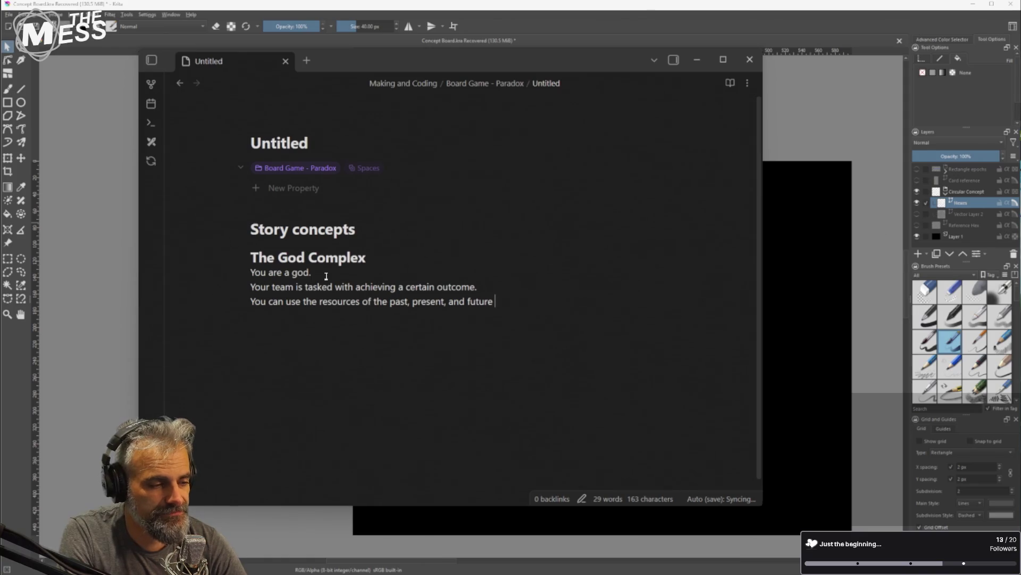
pyautogui.write('to')
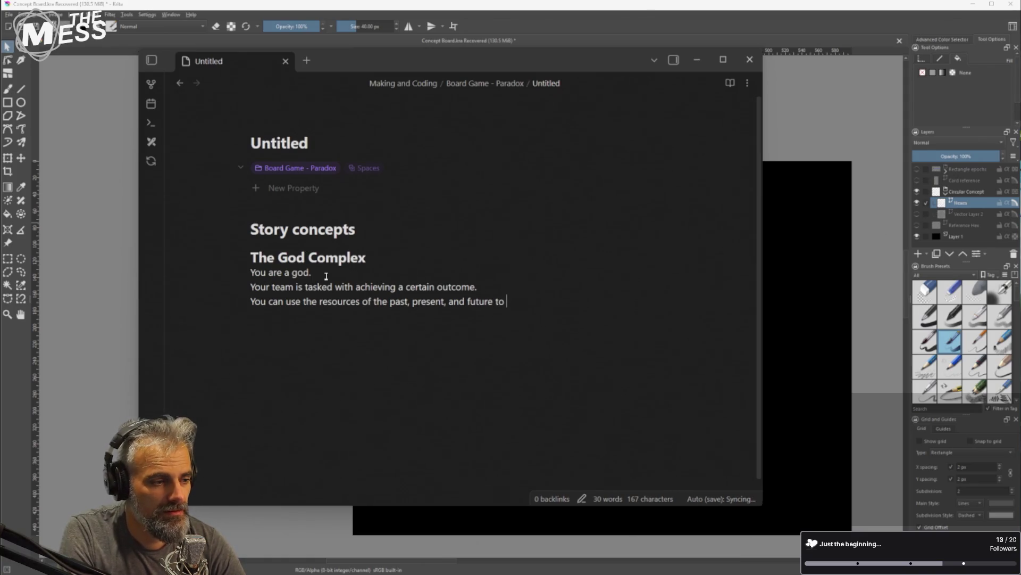
# Drop 'past' and 'and', add '???' after the outcome line, and end with 'sway the line of causality to a favourable outcome.'
pyautogui.hotkey('ctrl', 'Left')
pyautogui.hotkey('ctrl', 'Left')
pyautogui.hotkey('ctrl', 'Left')
pyautogui.hotkey('ctrl', 'shift', 'Right')
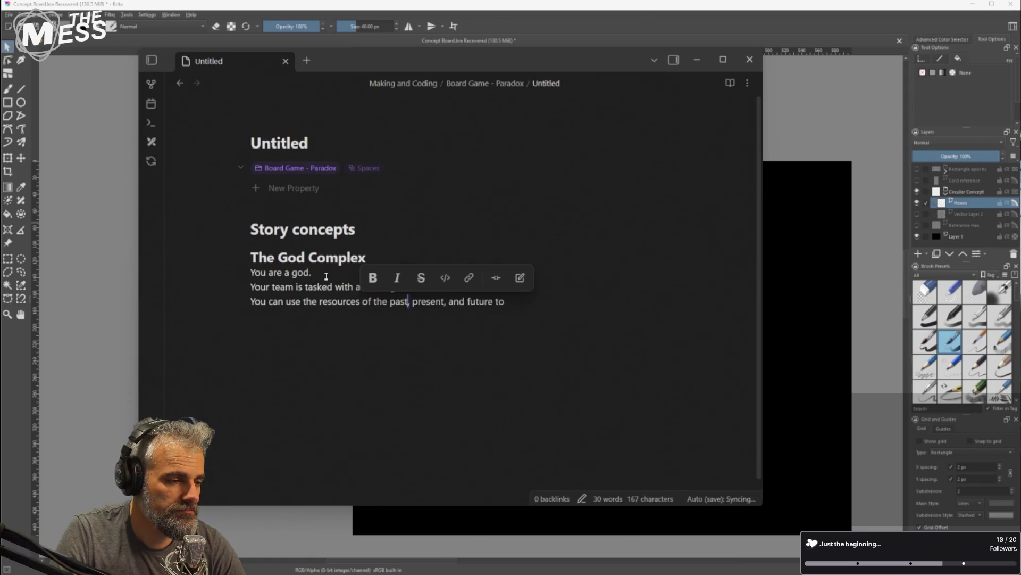
pyautogui.press('BackSpace')
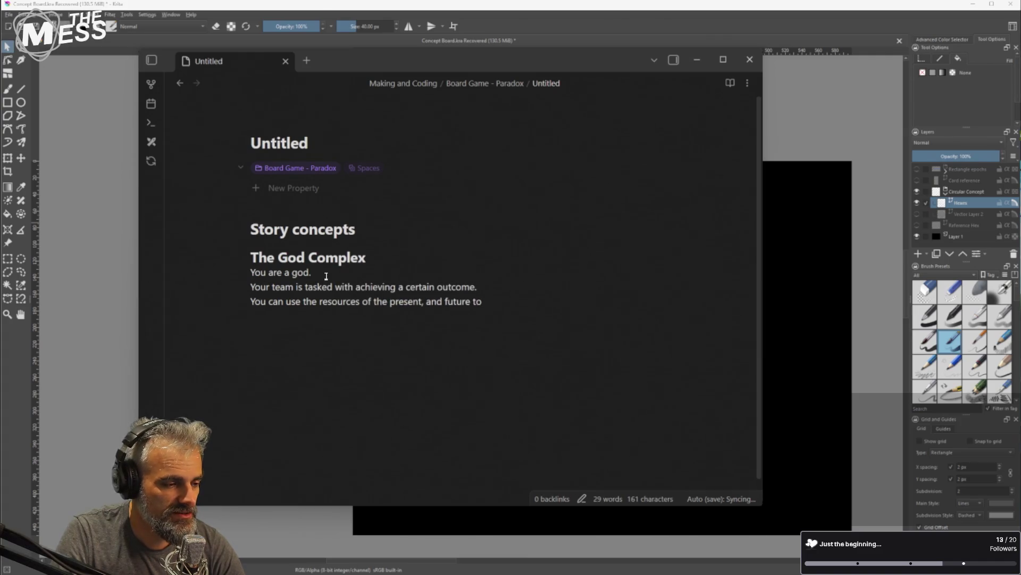
pyautogui.hotkey('ctrl', 'shift', 'Right')
pyautogui.press('BackSpace')
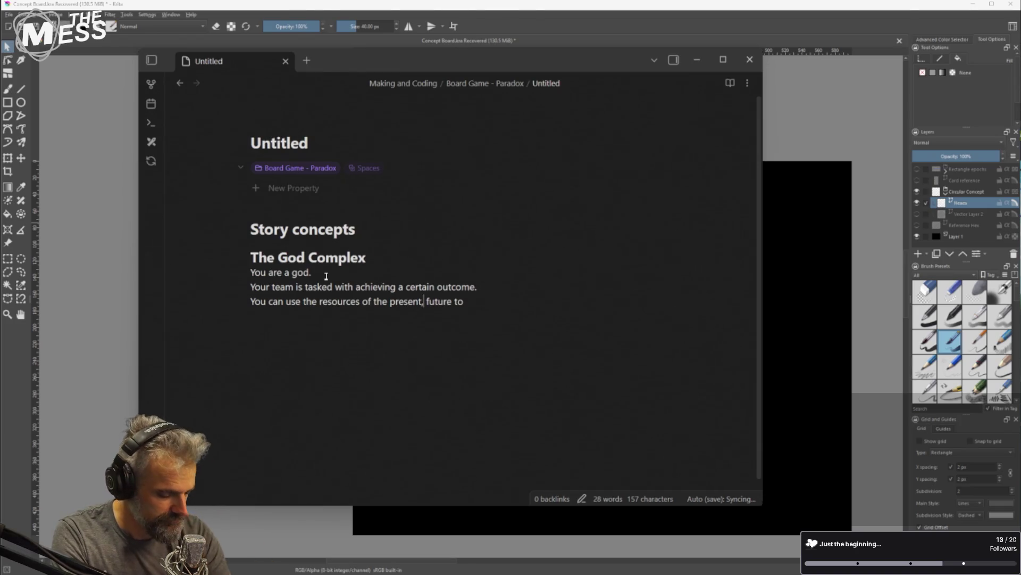
pyautogui.write('an ')
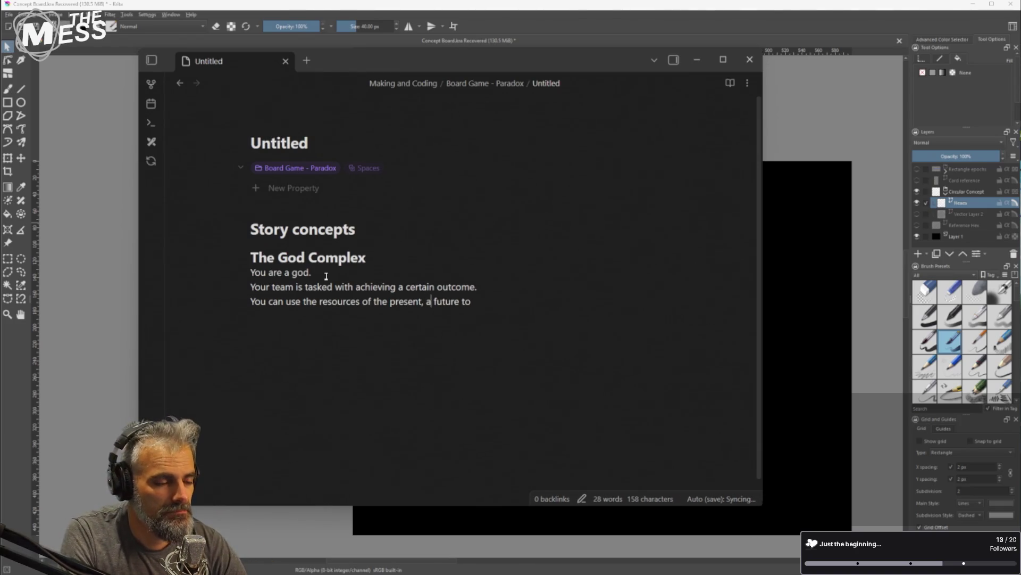
pyautogui.write('d seed event')
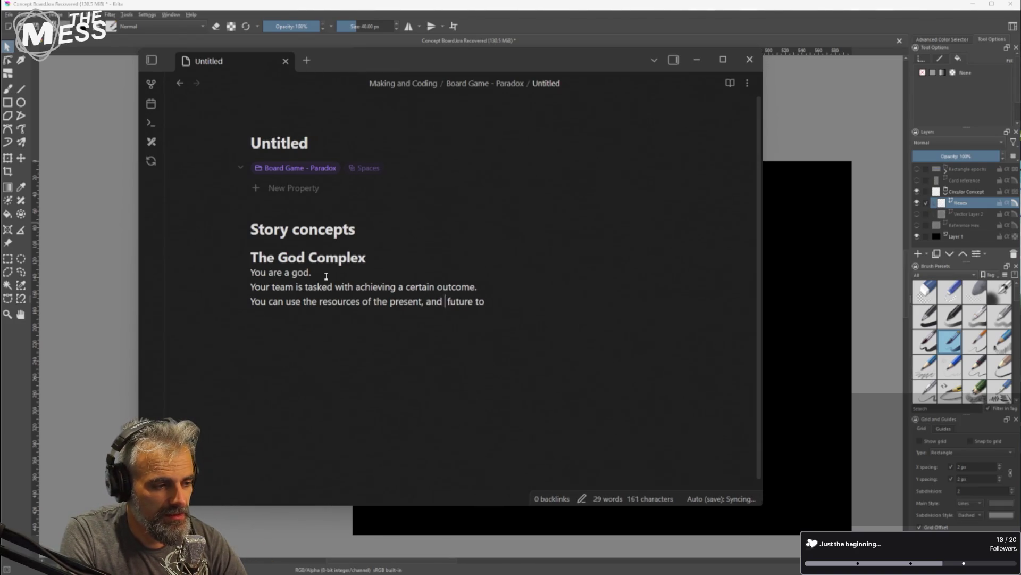
pyautogui.write('s in the')
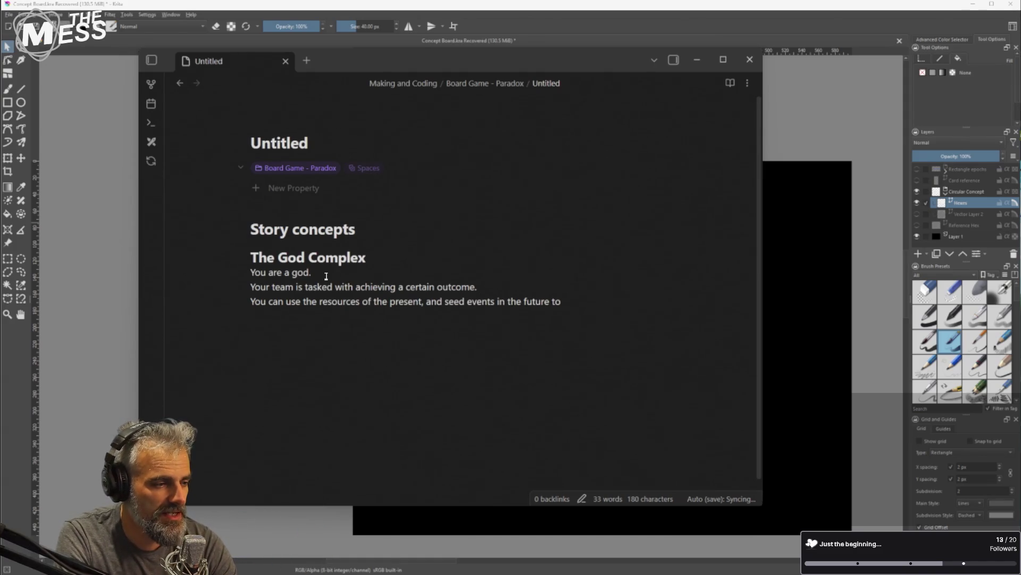
pyautogui.press('Up')
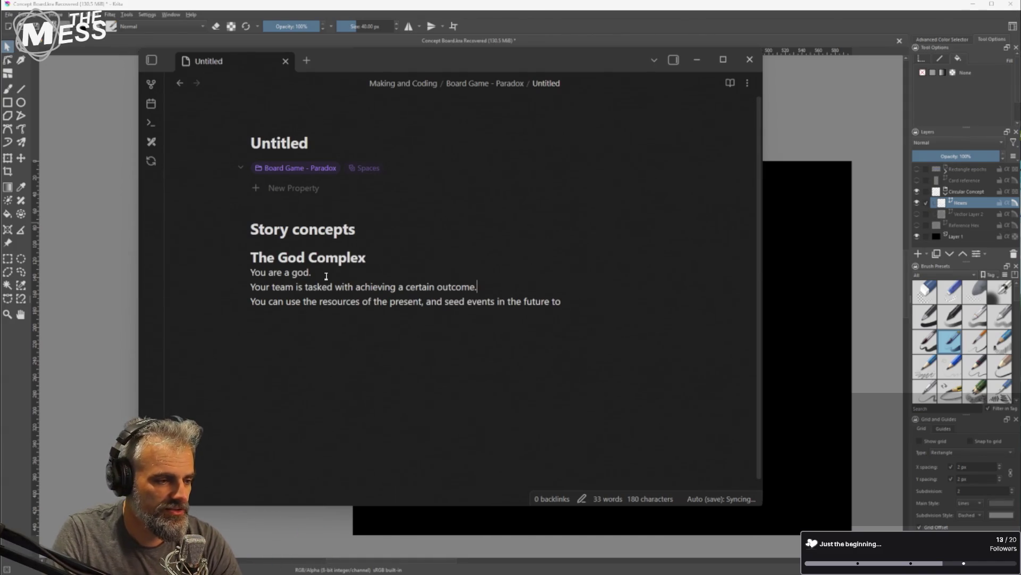
pyautogui.write(' ???')
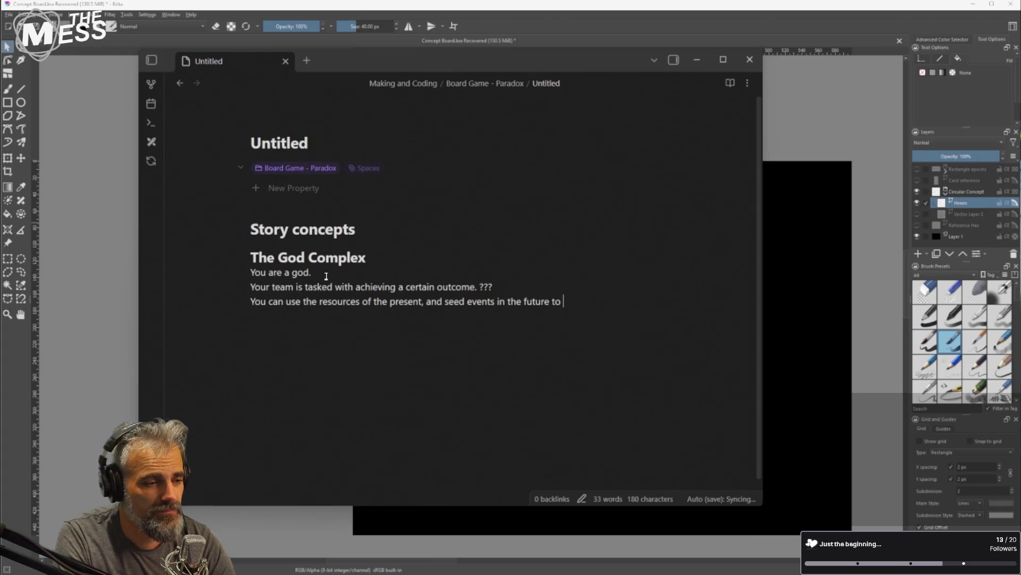
pyautogui.write('sway ')
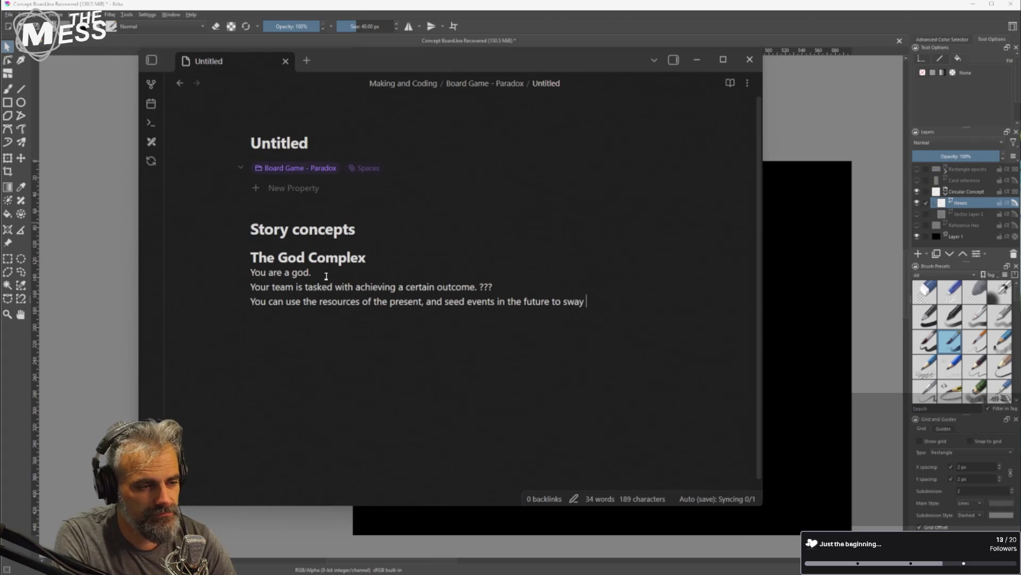
pyautogui.write('the line of causality ')
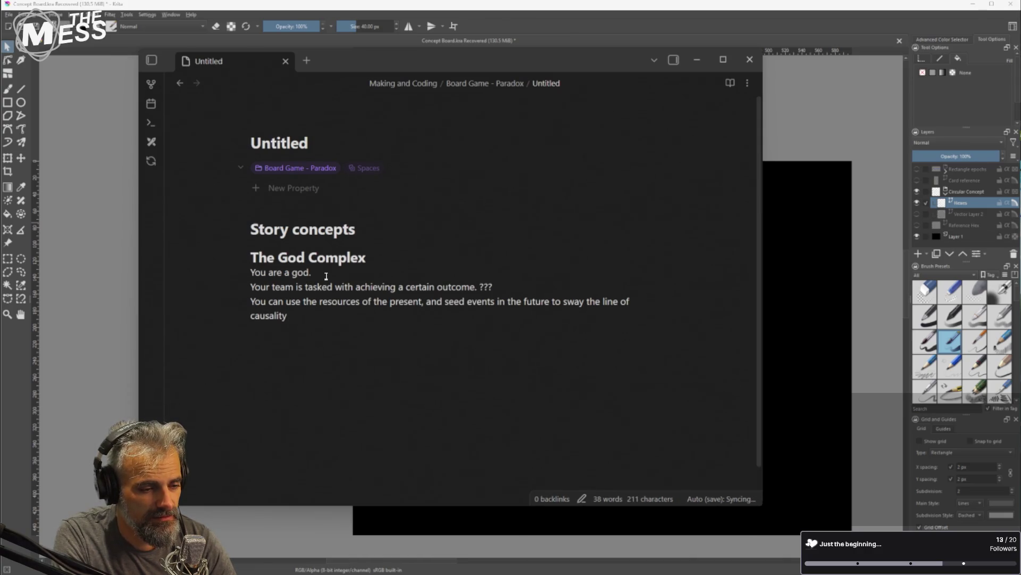
pyautogui.write('to a favourable outcome.')
pyautogui.press('Return')
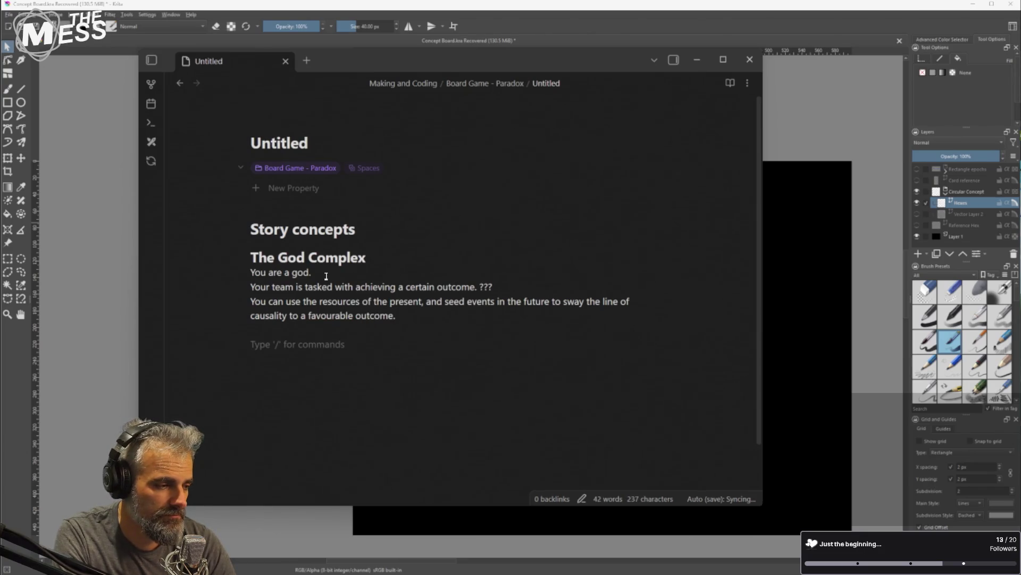
# Add the paragraph 'Of course, you're not the only one trying to bend the timeline for themselves.'
pyautogui.write('Of course')
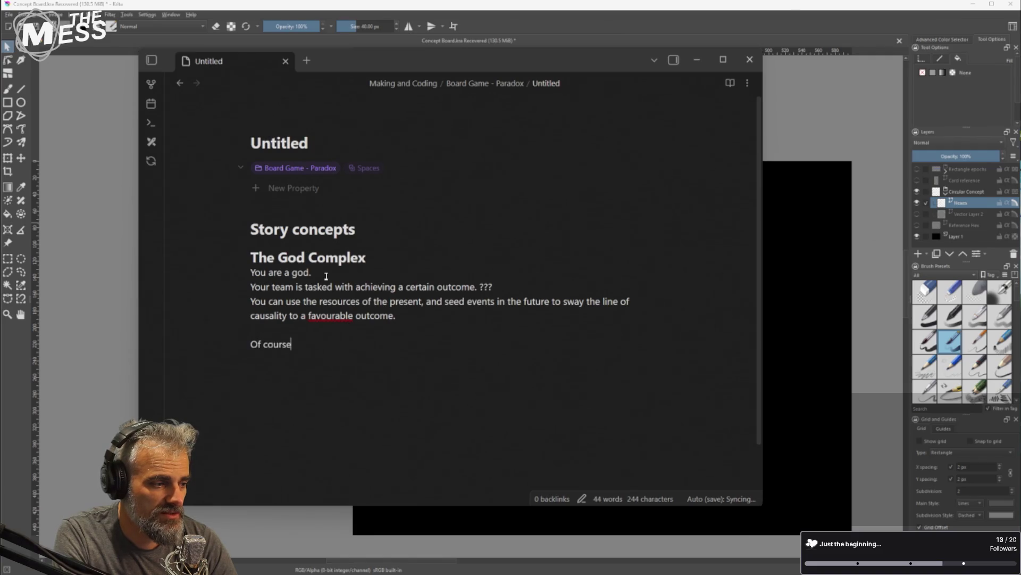
pyautogui.write(", you're not the only")
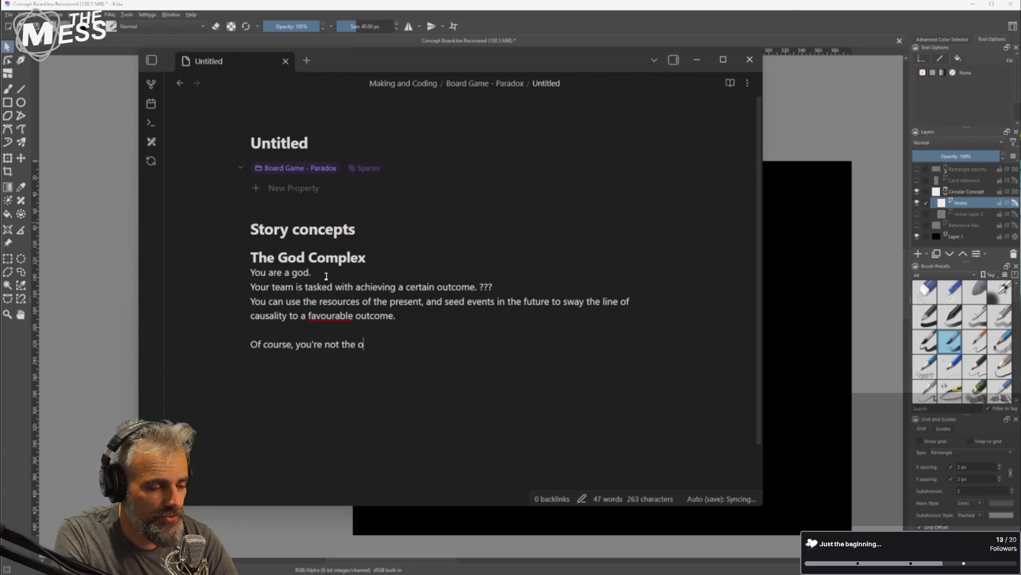
pyautogui.press('Up')
pyautogui.press('Down')
pyautogui.press('Up')
pyautogui.press('Down')
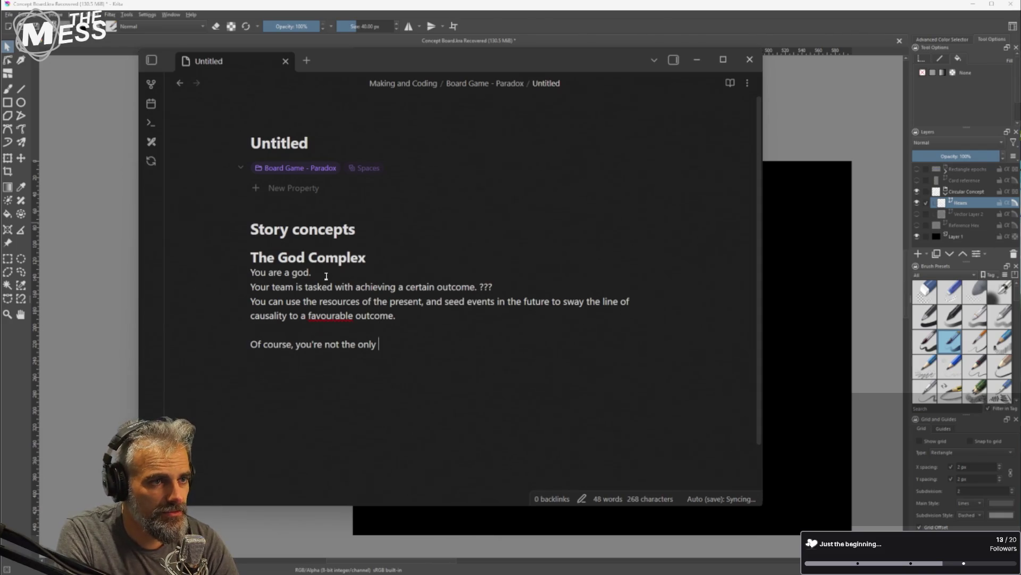
pyautogui.write('one trying to sway the')
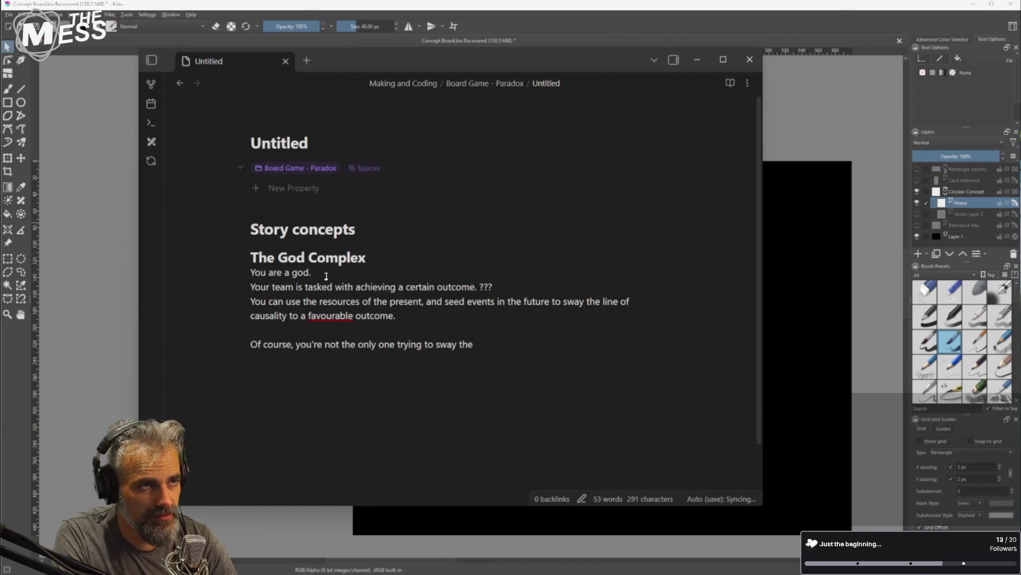
pyautogui.press('BackSpace')
pyautogui.press('BackSpace')
pyautogui.press('BackSpace')
pyautogui.write('bedn')
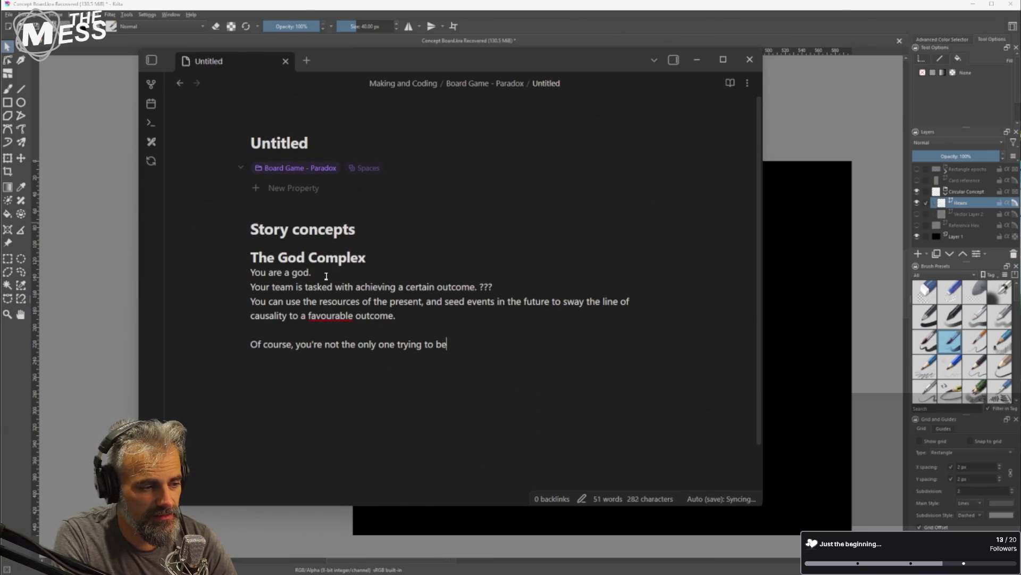
pyautogui.press('BackSpace')
pyautogui.press('BackSpace')
pyautogui.write('nd the timeo')
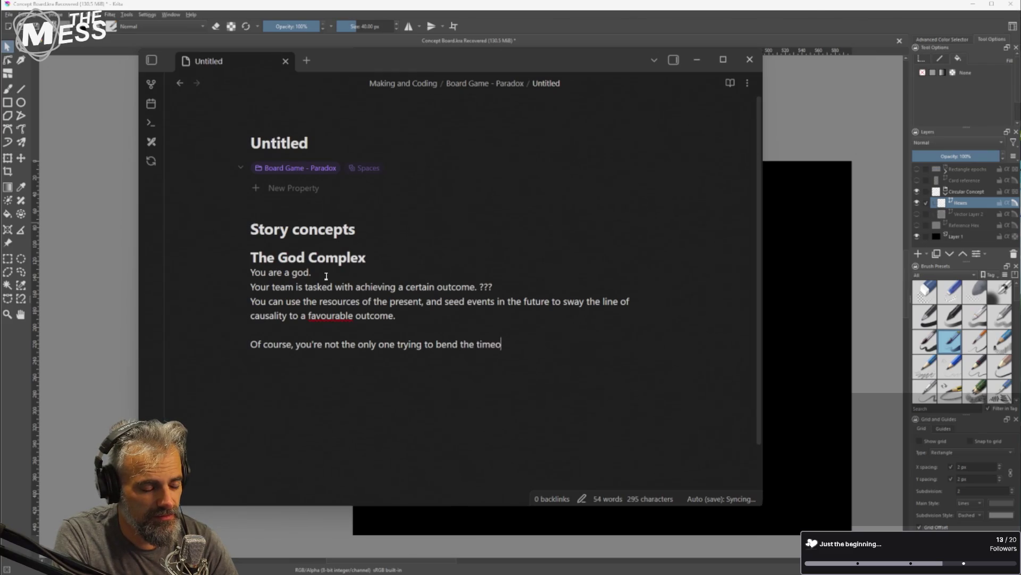
pyautogui.press('BackSpace')
pyautogui.write('line for')
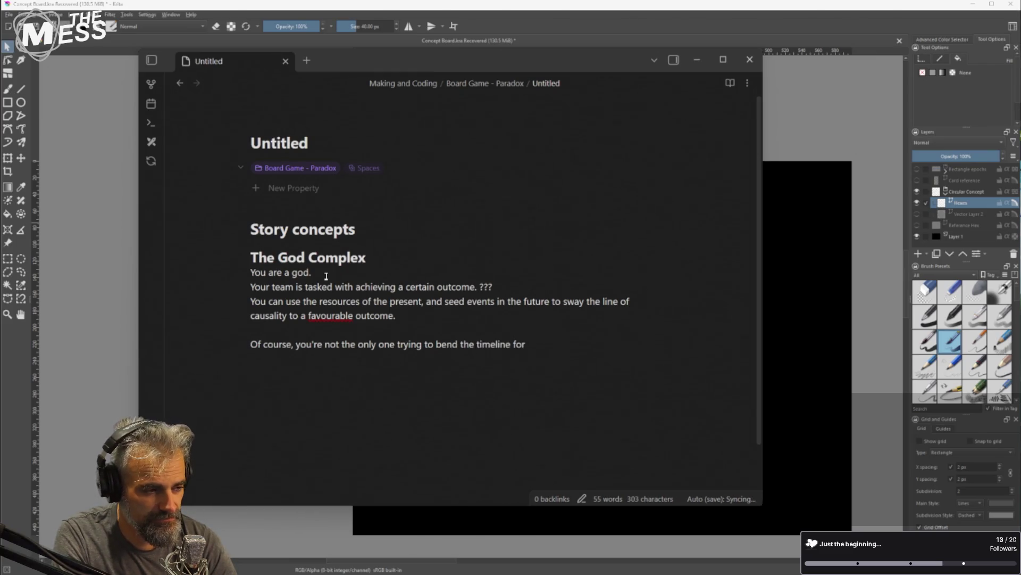
pyautogui.press('BackSpace')
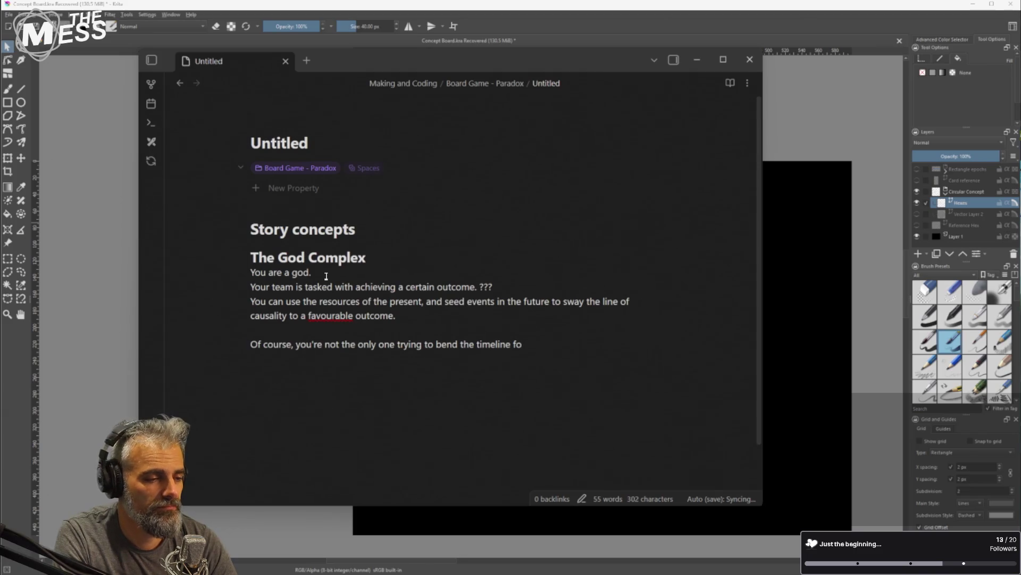
pyautogui.write('r themselves.')
pyautogui.press('Return')
pyautogui.press('Return')
# Add 'Of course, those affected by your manipulations, are merely a part of the bigger picture. Collateral damage, you could say.'
pyautogui.write('Of course, ')
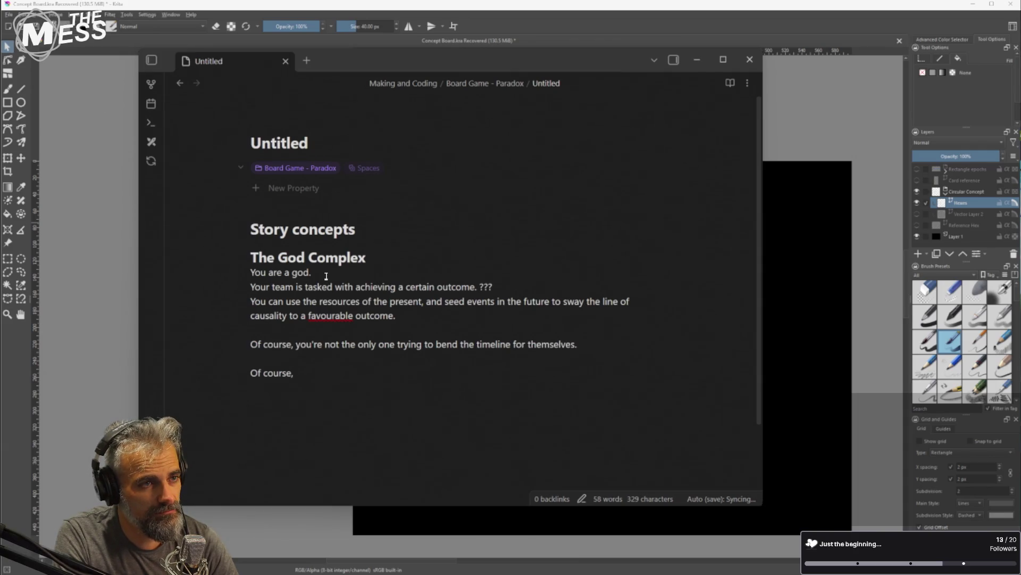
pyautogui.write('those aff')
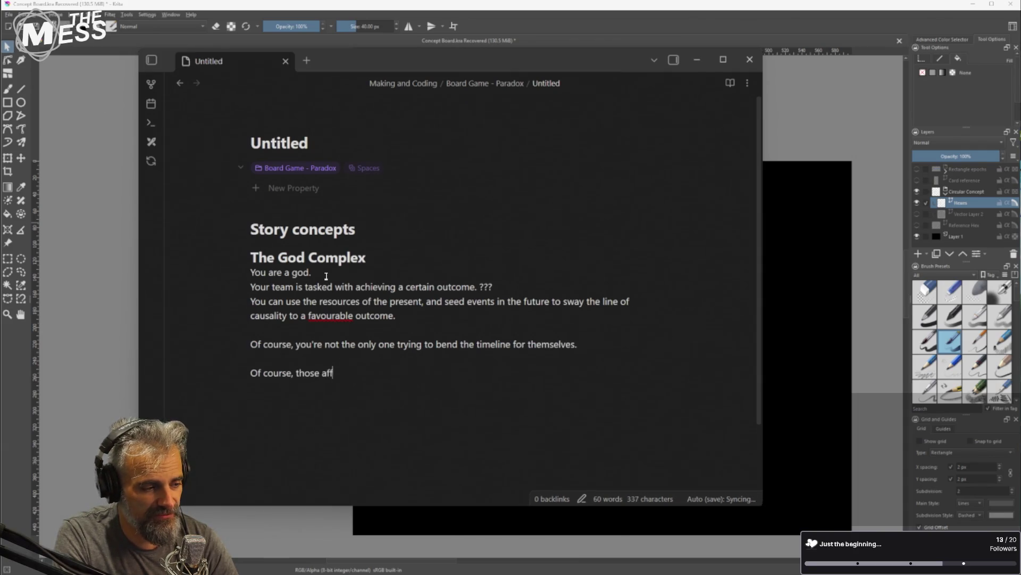
pyautogui.write('ected by your')
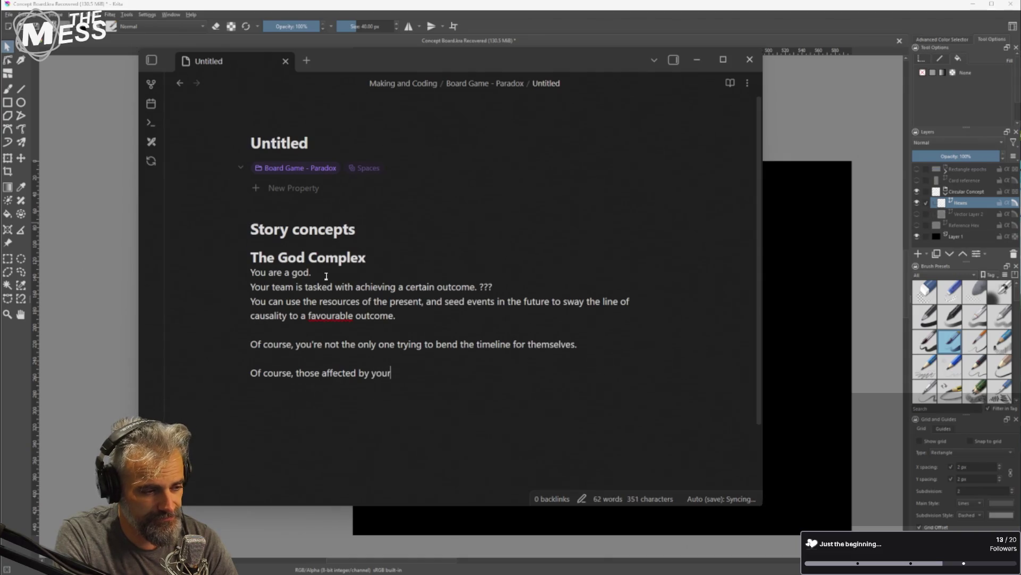
pyautogui.press('BackSpace')
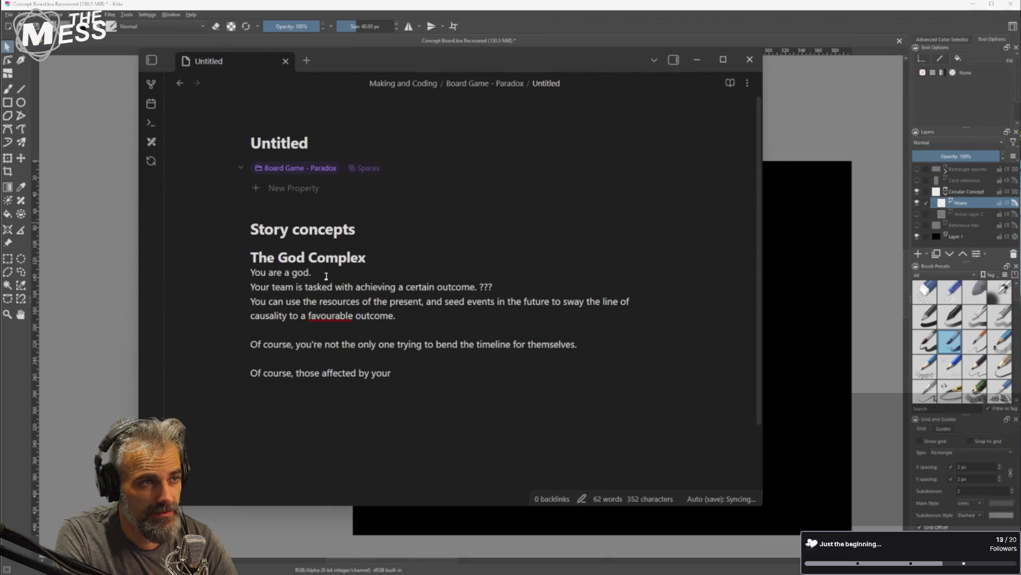
pyautogui.write('man')
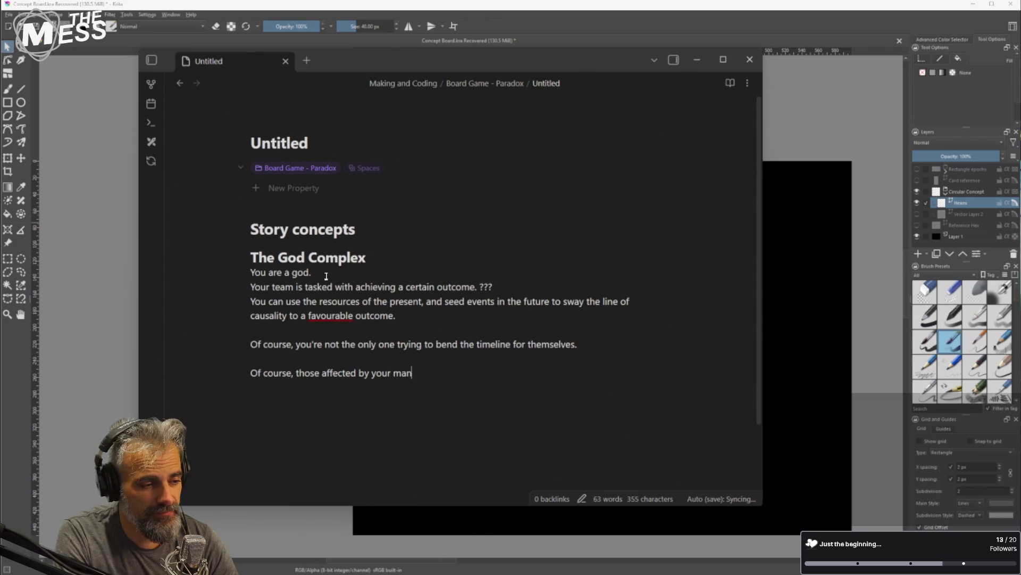
pyautogui.write('ipulations, ')
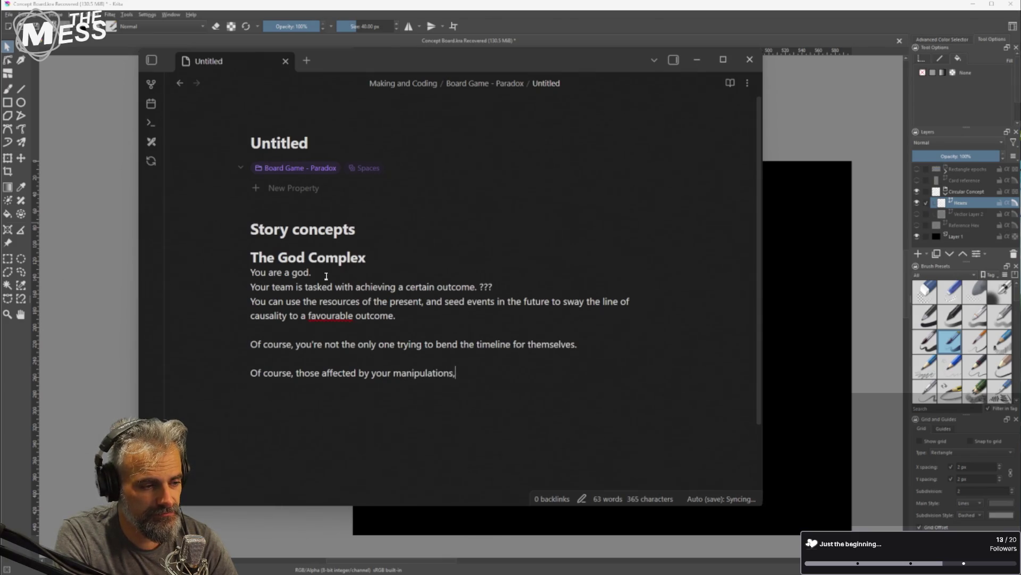
pyautogui.write('ar')
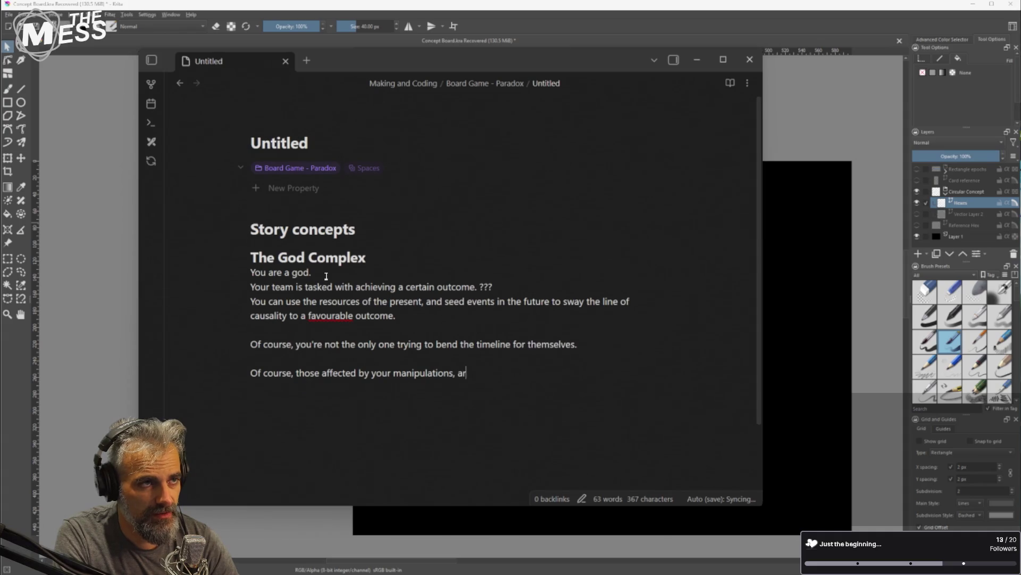
pyautogui.write('e merely a ')
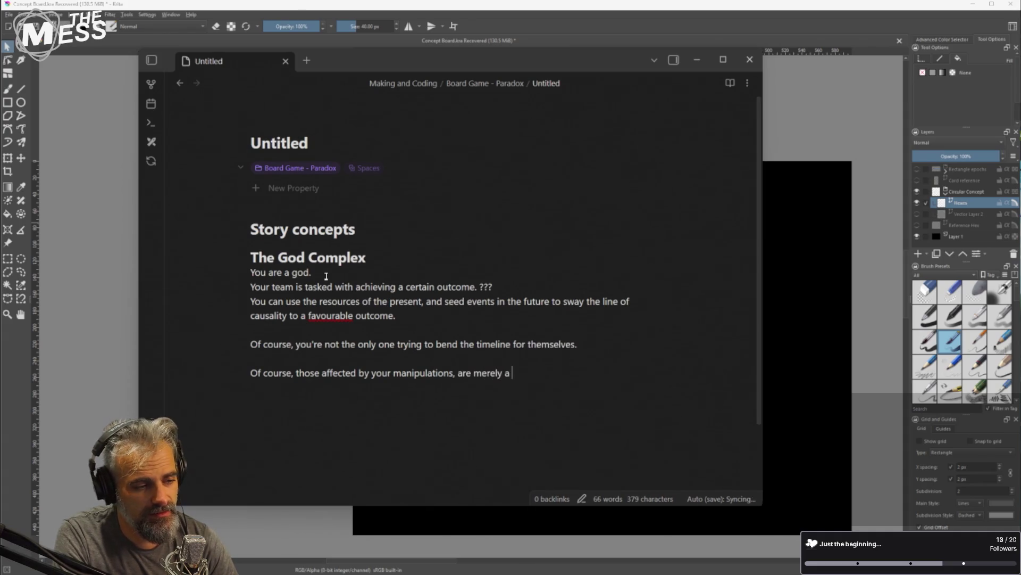
pyautogui.write('part of the bigger')
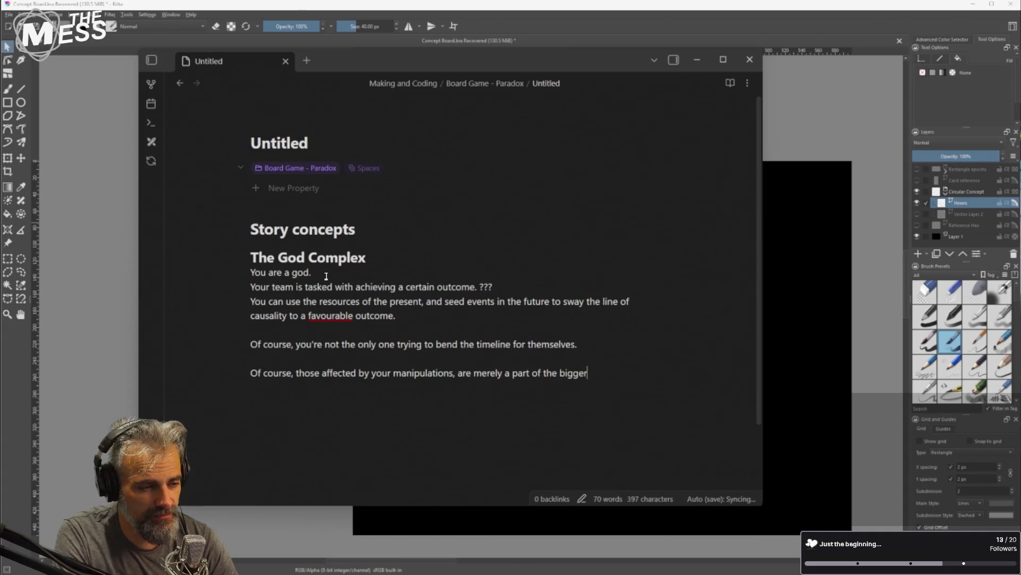
pyautogui.write(' picture. Col')
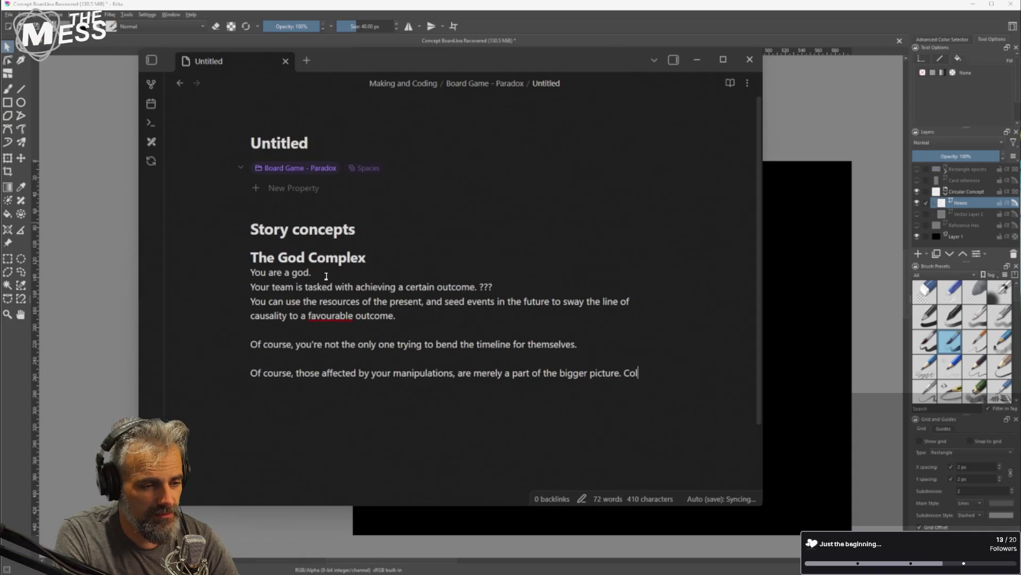
pyautogui.write('lateral ')
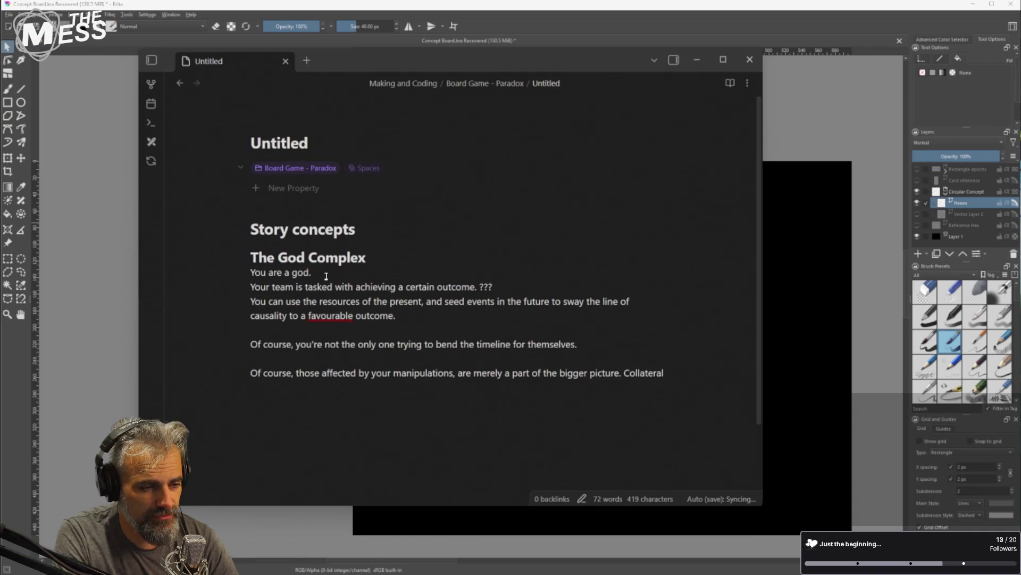
pyautogui.write('damage')
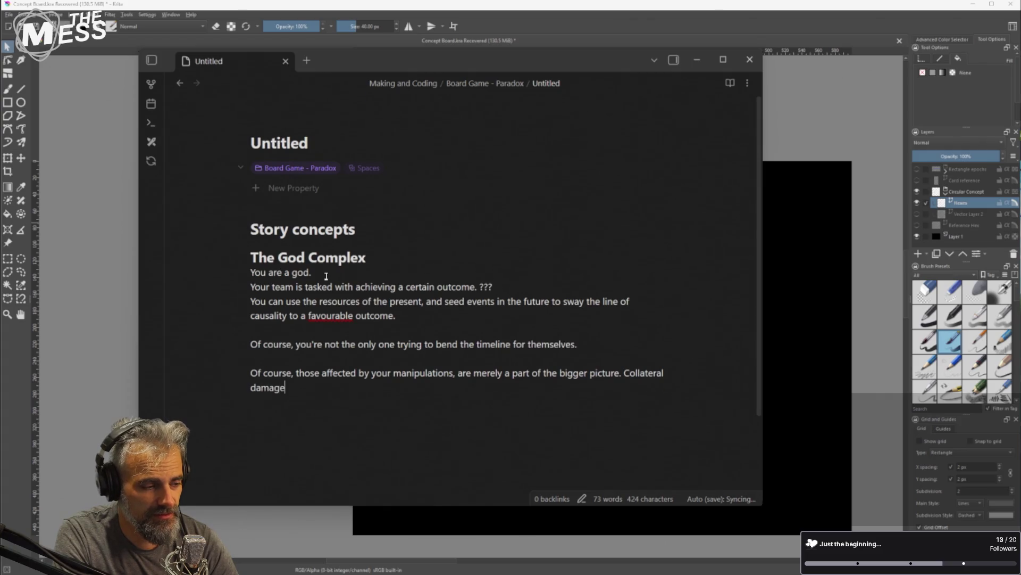
pyautogui.write(', you could say.')
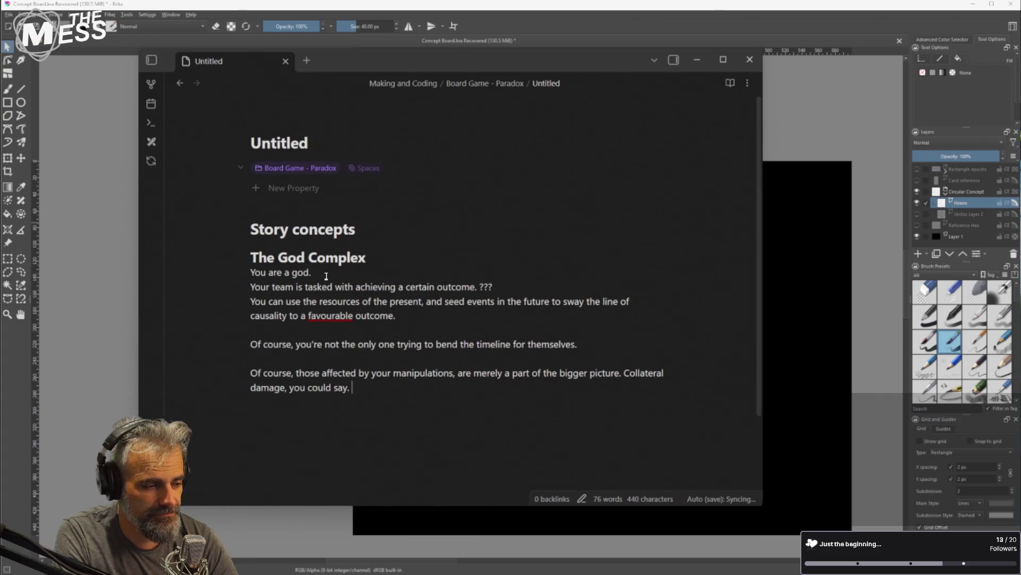
pyautogui.press('Up')
pyautogui.press('Up')
pyautogui.press('Up')
pyautogui.press('End')
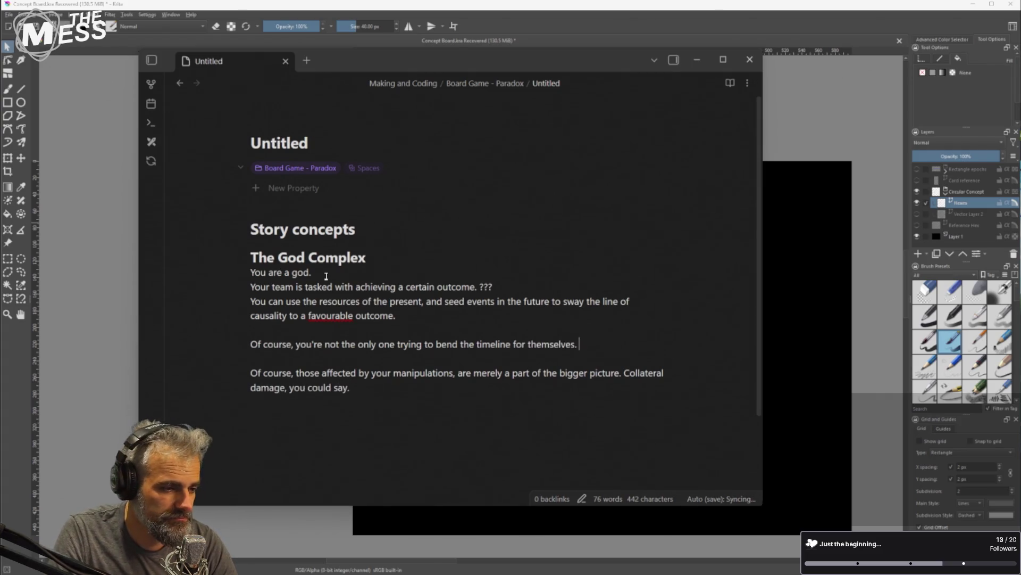
# Replace 'themselves' with 'yourself' and append 'As competitors influence events in the way they see fit,'
pyautogui.press('Left')
pyautogui.hotkey('ctrl', 'shift', 'Left')
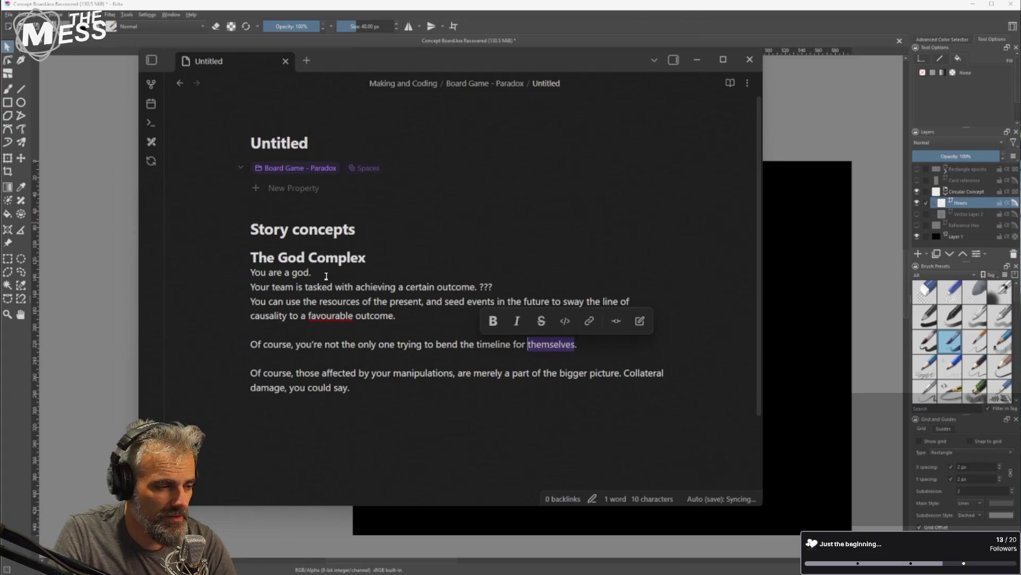
pyautogui.write('yourself')
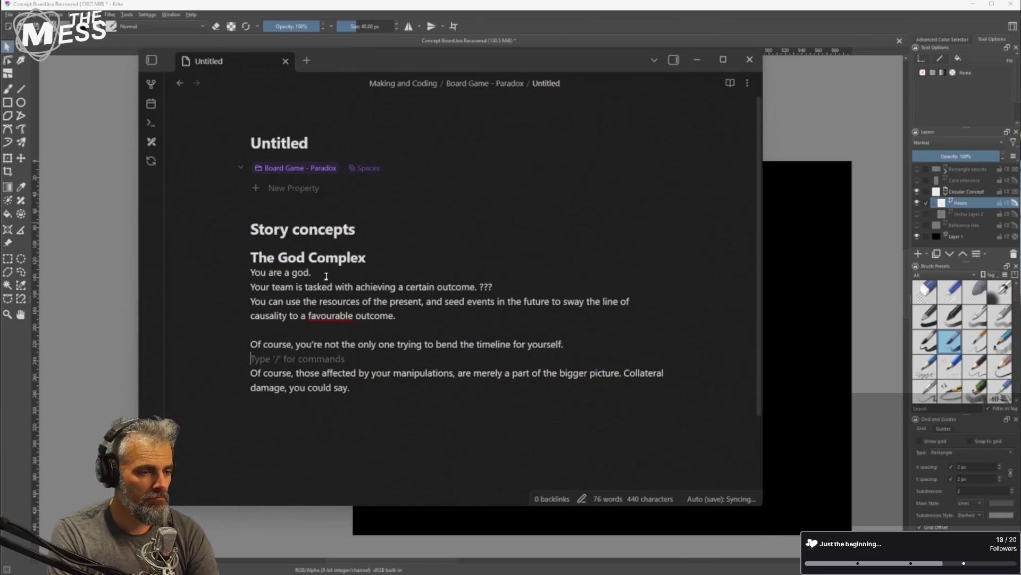
pyautogui.write('As compt')
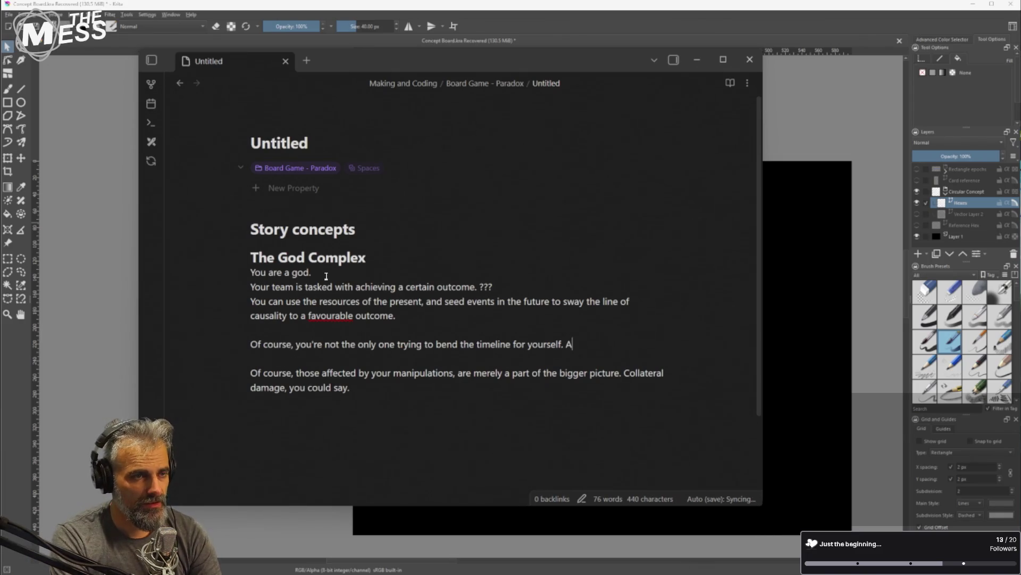
pyautogui.press('BackSpace')
pyautogui.write('etit')
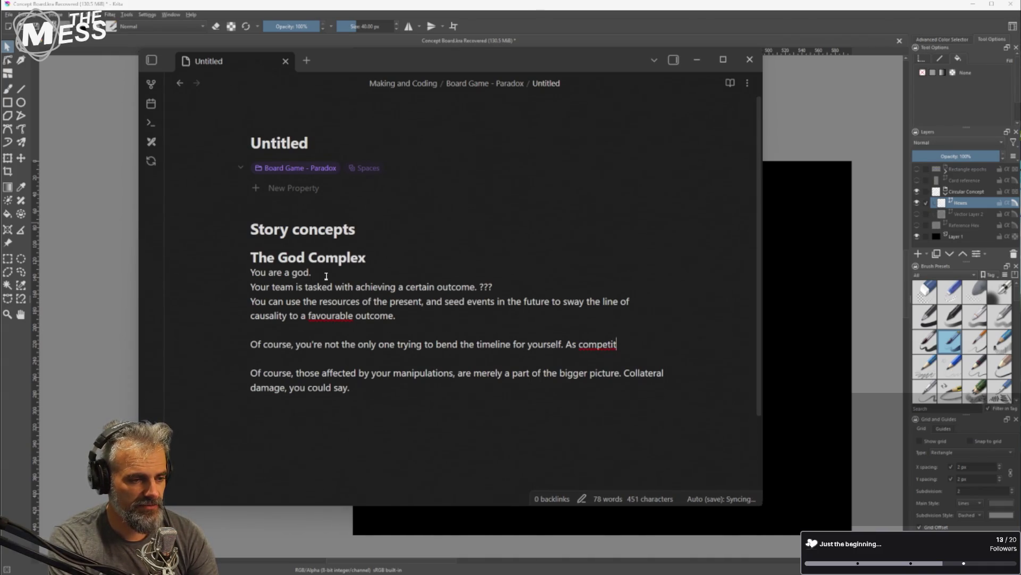
pyautogui.write('ors ')
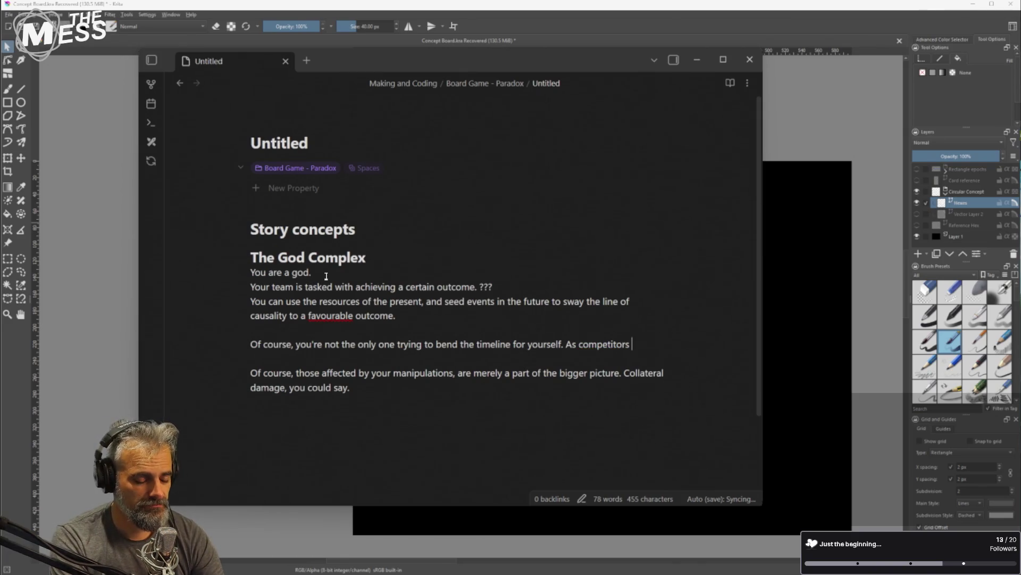
pyautogui.write('inc')
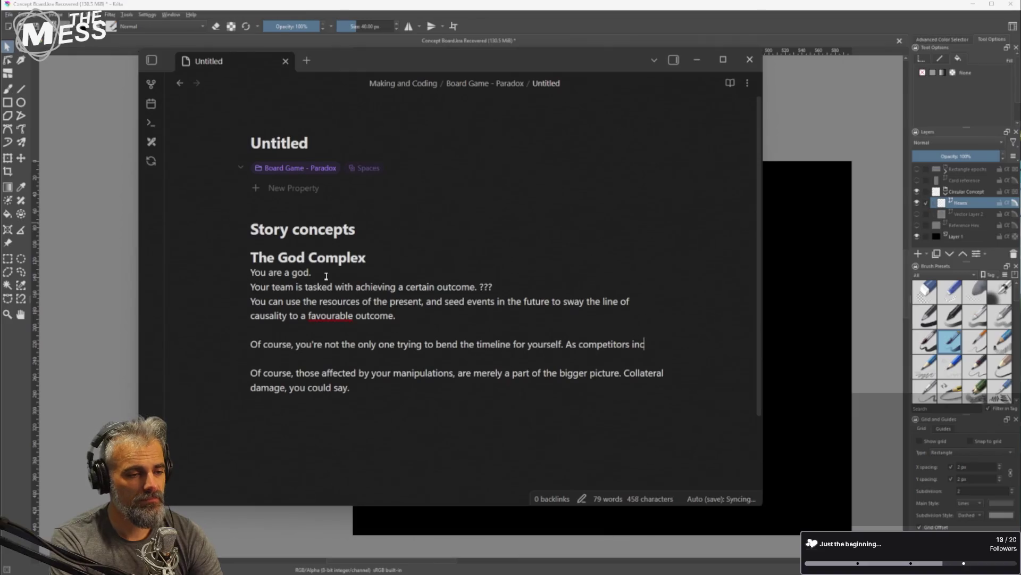
pyautogui.press('BackSpace')
pyautogui.write('fluence ')
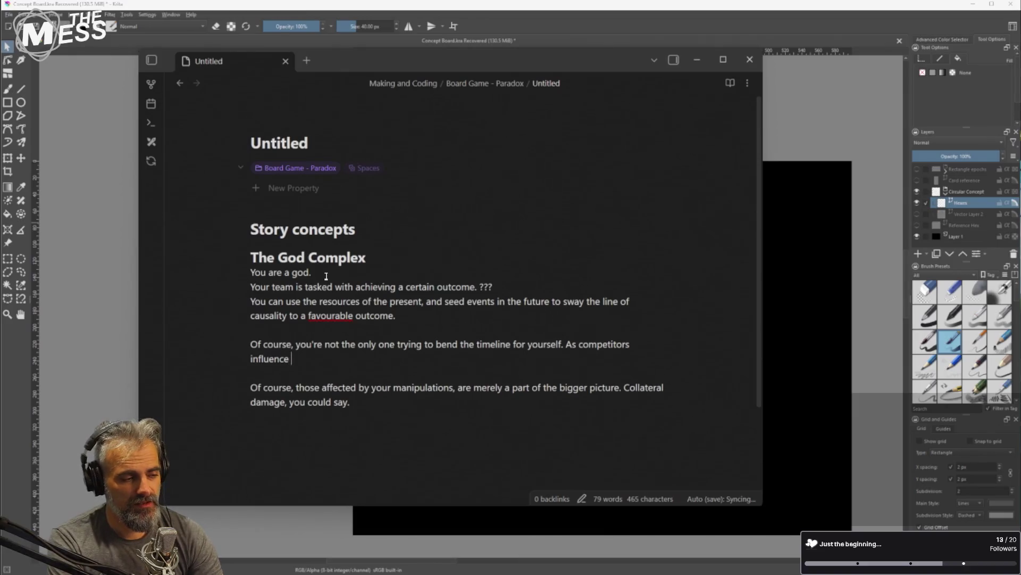
pyautogui.write('events in the way they ')
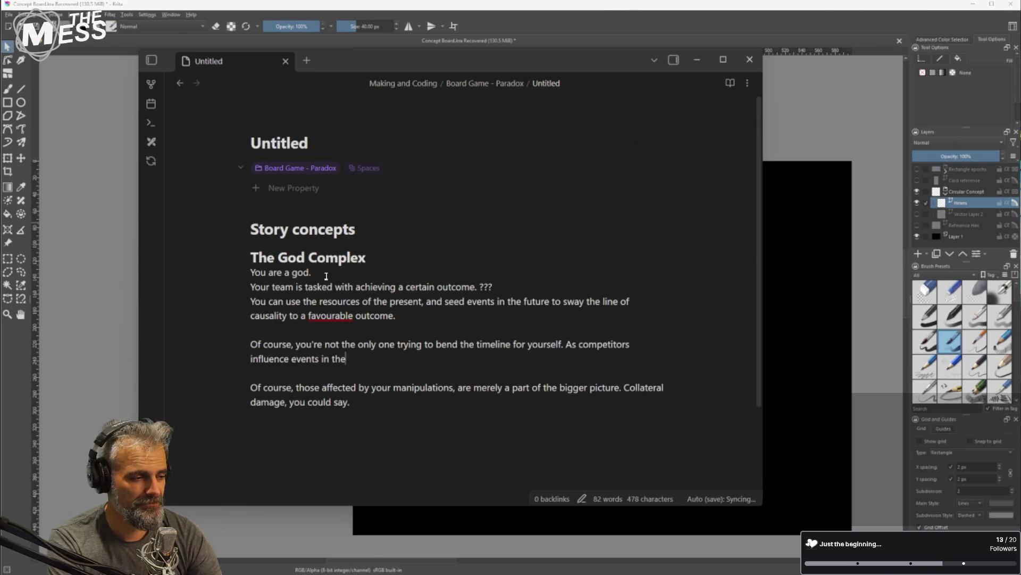
pyautogui.write('see fit,')
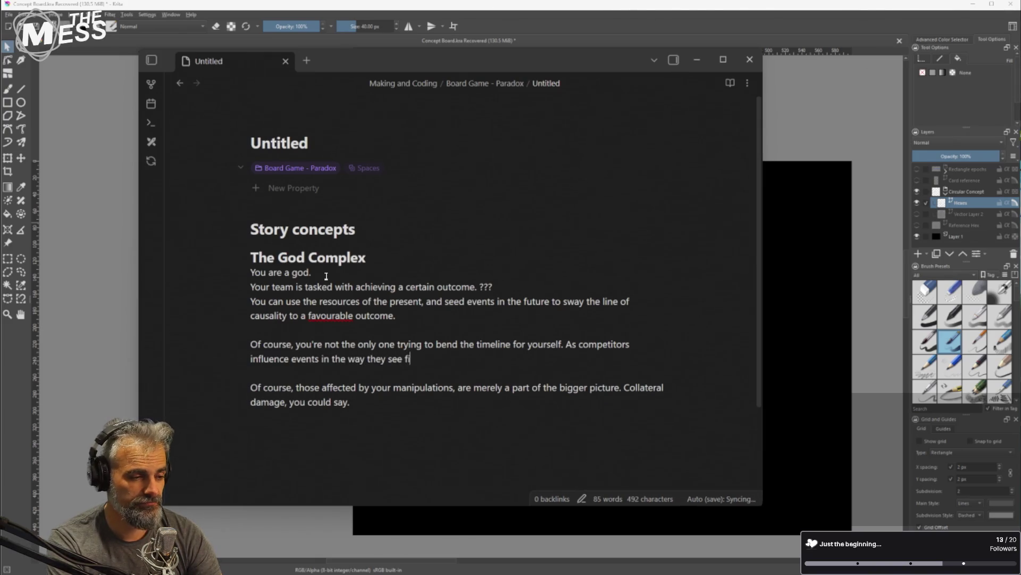
pyautogui.press('Down')
pyautogui.press('Down')
pyautogui.press('Down')
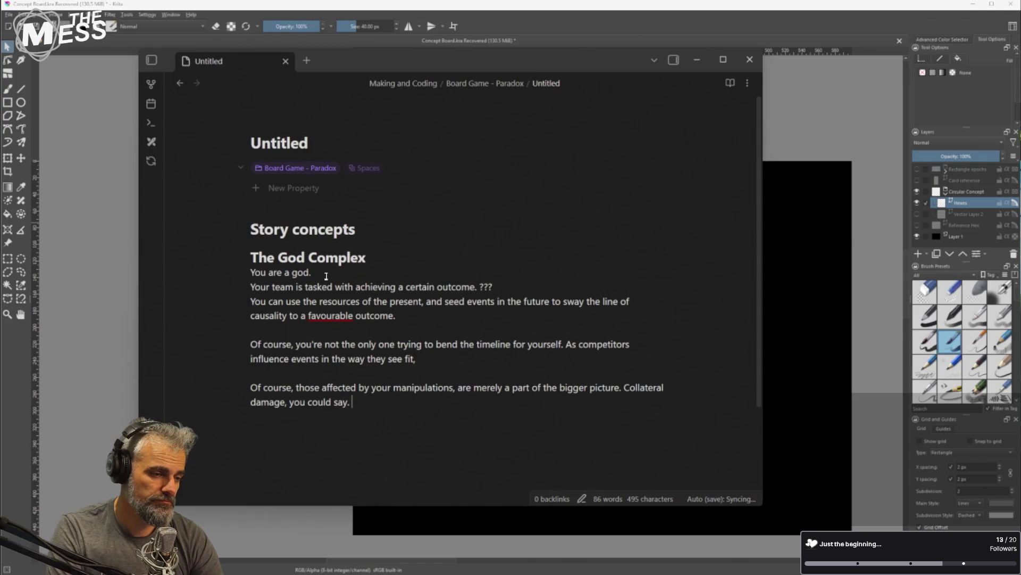
# Add a paragraph saying you are ALL responsible for ensuring there IS a future, even if bleak
pyautogui.press('Return')
pyautogui.write('Hej')
pyautogui.press('BackSpace')
pyautogui.press('BackSpace')
pyautogui.press('BackSpace')
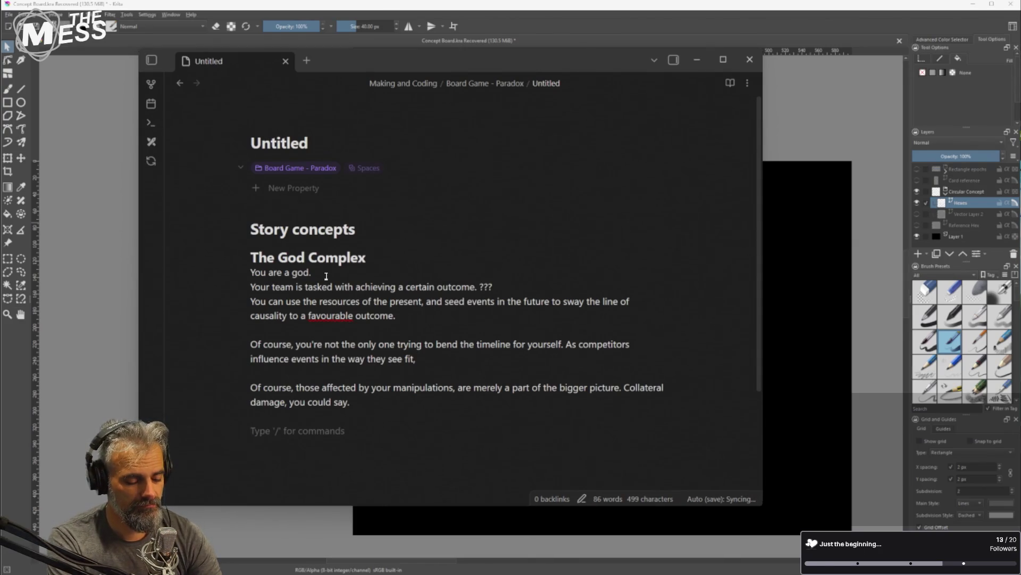
pyautogui.write('are however, responsibl')
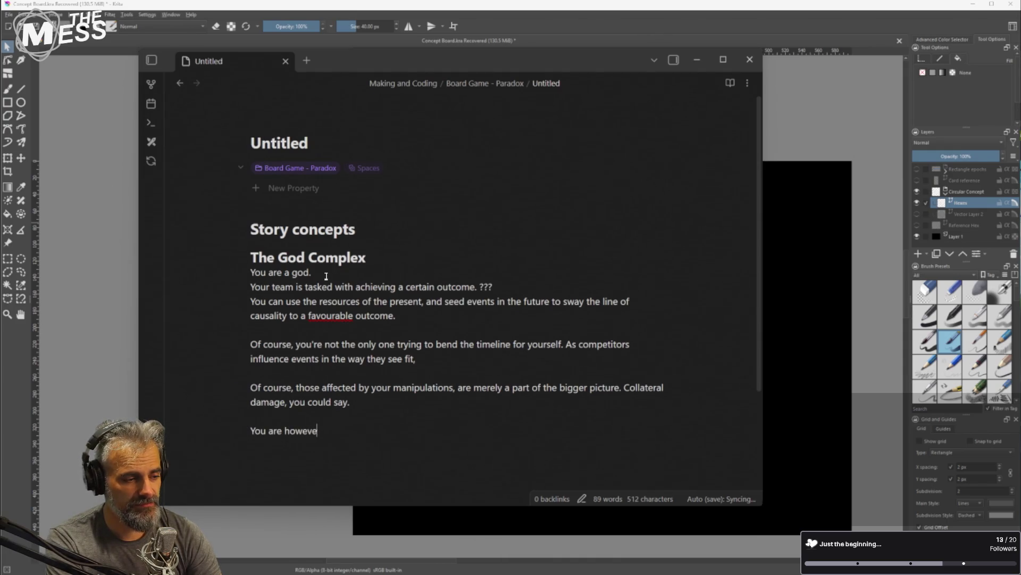
pyautogui.write('e')
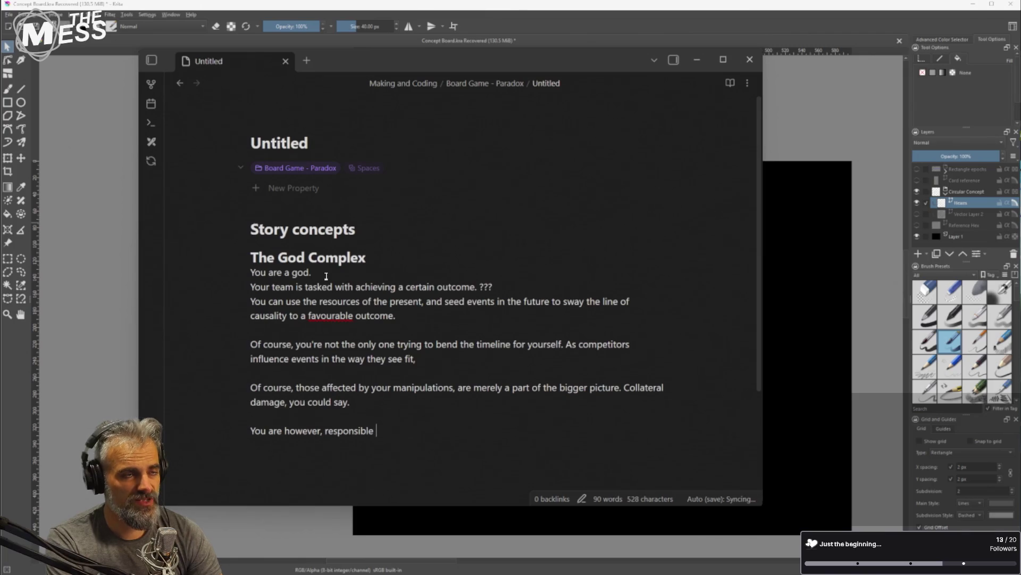
pyautogui.write('for ensuring there IS a full')
pyautogui.press('BackSpace')
pyautogui.press('BackSpace')
pyautogui.press('BackSpace')
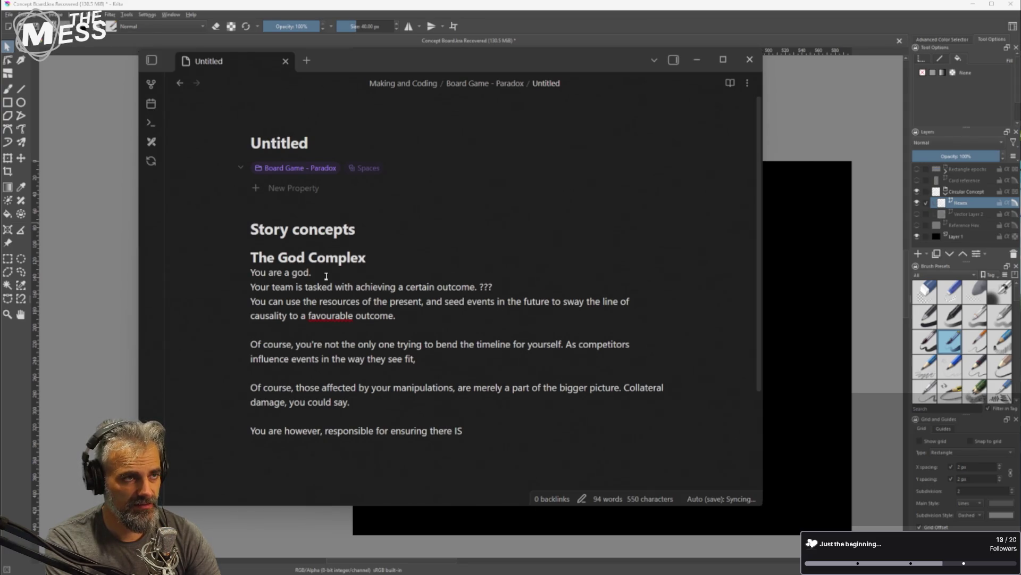
pyautogui.write('a future... ')
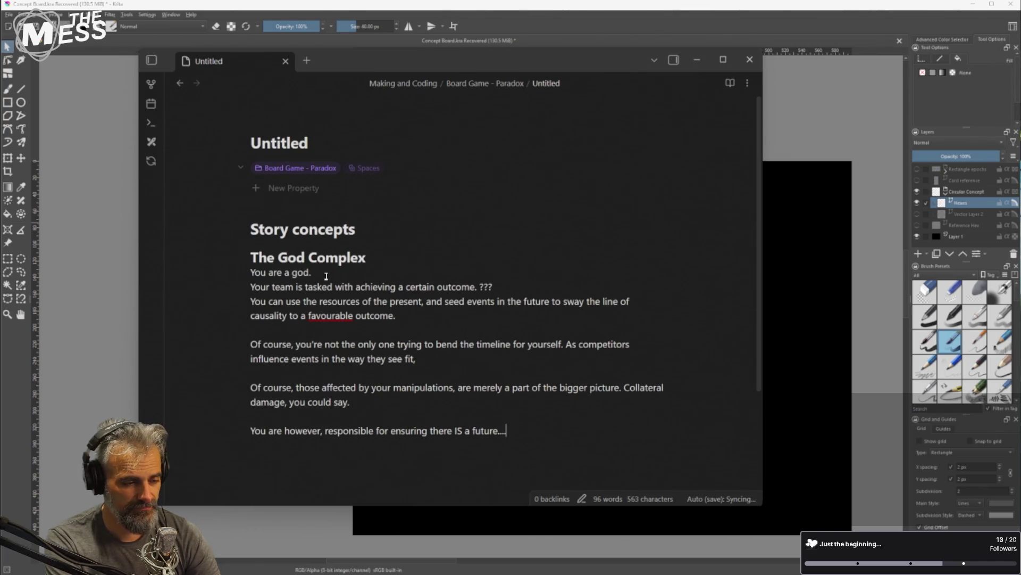
pyautogui.write('s')
pyautogui.press('BackSpace')
pyautogui.write('Something, ')
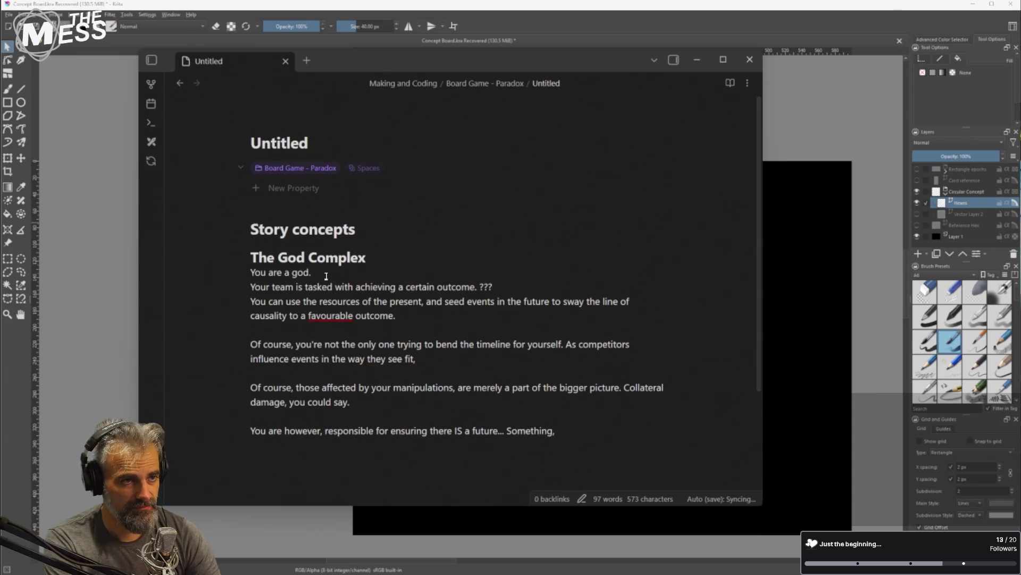
pyautogui.write('even if b')
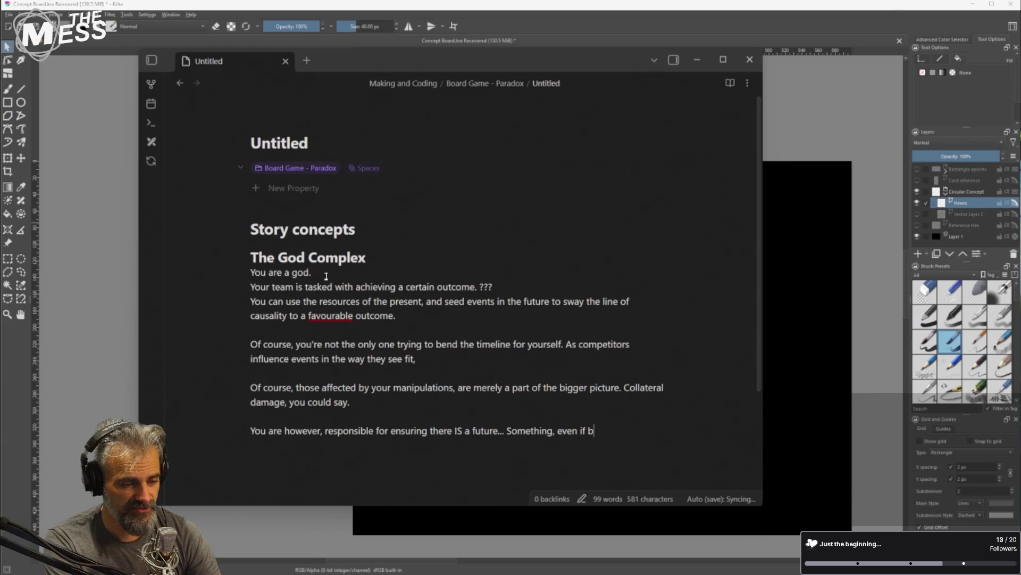
pyautogui.write('leak.')
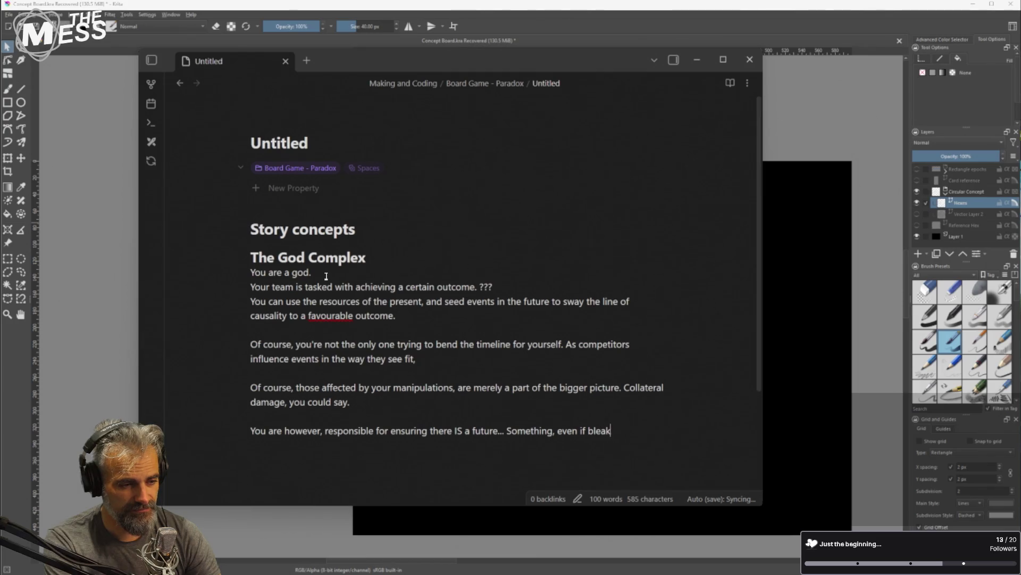
pyautogui.press('Up')
pyautogui.press('Up')
pyautogui.press('Down')
pyautogui.press('Down')
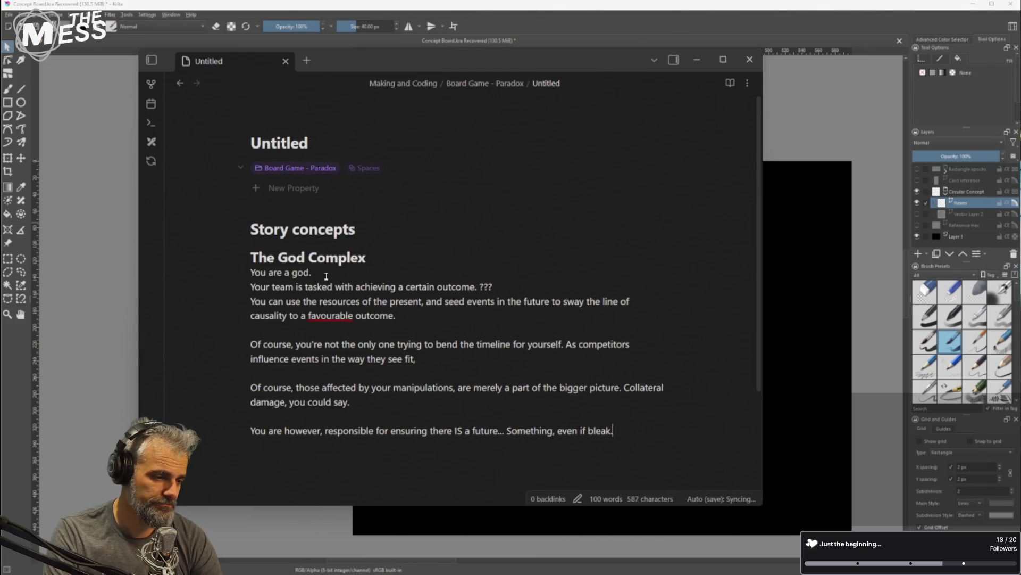
pyautogui.hotkey('ctrl', 'Right')
pyautogui.hotkey('ctrl', 'Right')
pyautogui.write('ALL')
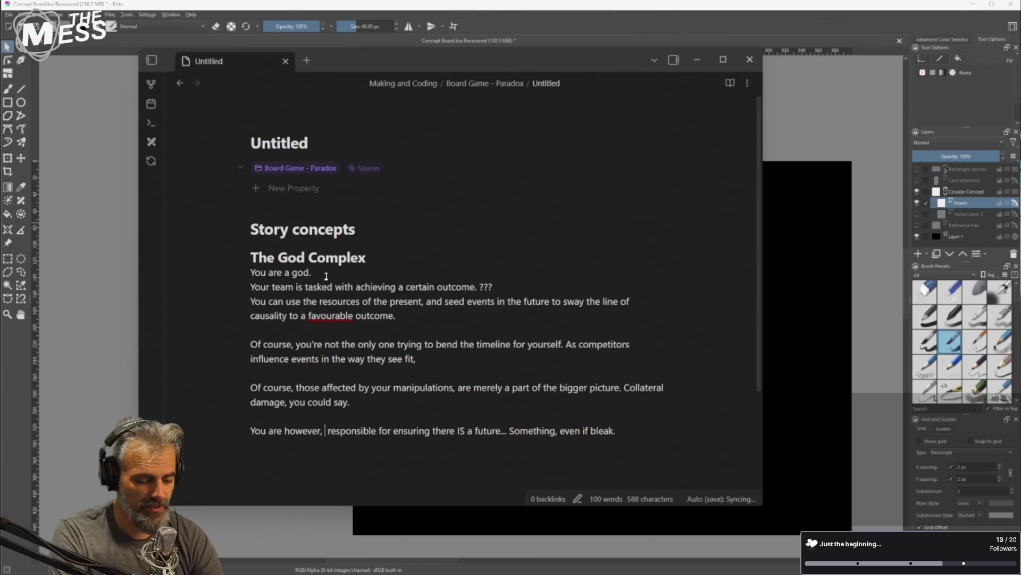
pyautogui.press('End')
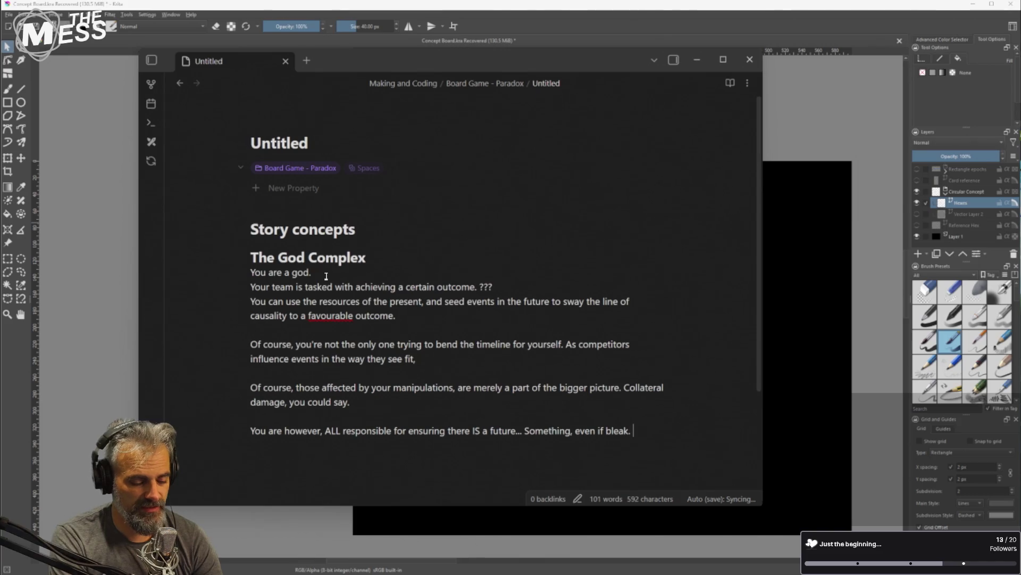
# Continue with 'So at some point, your "time" will run out. That is to say,'
pyautogui.write('So at some point,')
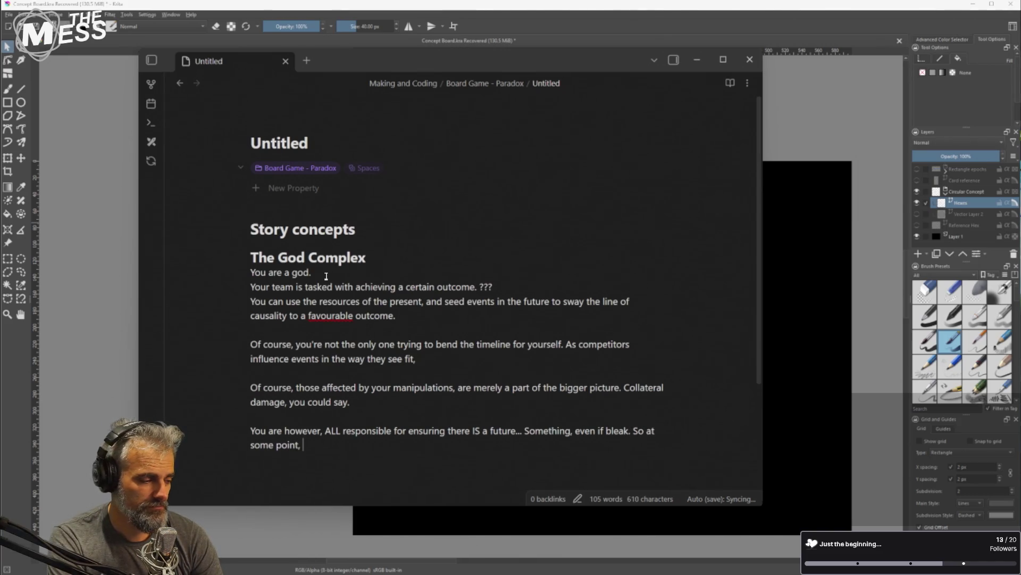
pyautogui.write(' your')
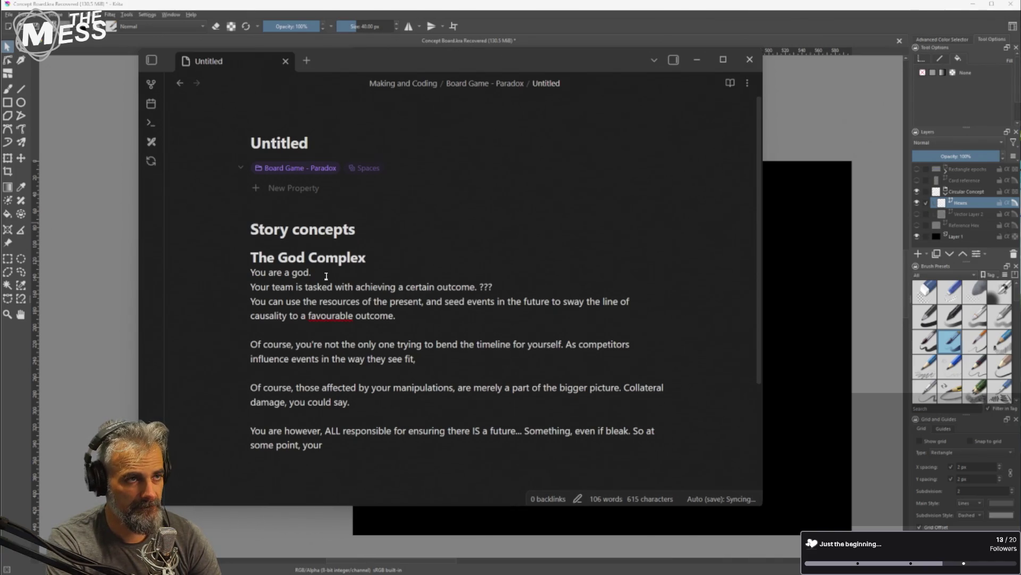
pyautogui.write('"time"')
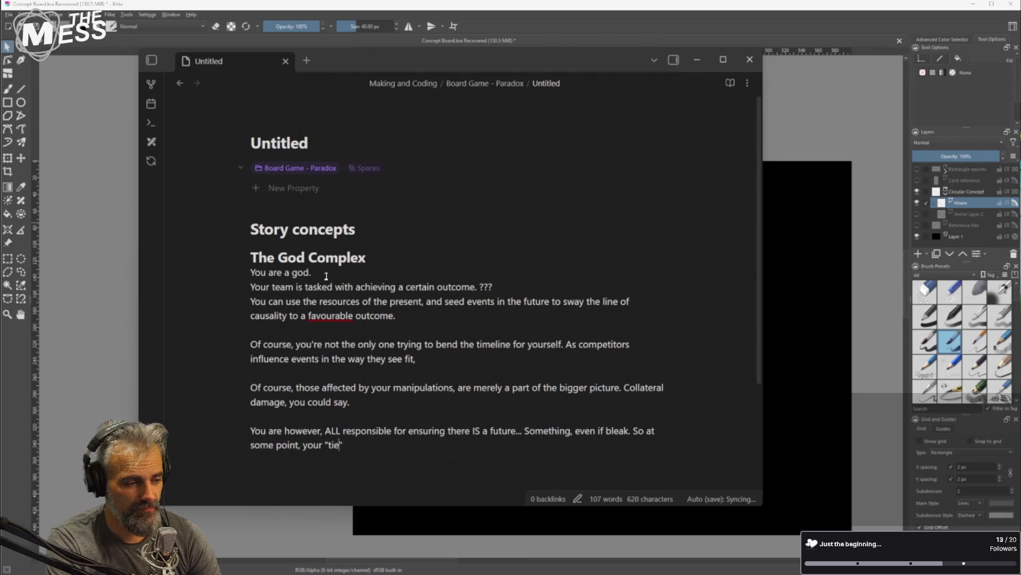
pyautogui.press('Return')
pyautogui.press('BackSpace')
pyautogui.write('willl')
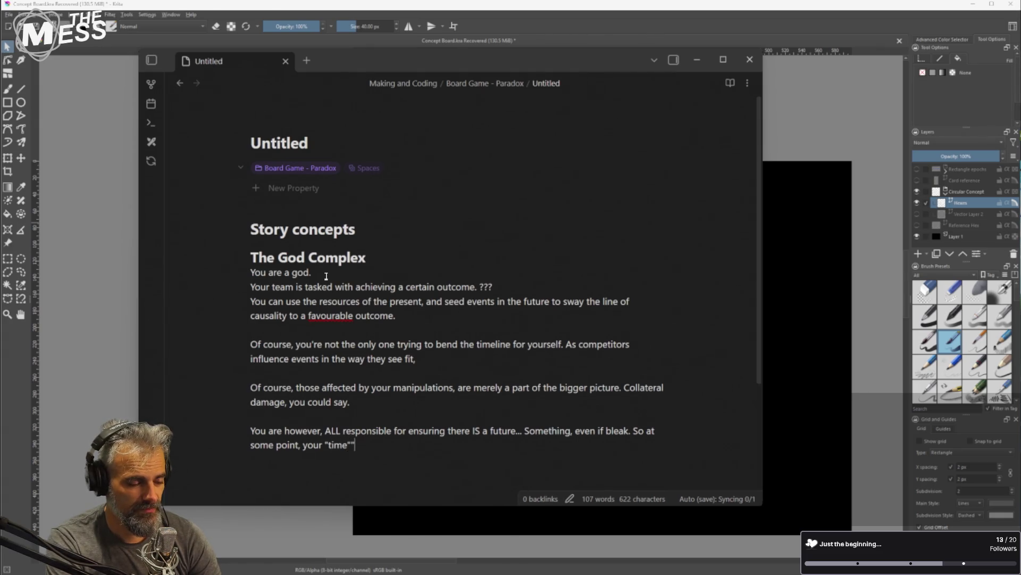
pyautogui.press('BackSpace')
pyautogui.write('run out')
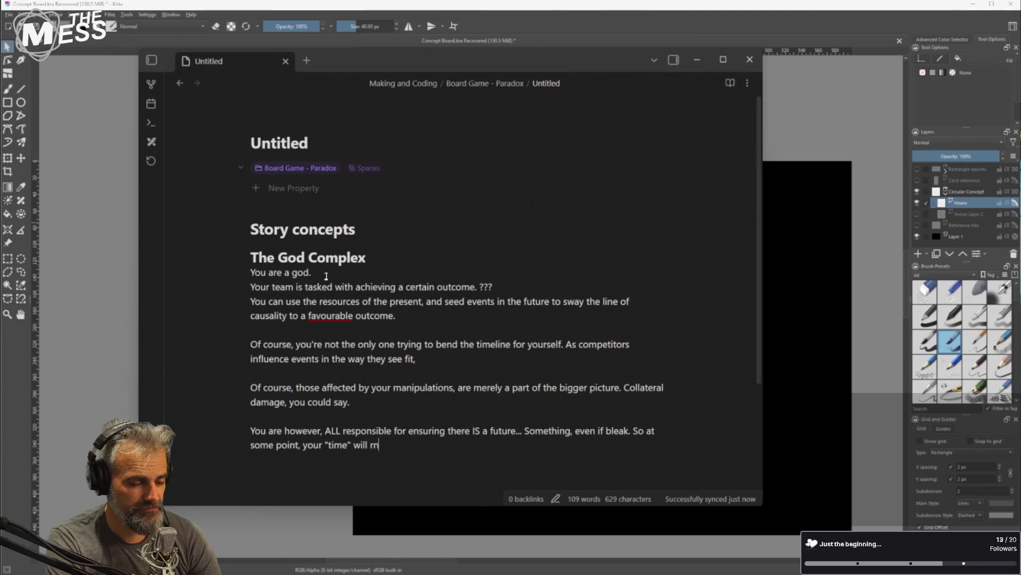
pyautogui.write('. ')
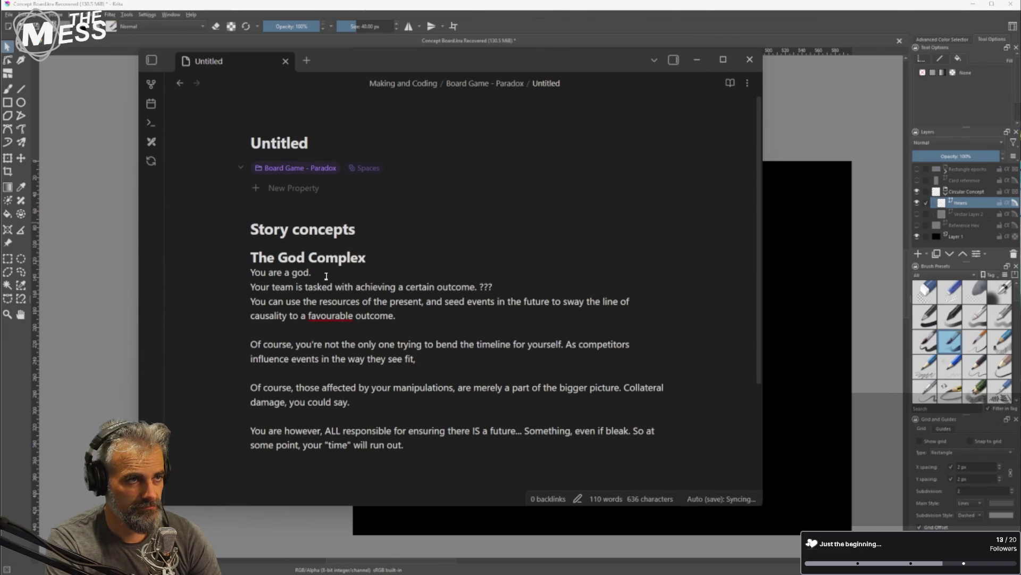
pyautogui.write('That is to ')
pyautogui.write('say, yo')
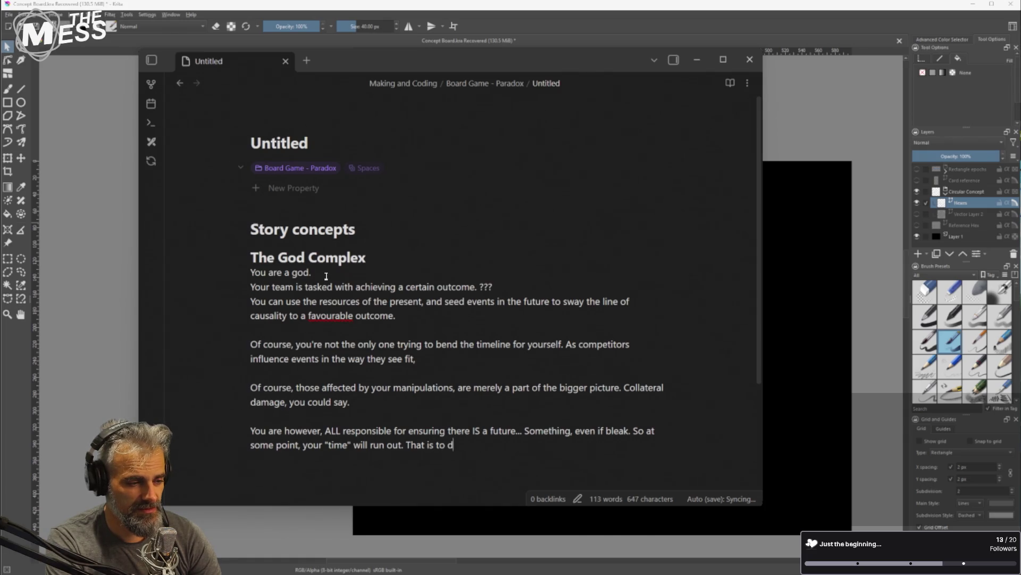
# Type 'your ability to manipulate it further, before the outcome is sealed in the annels of'
pyautogui.press('BackSpace')
pyautogui.press('BackSpace')
pyautogui.write('the')
pyautogui.press('BackSpace')
pyautogui.press('BackSpace')
pyautogui.press('BackSpace')
pyautogui.write('your ability to mani')
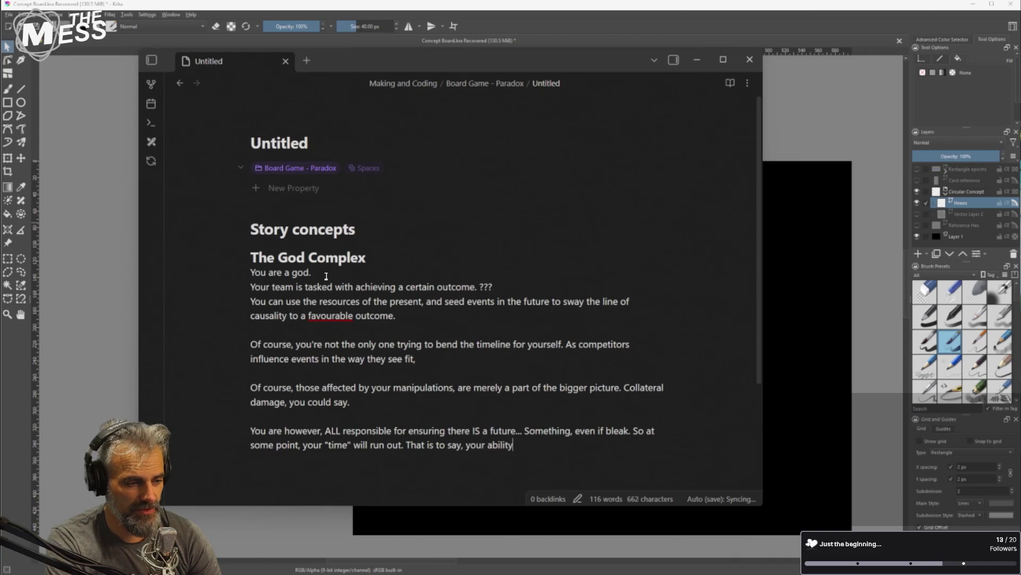
pyautogui.write('p')
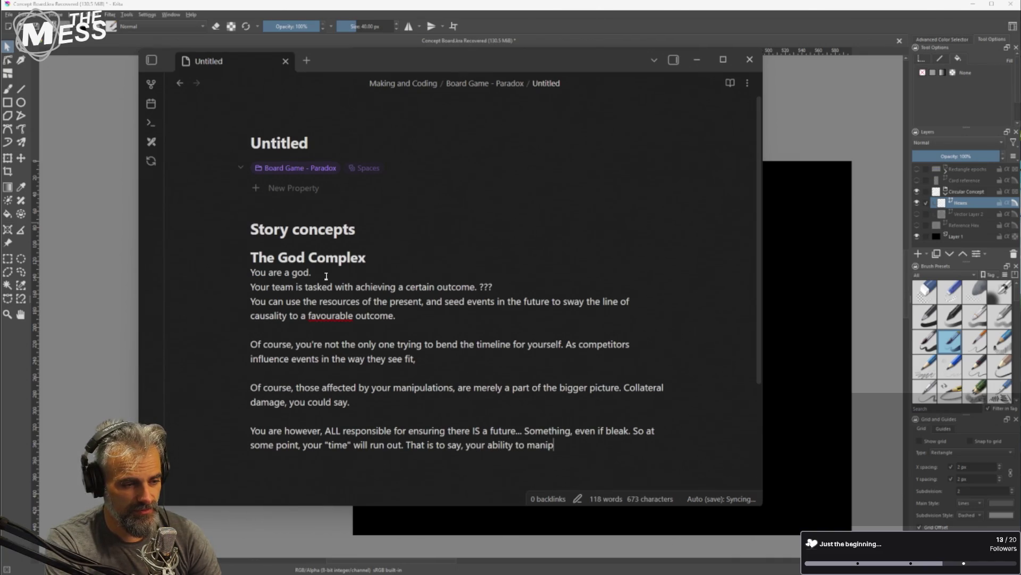
pyautogui.write('ulate it ')
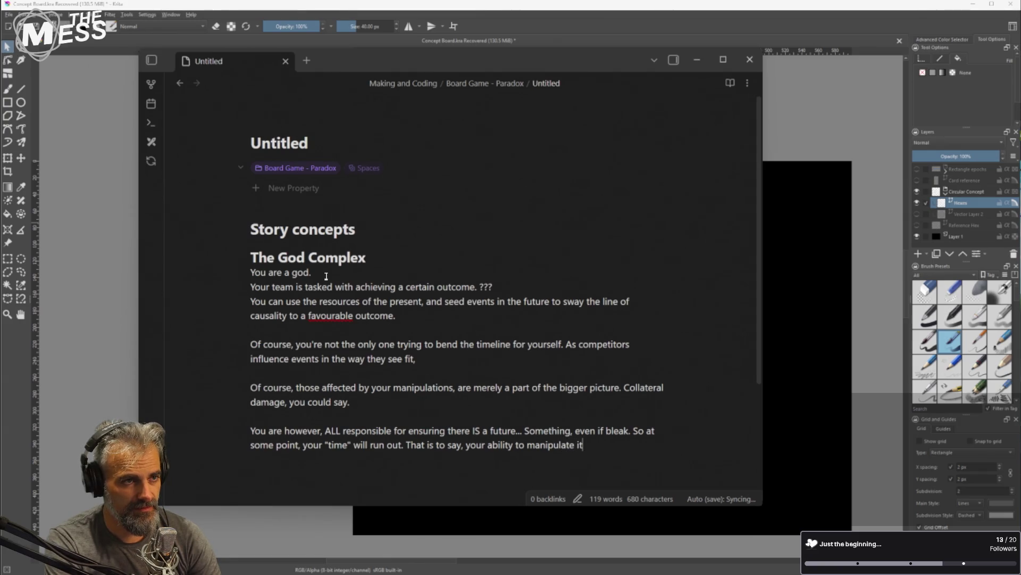
pyautogui.write('futr')
pyautogui.press('BackSpace')
pyautogui.press('BackSpace')
pyautogui.write('rther.')
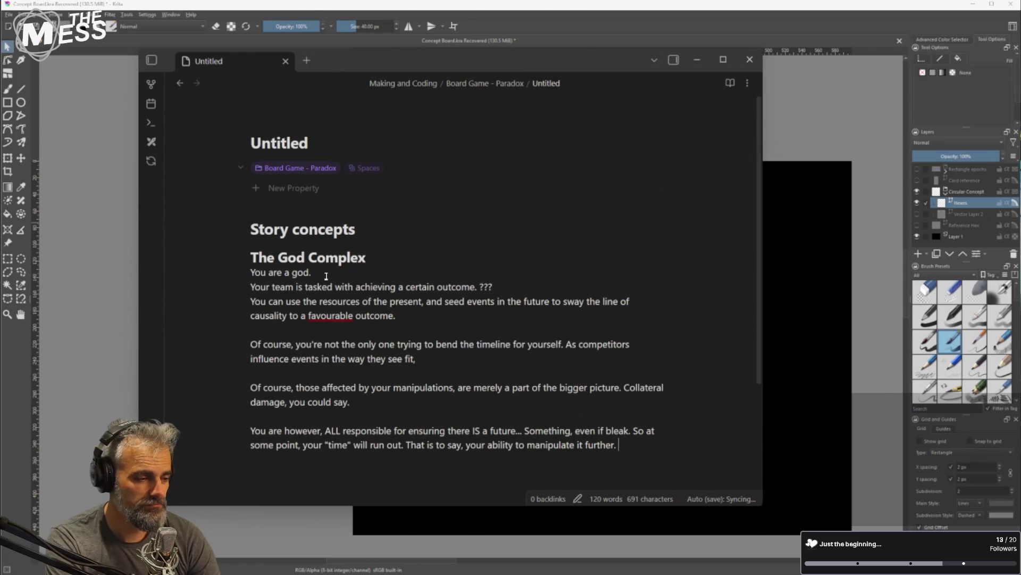
pyautogui.press('BackSpace')
pyautogui.press('BackSpace')
pyautogui.write(', be')
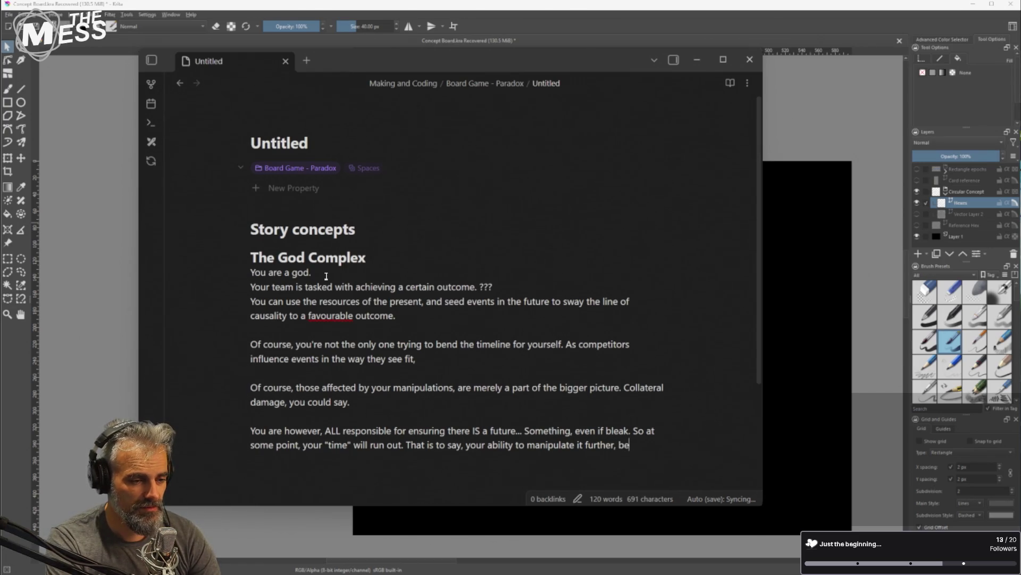
pyautogui.write('fore the ')
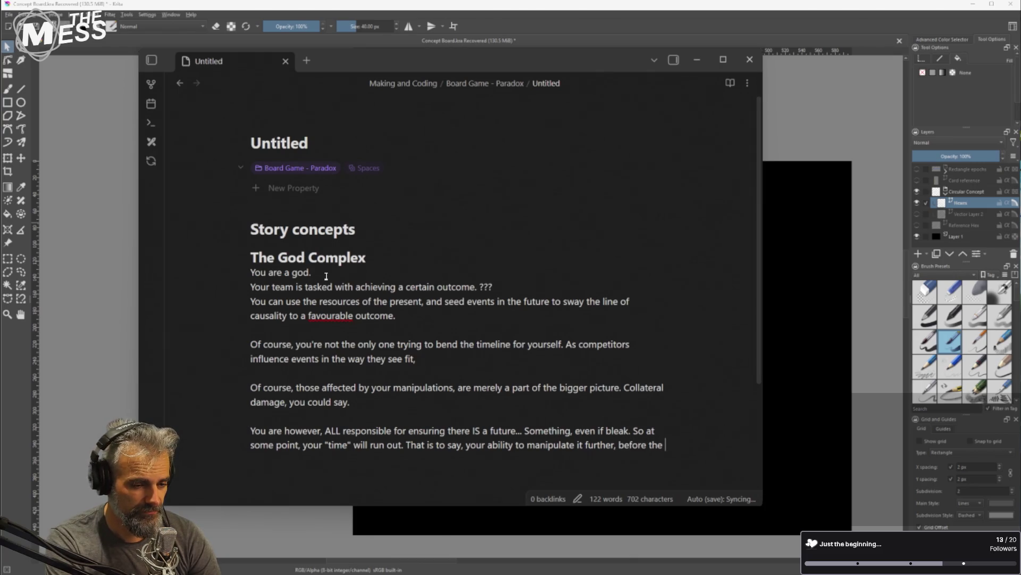
pyautogui.write('outcome is sealed in th')
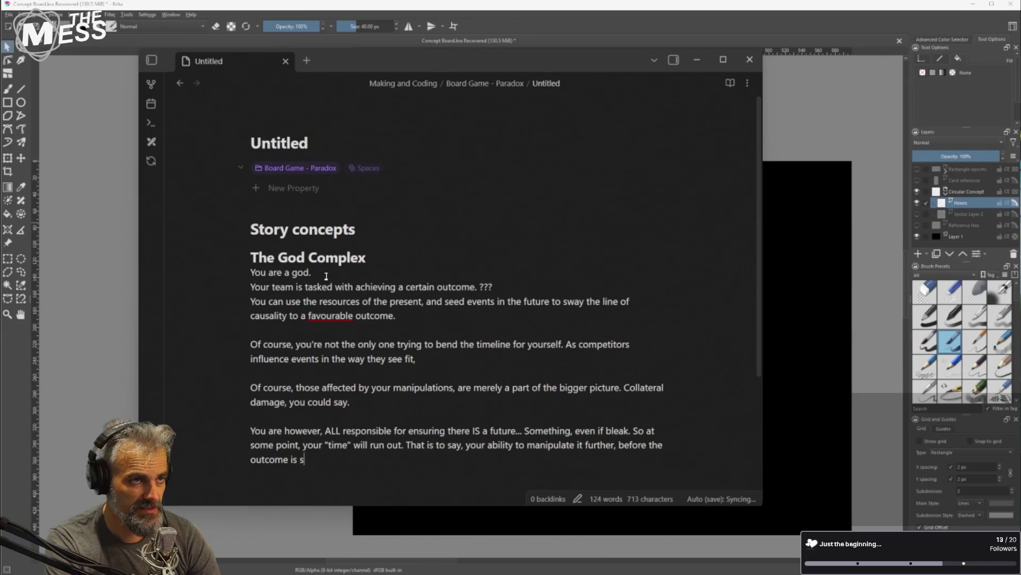
pyautogui.write('e ')
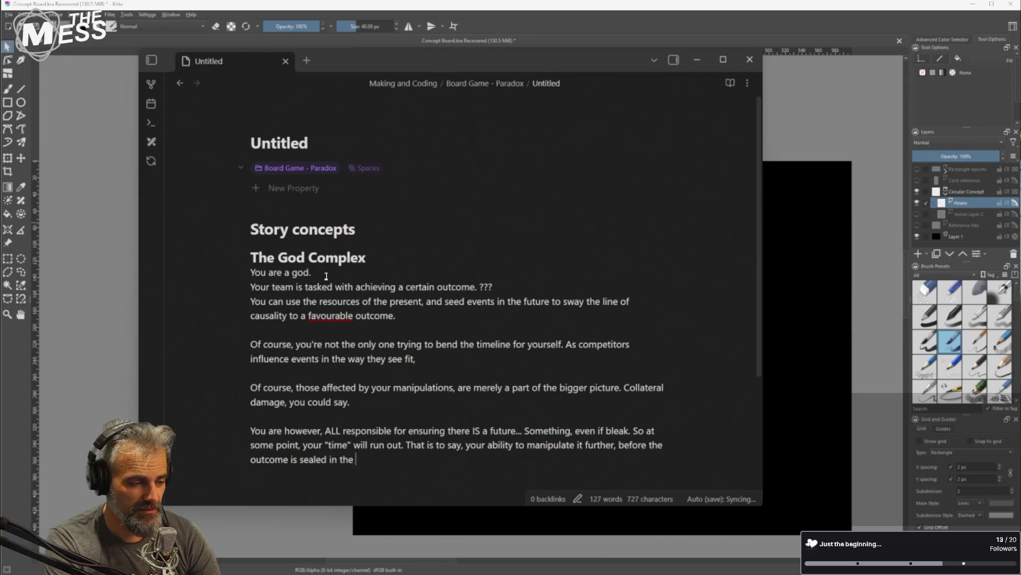
pyautogui.write('annels of')
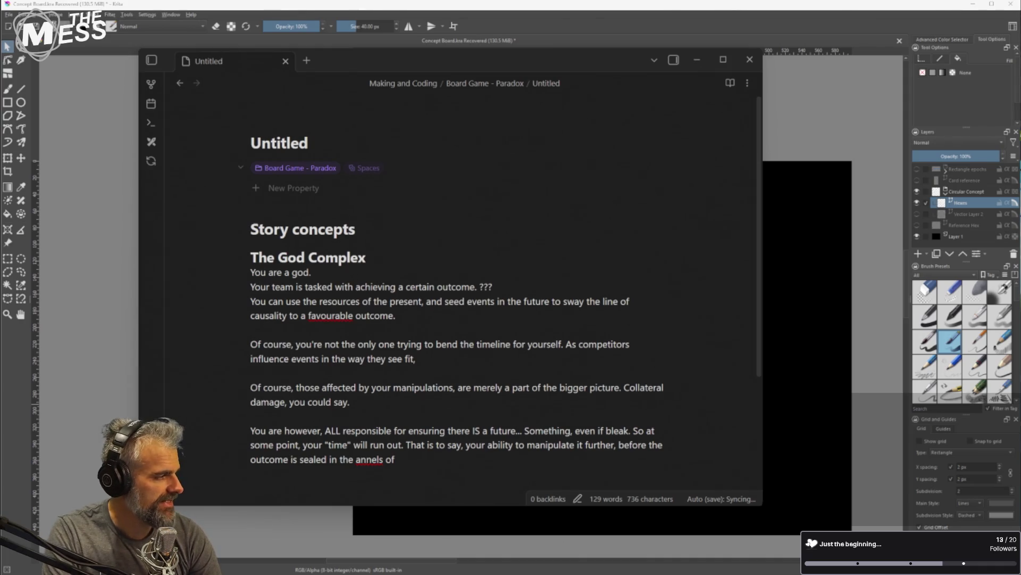
# Correct 'annels' to 'annals' and finish with 'the past - something even a God cannot change once written.'
pyautogui.click(366, 459)
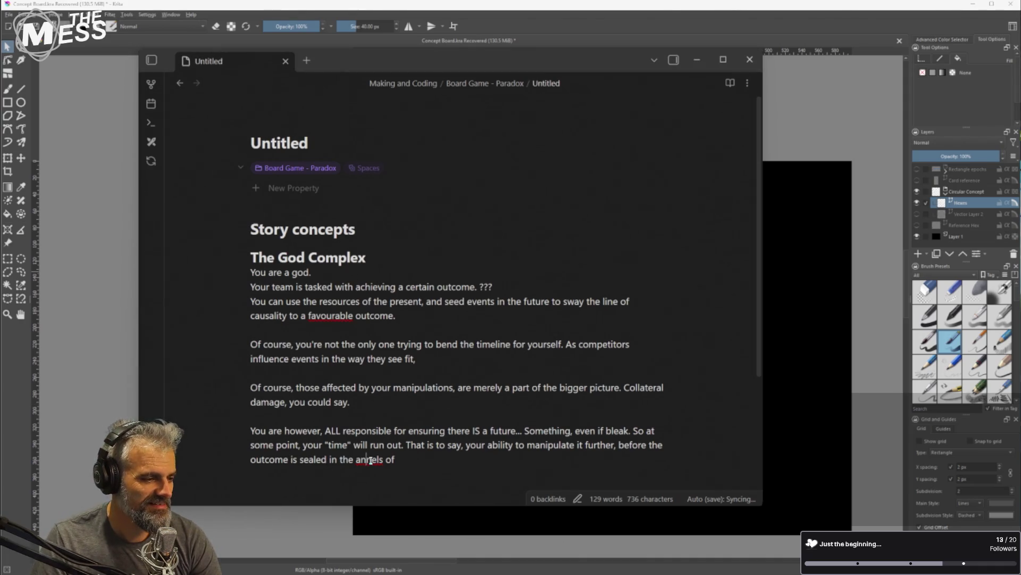
pyautogui.press('Right')
pyautogui.press('Delete')
pyautogui.write('a')
pyautogui.press('End')
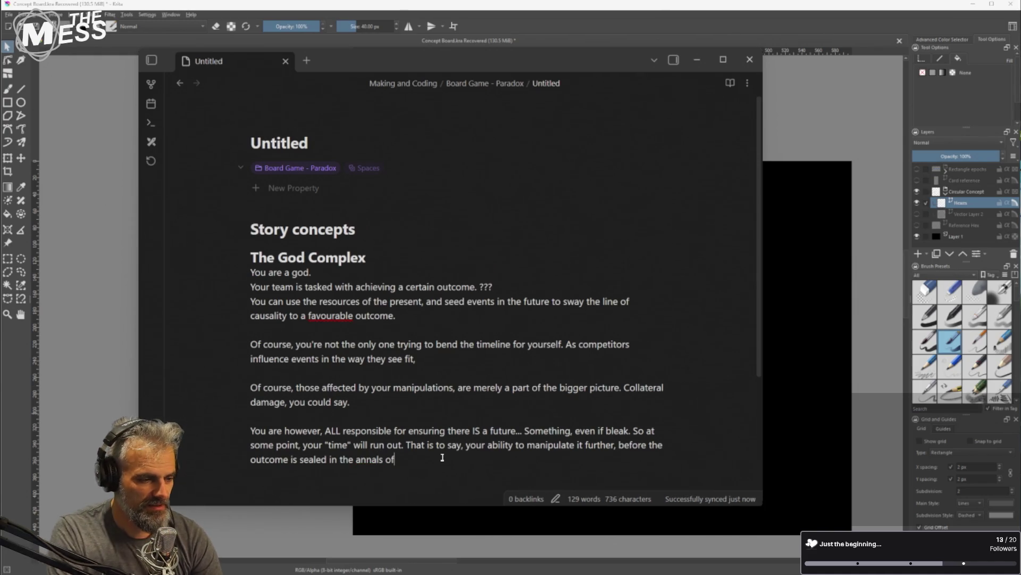
pyautogui.write('ht')
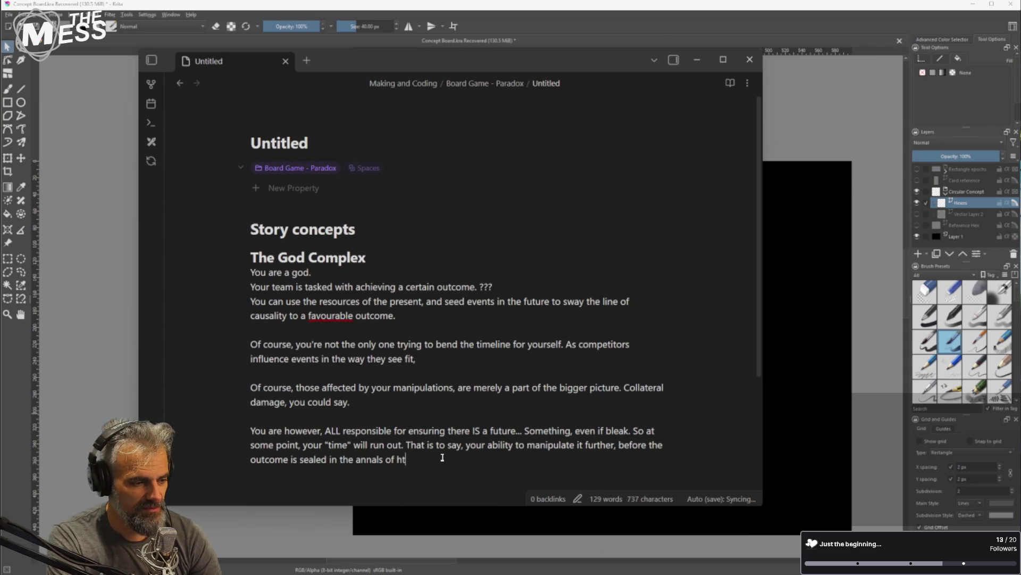
pyautogui.press('BackSpace')
pyautogui.press('BackSpace')
pyautogui.write('the past ')
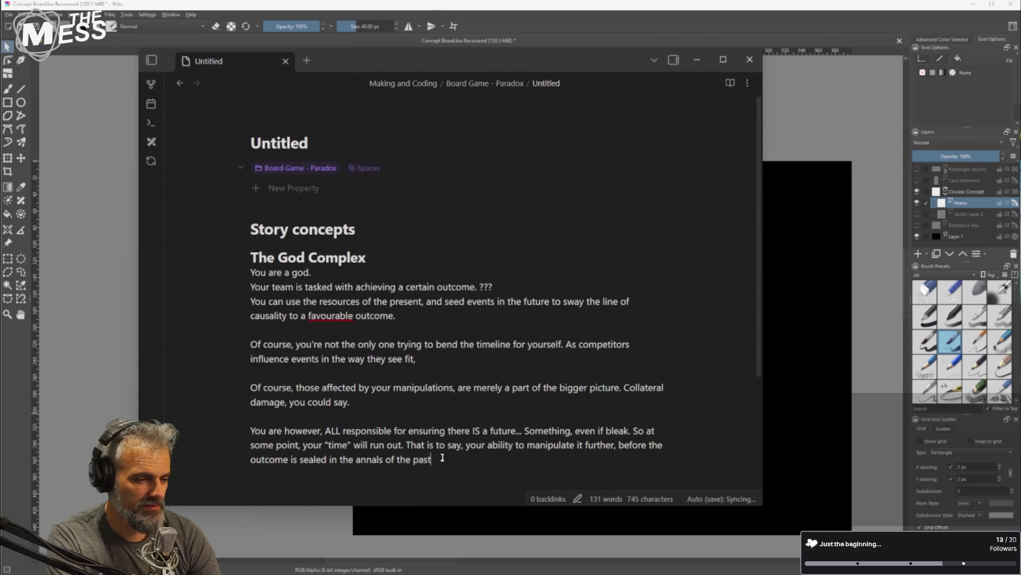
pyautogui.write('- something even')
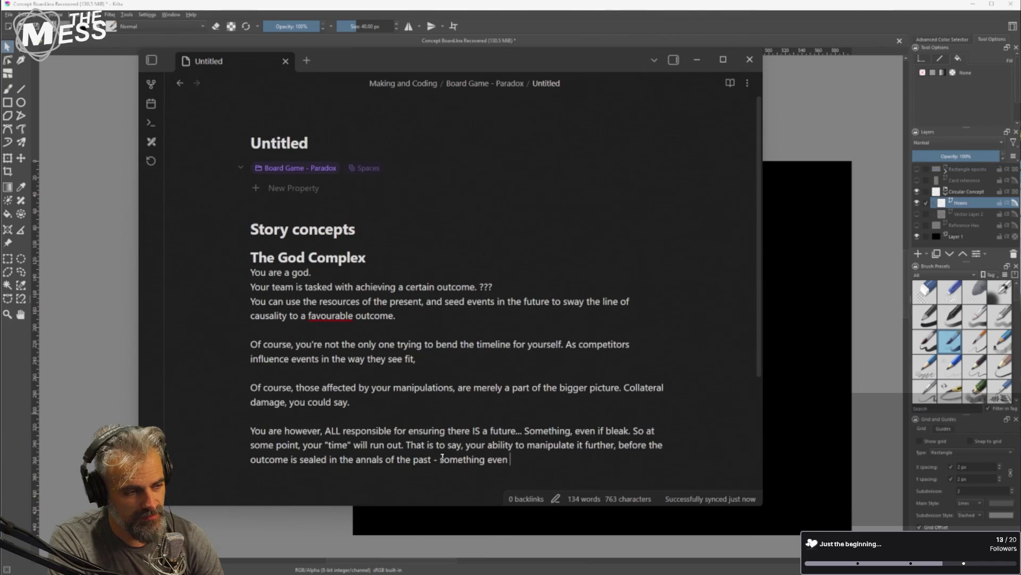
pyautogui.write('a g')
pyautogui.press('BackSpace')
pyautogui.write('G')
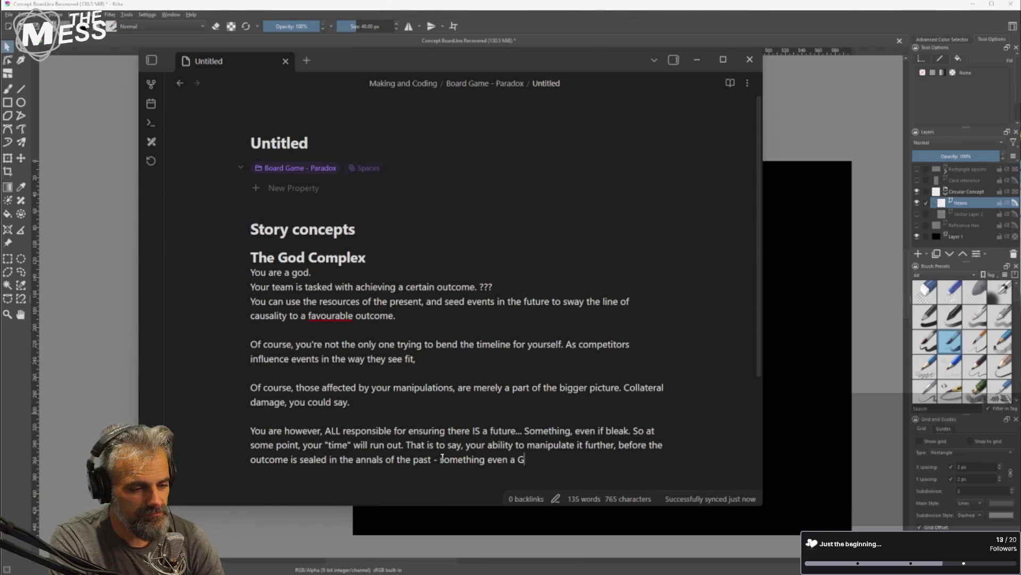
pyautogui.write('od cannot chan')
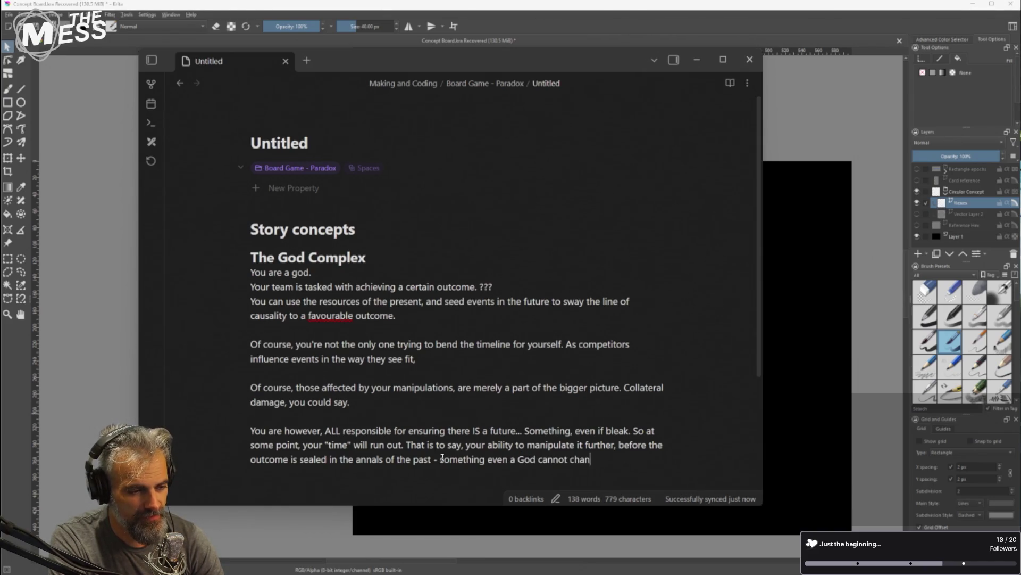
pyautogui.write('ge once writt')
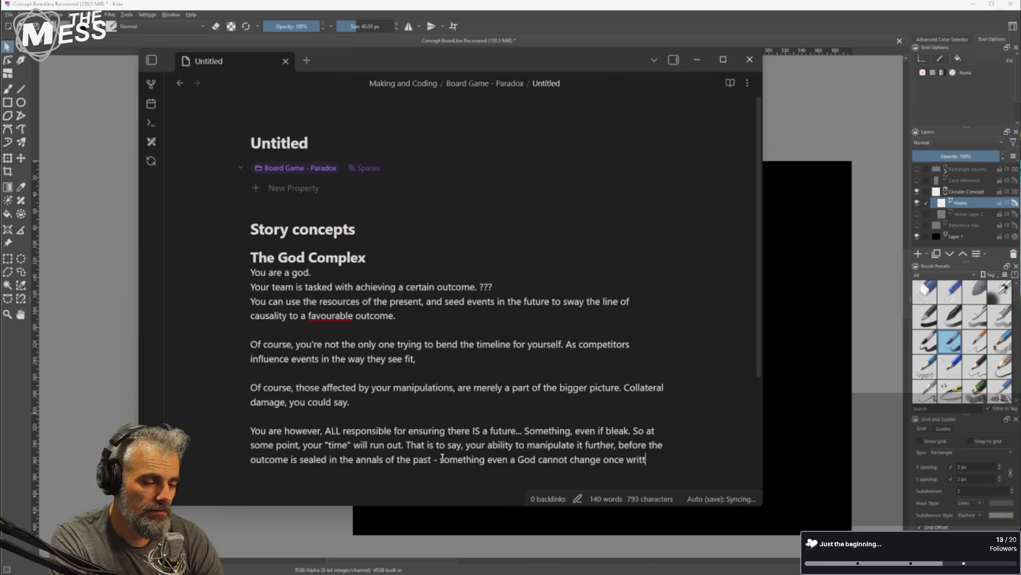
pyautogui.write('en.')
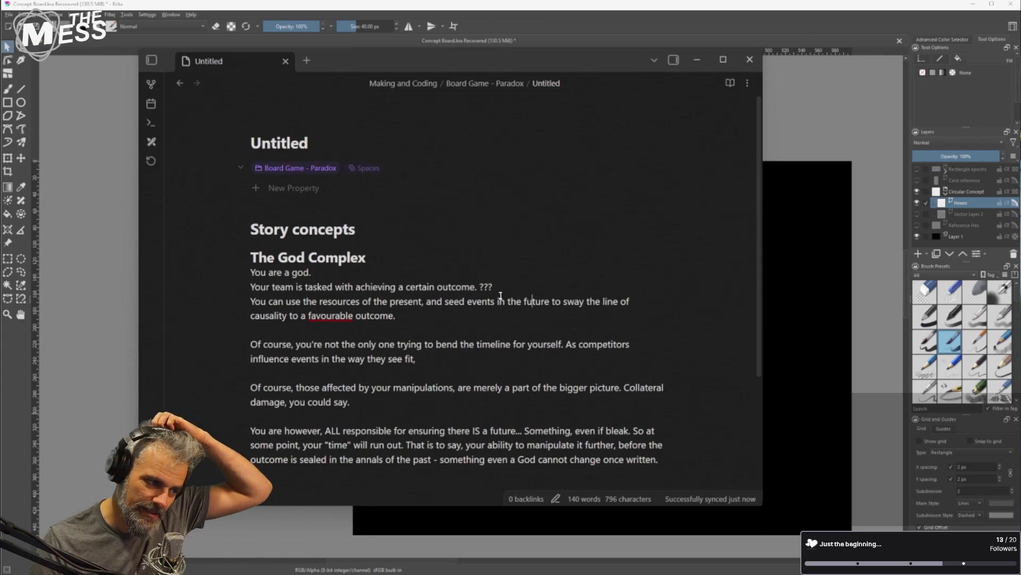
# Add blank lines between the opening sentences and change 'favourable' to 'favorable'
pyautogui.click(415, 277)
pyautogui.press('Return')
pyautogui.press('Down')
pyautogui.press('Down')
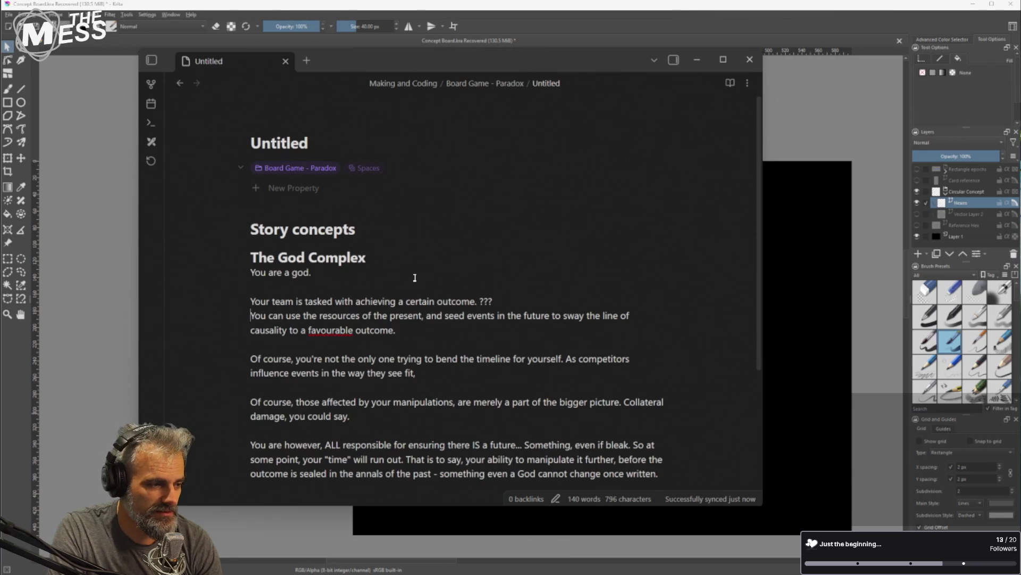
pyautogui.press('Return')
pyautogui.press('Up')
pyautogui.press('Down')
pyautogui.press('Down')
pyautogui.press('Down')
pyautogui.press('Up')
pyautogui.press('Right')
pyautogui.press('Right')
pyautogui.press('Right')
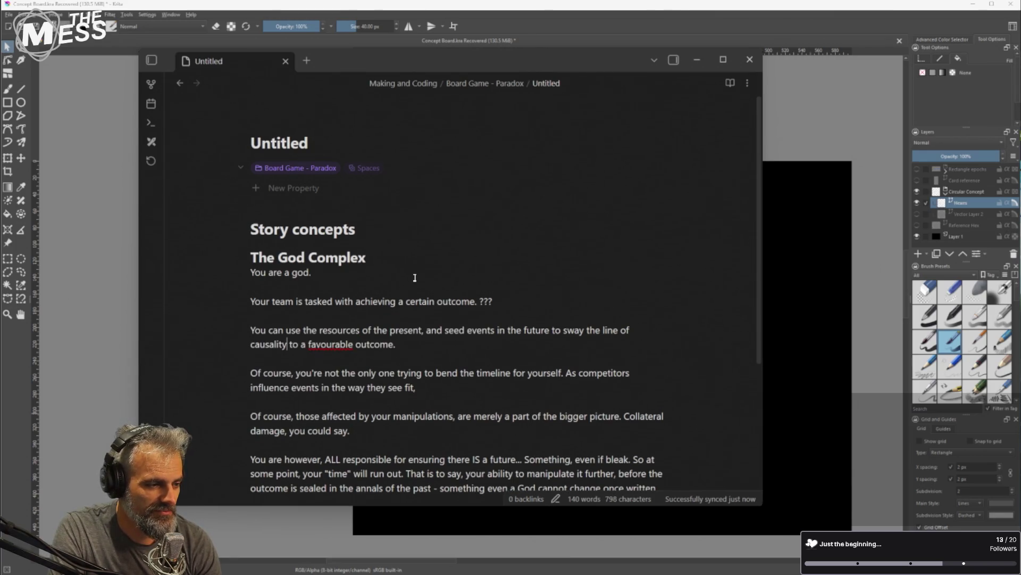
pyautogui.press('Right')
pyautogui.press('Right')
pyautogui.press('Right')
pyautogui.press('BackSpace')
# Make the 'Your team is tasked' line bold
pyautogui.press('Up')
pyautogui.press('Up')
pyautogui.press('Up')
pyautogui.hotkey('shift', 'Home')
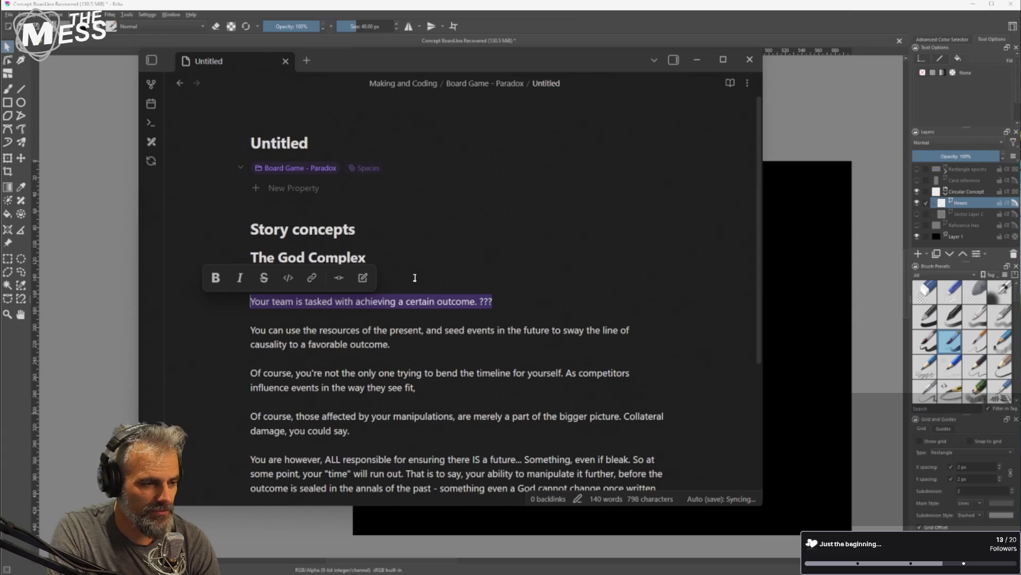
pyautogui.hotkey('ctrl', 'b')
pyautogui.press('Right')
pyautogui.press('Down')
pyautogui.press('Down')
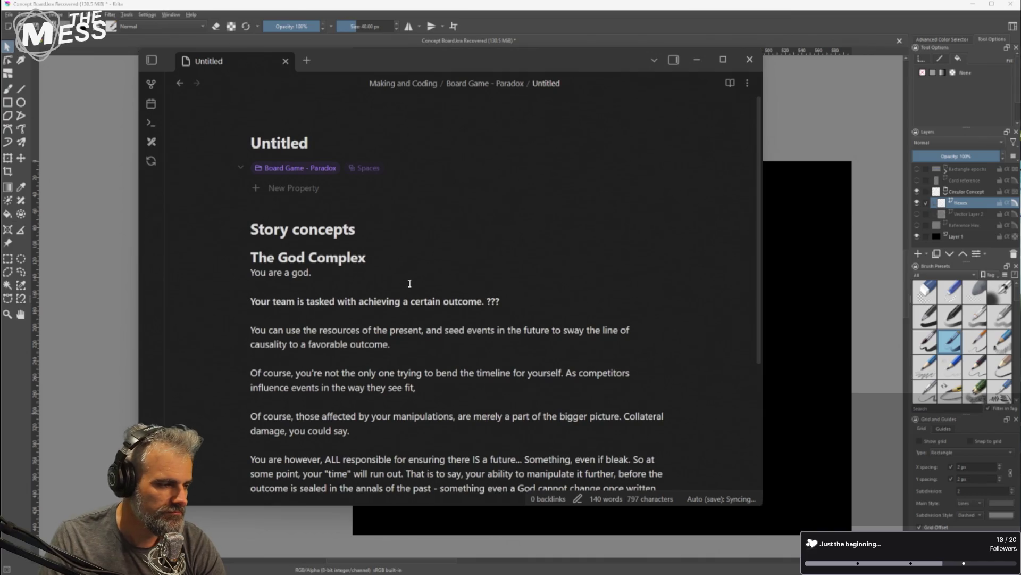
# Reword the 'You can use' sentence, inserting 'have', 'of' and 'can'
pyautogui.click(318, 329)
pyautogui.doubleClick(279, 330)
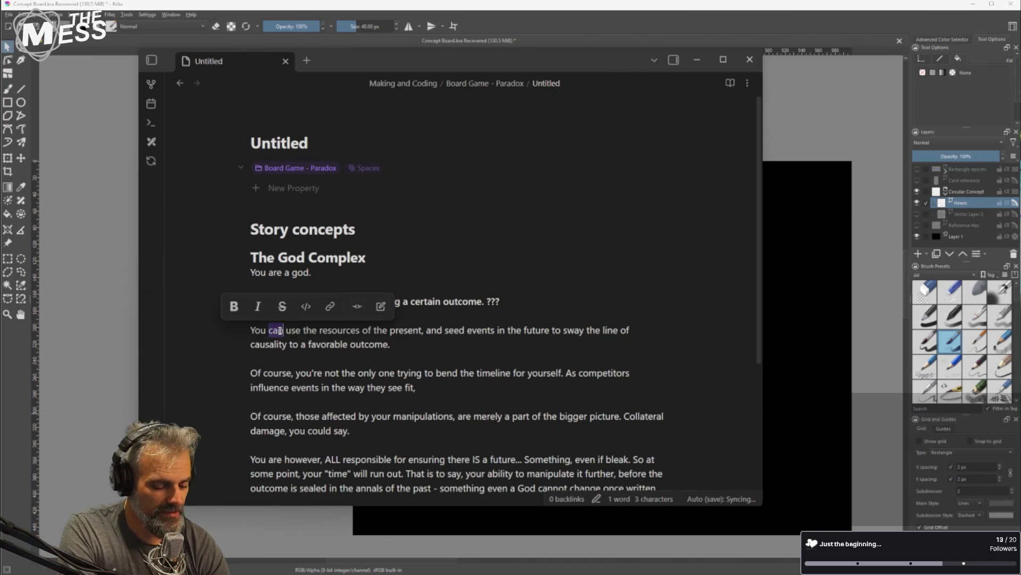
pyautogui.write('have')
pyautogui.hotkey('ctrl', 'shift', 'Right')
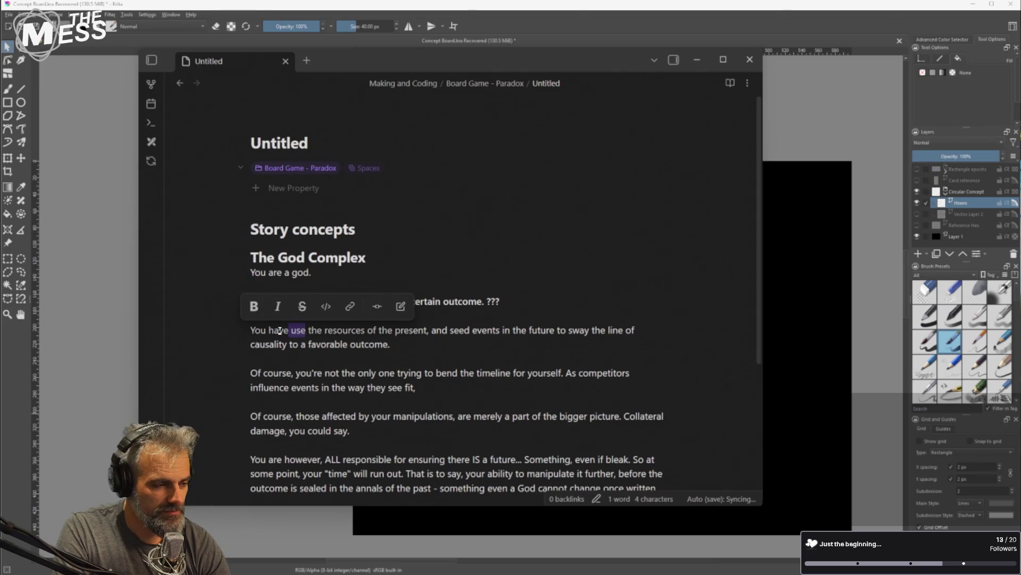
pyautogui.press('Right')
pyautogui.write('of')
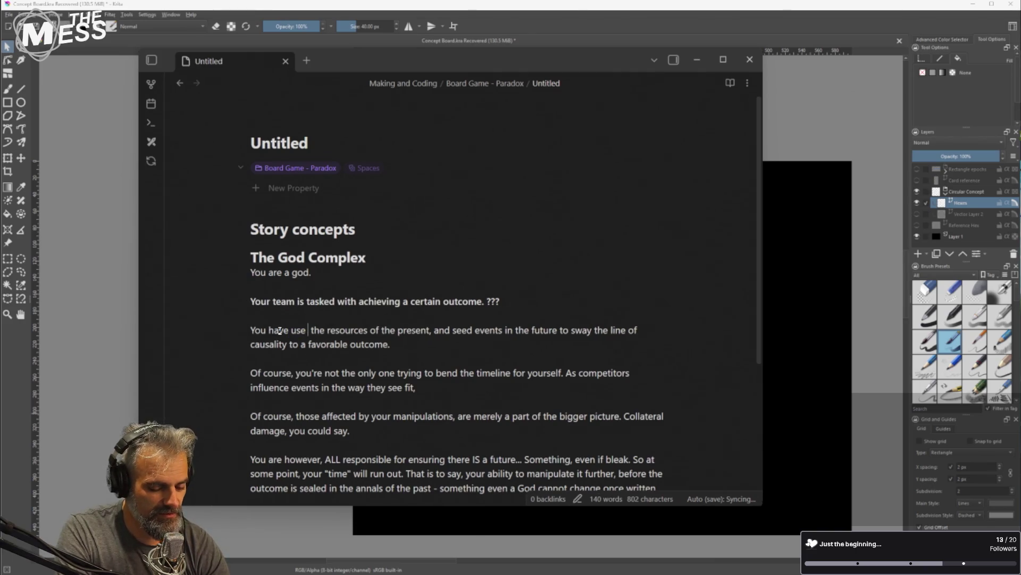
pyautogui.hotkey('ctrl', 'Left')
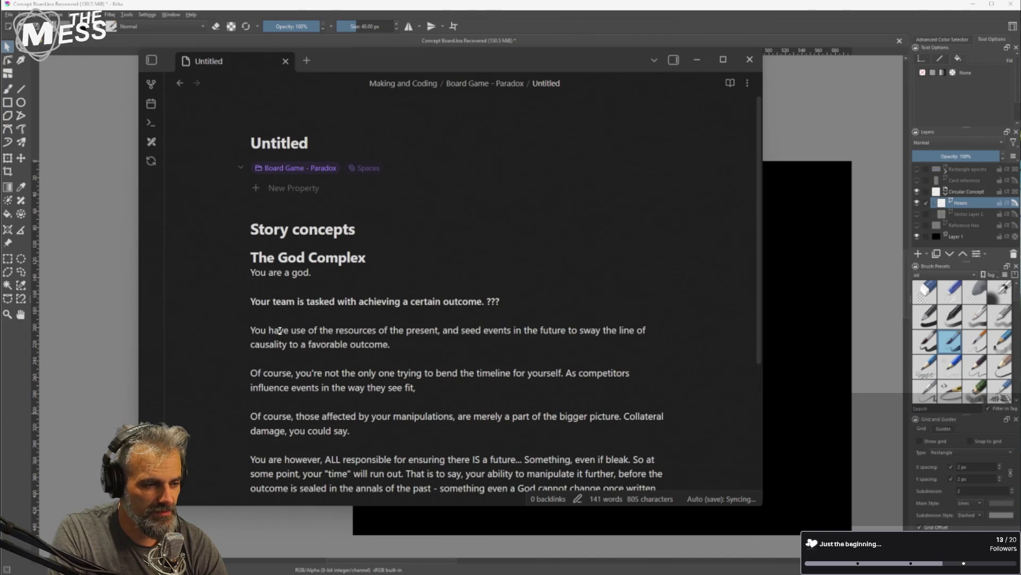
pyautogui.write('can')
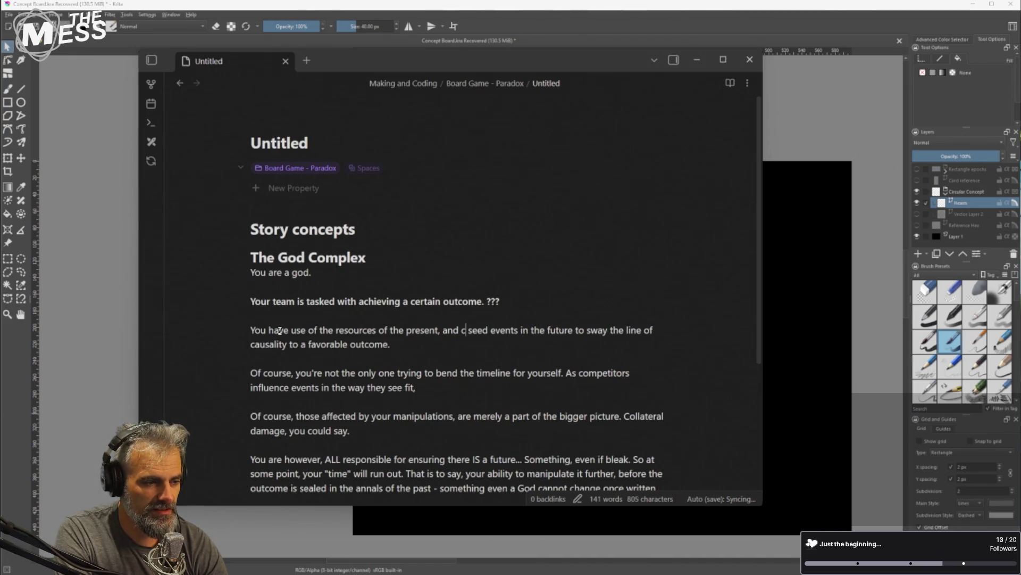
# Start a new sentence 'You can't do it' after 'favorable outcome.'
pyautogui.press('End')
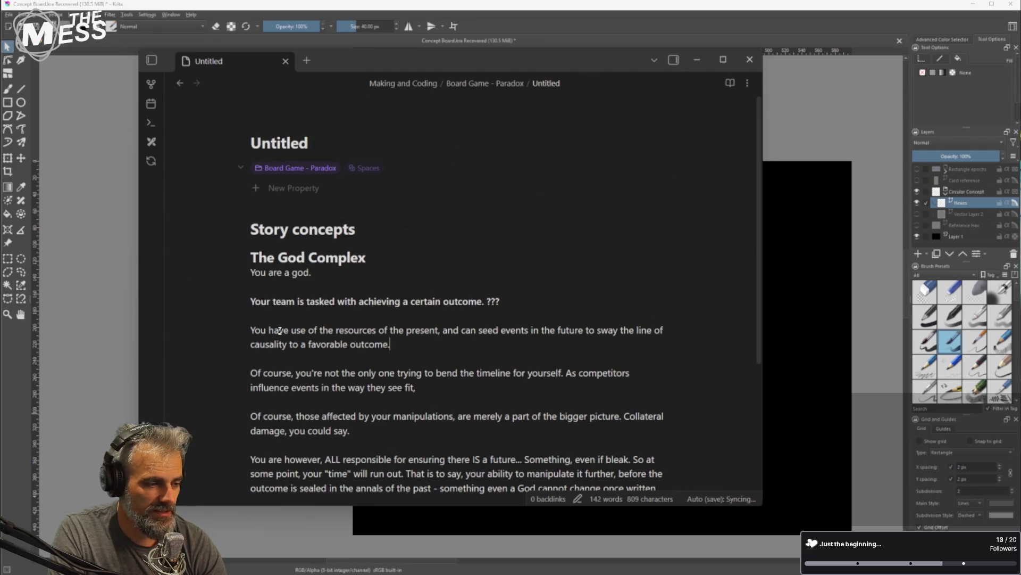
pyautogui.press('End')
pyautogui.press('Return')
pyautogui.press('BackSpace')
pyautogui.press('Down')
pyautogui.press('Down')
pyautogui.press('End')
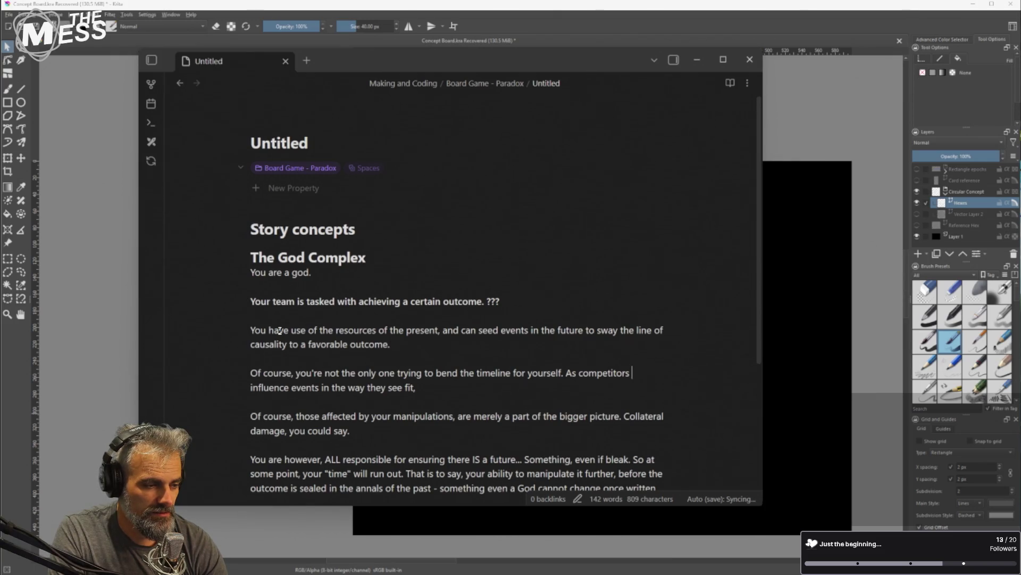
pyautogui.press('Home')
pyautogui.press('Up')
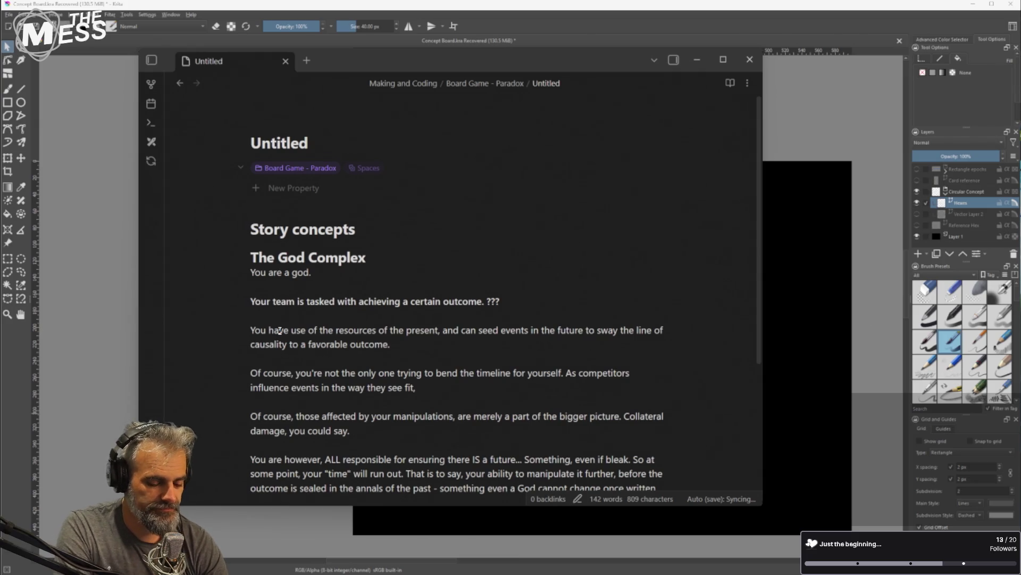
pyautogui.write(' You must')
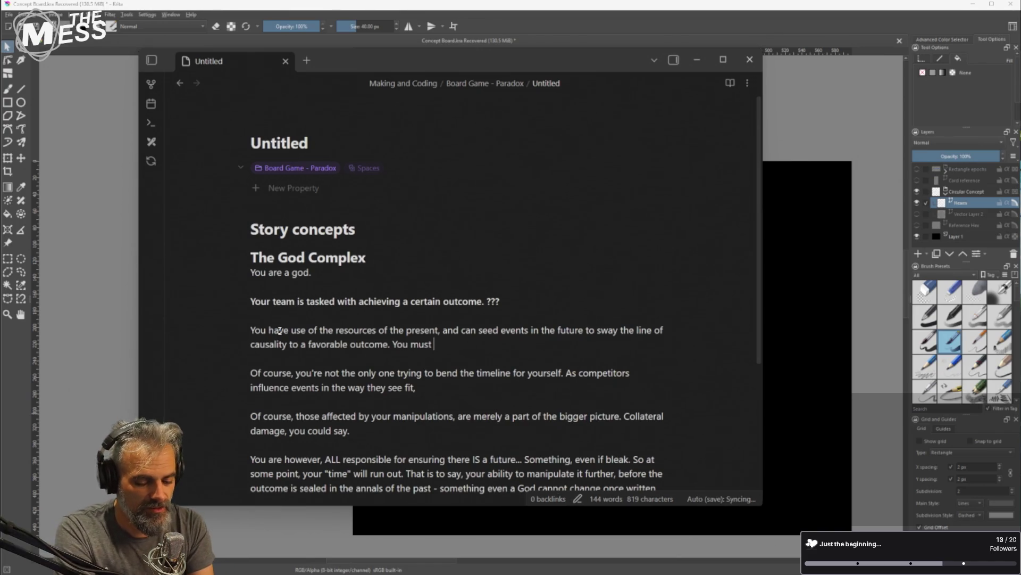
pyautogui.press('BackSpace')
pyautogui.press('BackSpace')
pyautogui.press('BackSpace')
pyautogui.write("can't do it")
pyautogui.press('BackSpace')
pyautogui.press('BackSpace')
pyautogui.press('BackSpace')
# Continue with 'all yourself - and bending the will of the Universe takes energy and', then select 'will'
pyautogui.write('do it all yourself - and ')
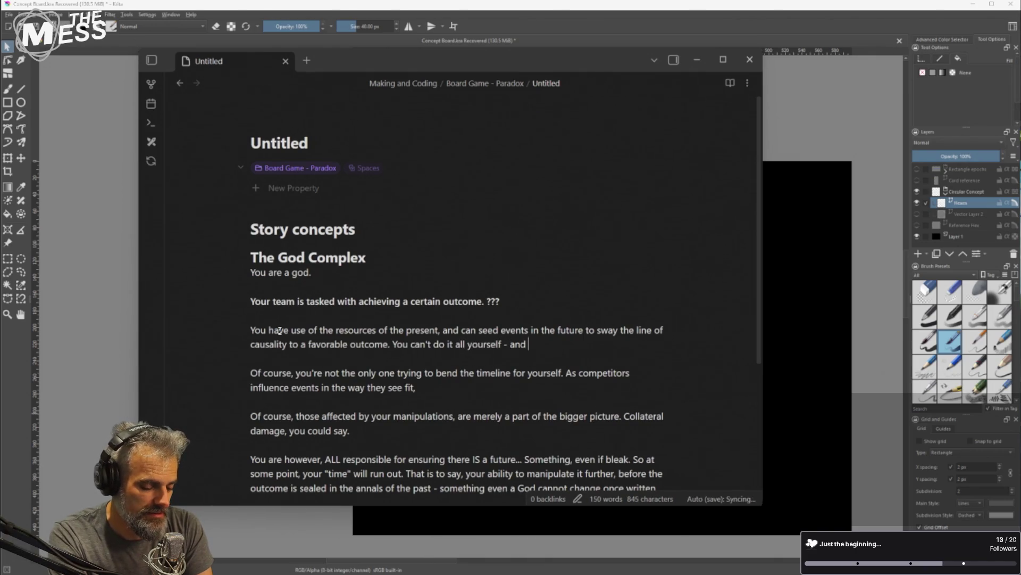
pyautogui.write('be')
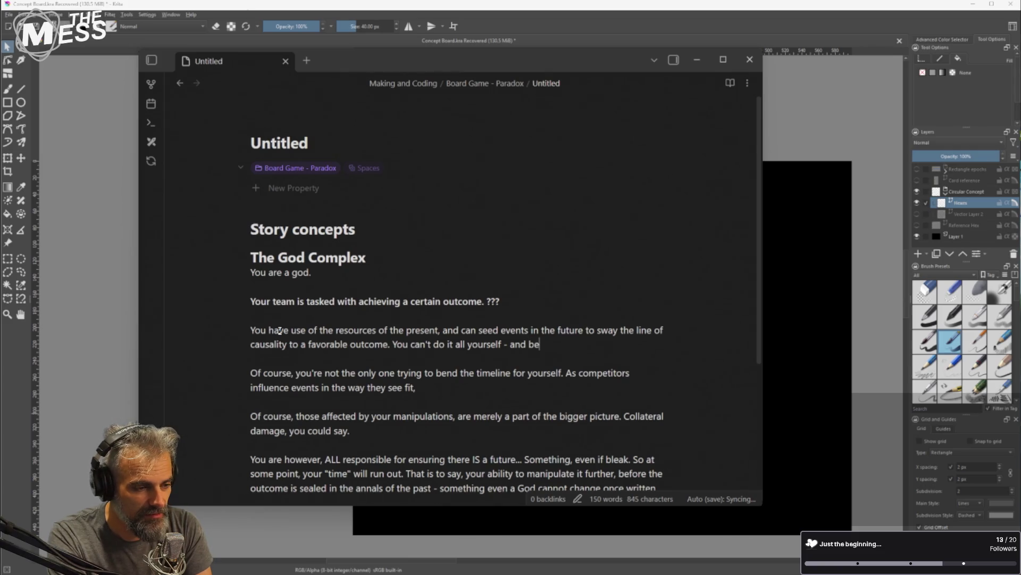
pyautogui.write('nding the will of the uni')
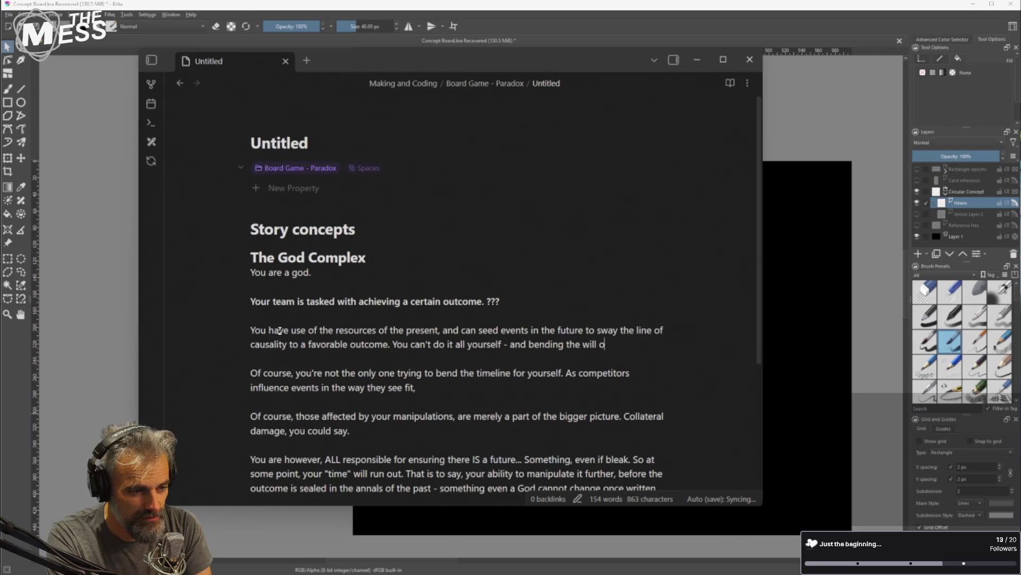
pyautogui.press('BackSpace')
pyautogui.press('BackSpace')
pyautogui.press('BackSpace')
pyautogui.write('Univer')
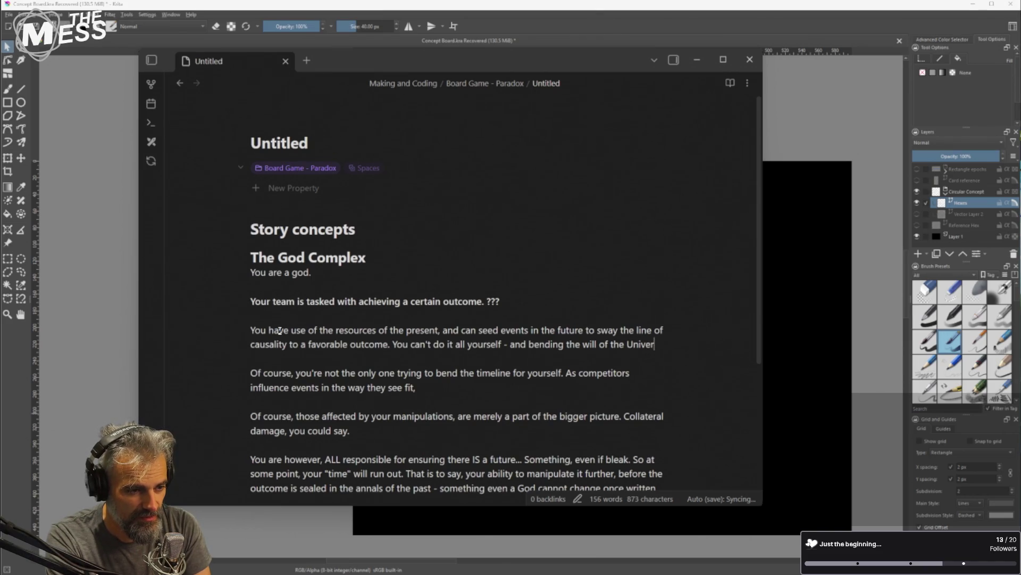
pyautogui.write('se takes ')
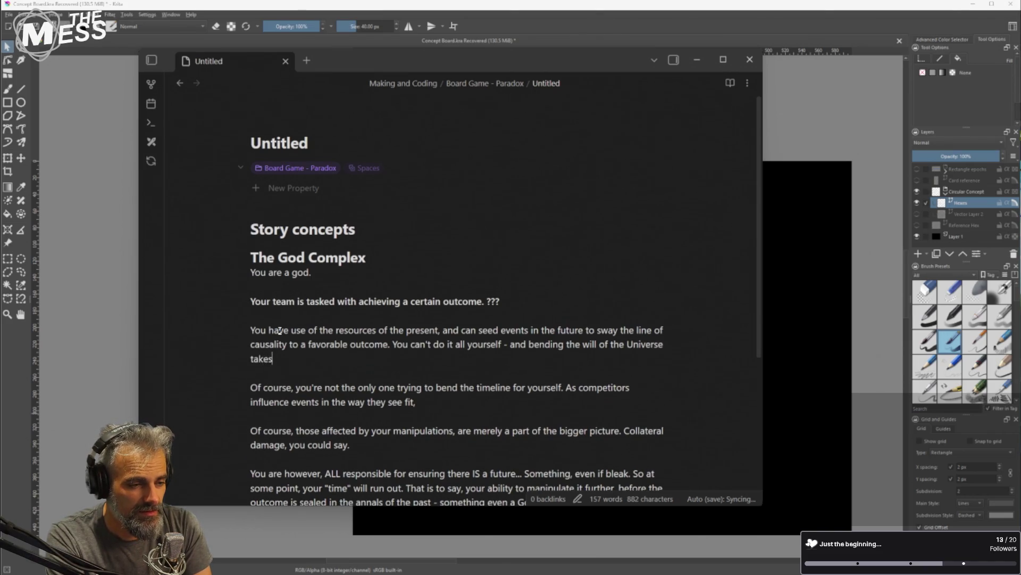
pyautogui.write('energy and')
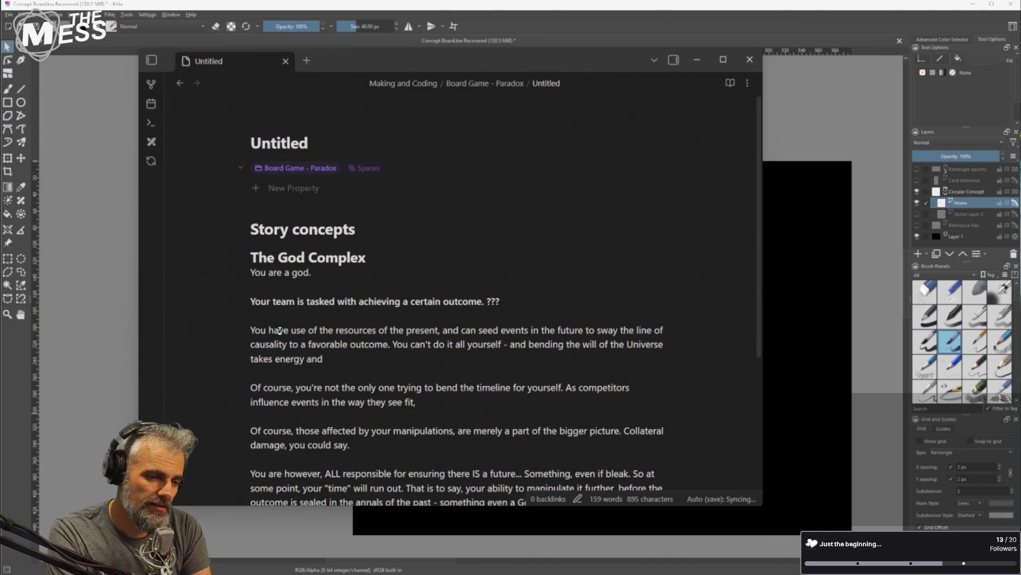
pyautogui.hotkey('ctrl', 'Left')
pyautogui.hotkey('ctrl', 'Left')
pyautogui.hotkey('ctrl', 'Left')
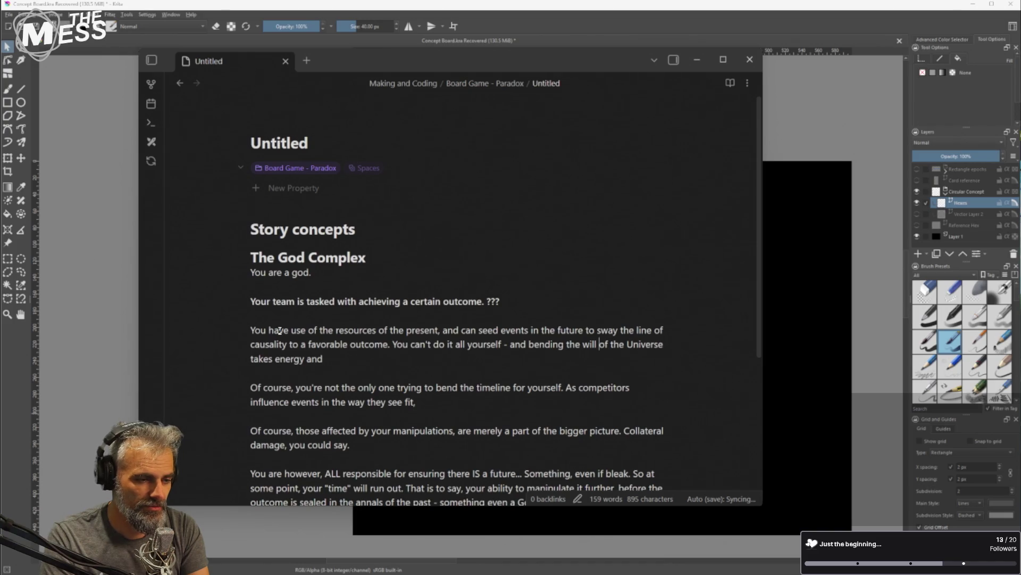
pyautogui.hotkey('ctrl', 'shift', 'Left')
# Swap 'will' for 'path' and append 'will - and perhaps some powerful allies, and a bit of good old fashioned cajoling.'
pyautogui.write('path')
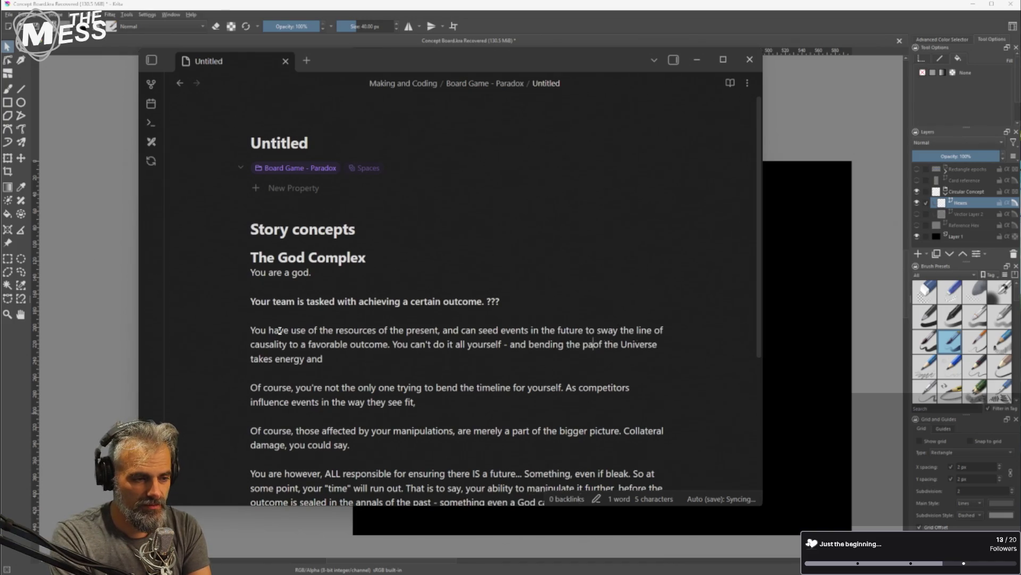
pyautogui.press('Down')
pyautogui.write('will.')
pyautogui.press('BackSpace')
pyautogui.write('- and perhaps some')
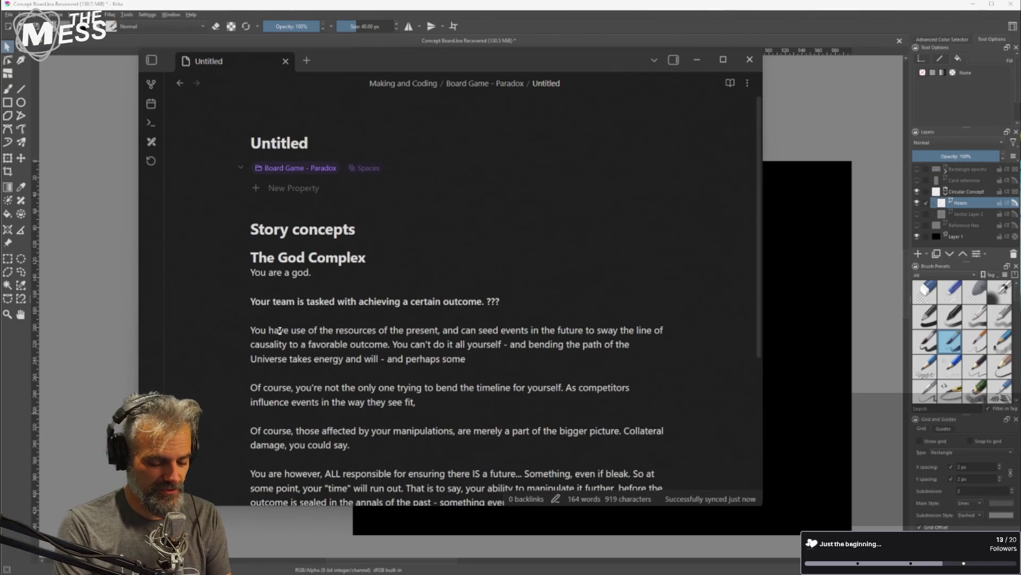
pyautogui.write('powerfl')
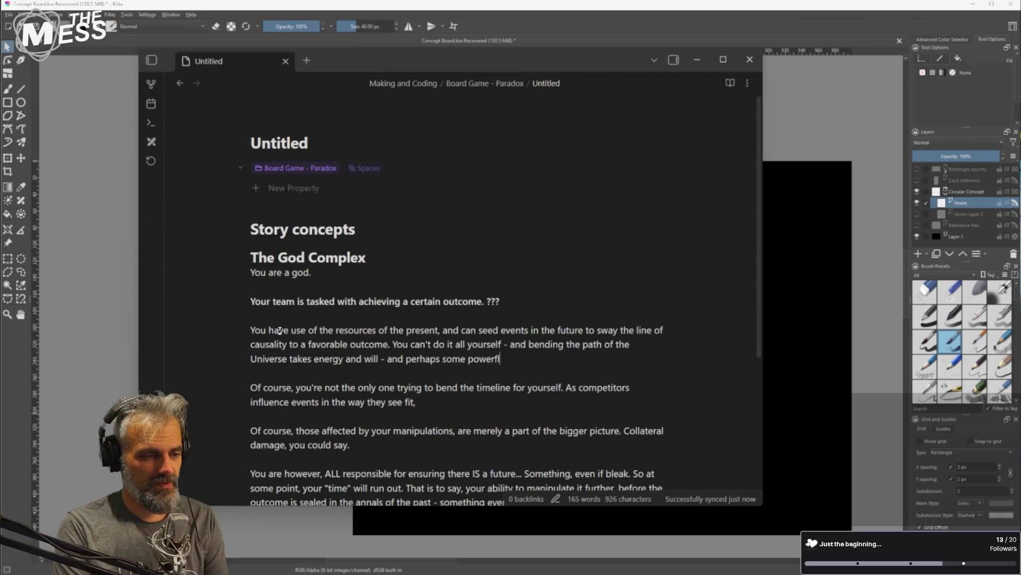
pyautogui.press('BackSpace')
pyautogui.write('ul allies, ')
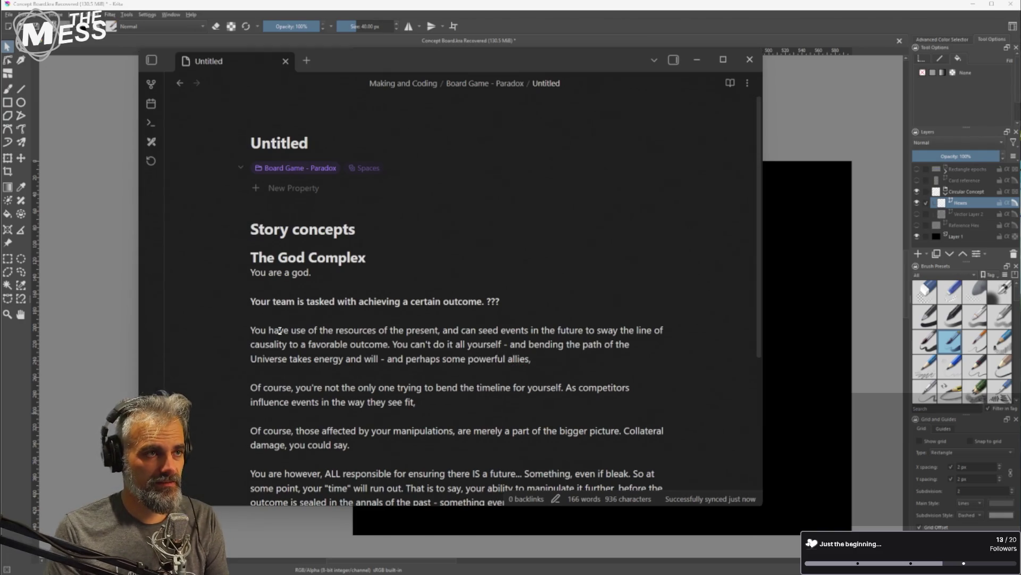
pyautogui.write('and a')
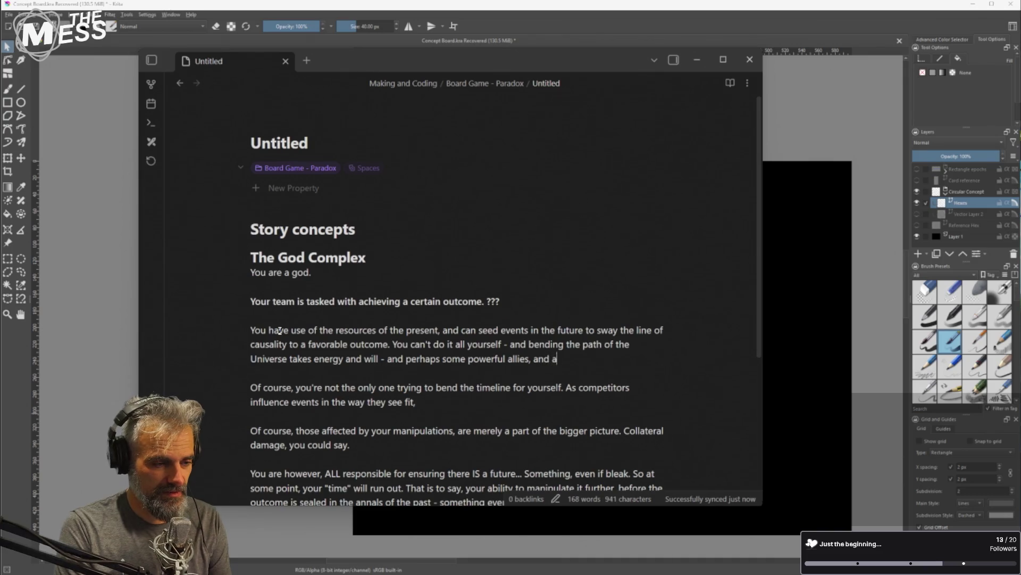
pyautogui.write(' bit of good old fashion')
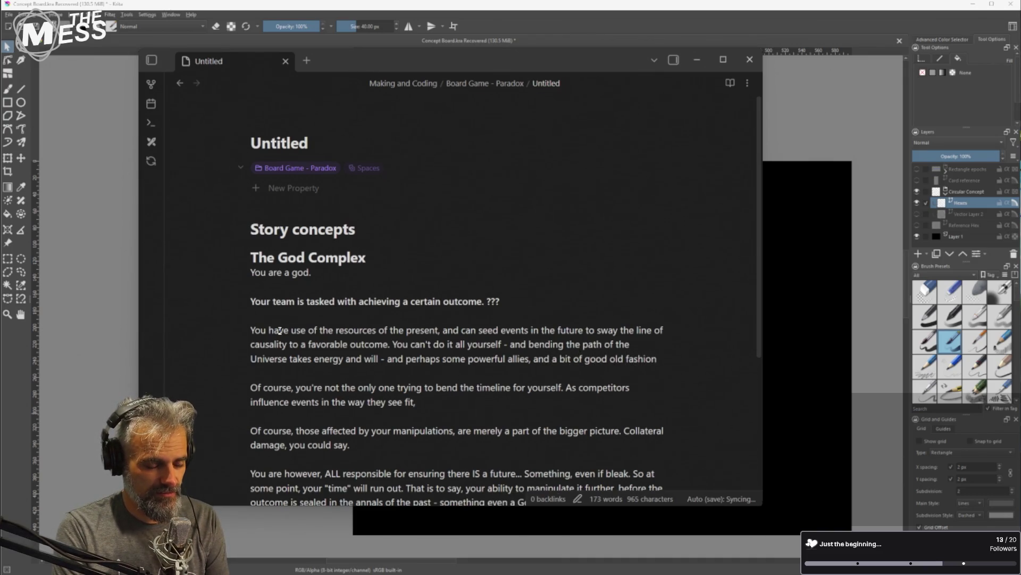
pyautogui.write('ed cajoline.')
pyautogui.press('BackSpace')
pyautogui.press('BackSpace')
pyautogui.write('g.')
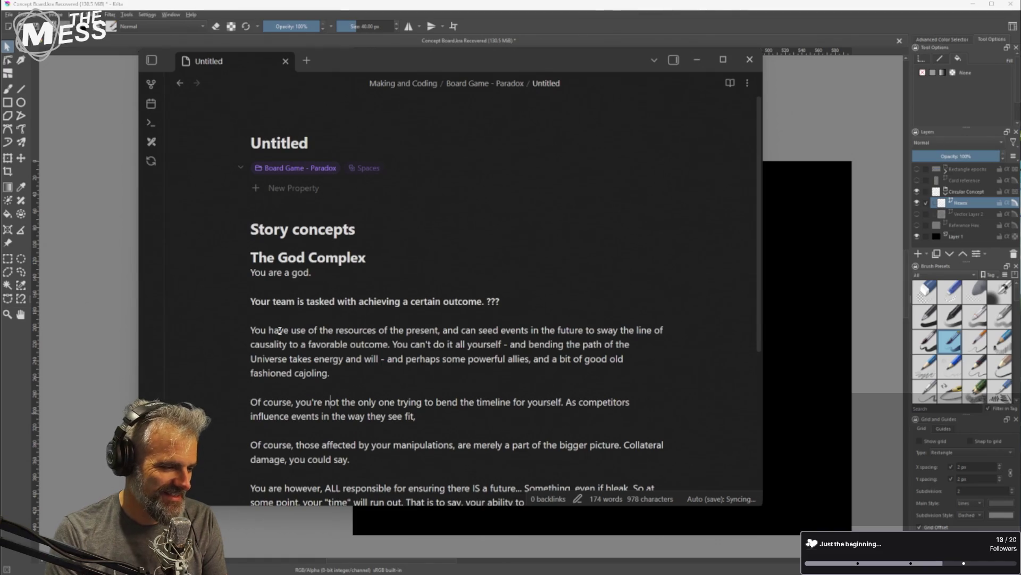
pyautogui.press('Down')
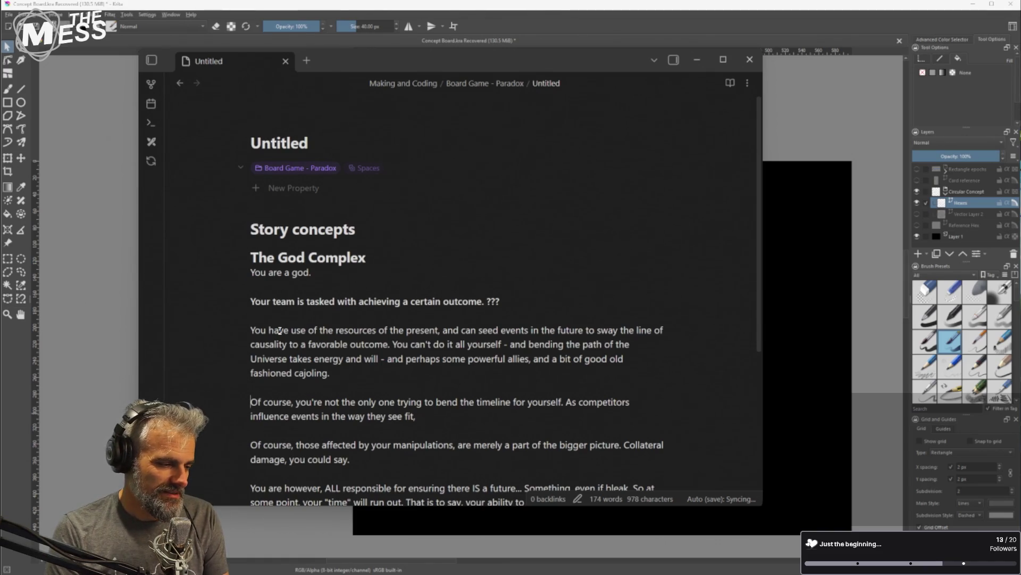
# Change the competitors paragraph opening 'Of course,' to 'But of course'
pyautogui.write('But')
pyautogui.press('Delete')
pyautogui.write('o')
pyautogui.hotkey('ctrl', 'Right')
pyautogui.hotkey('ctrl', 'Right')
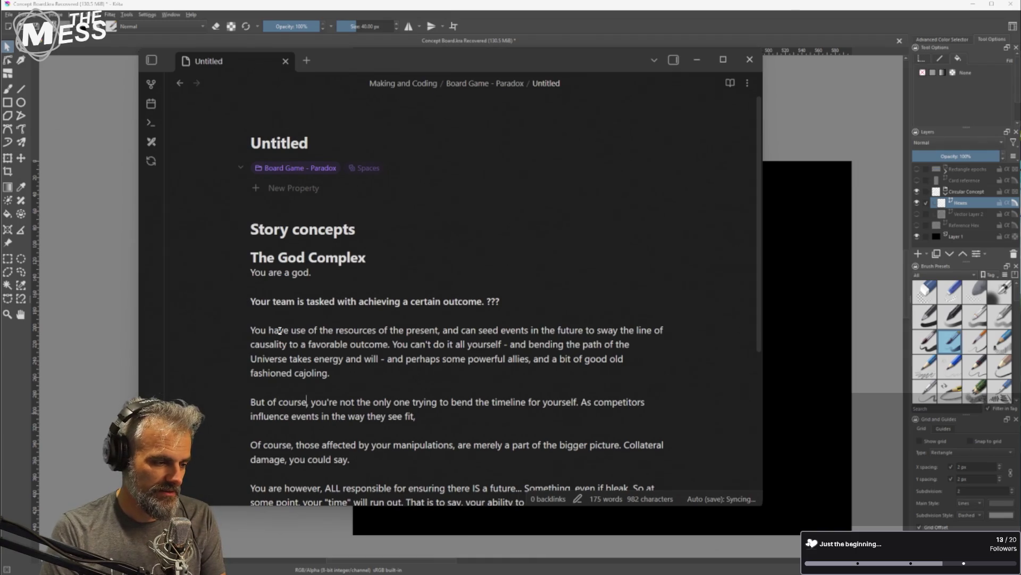
pyautogui.press('Delete')
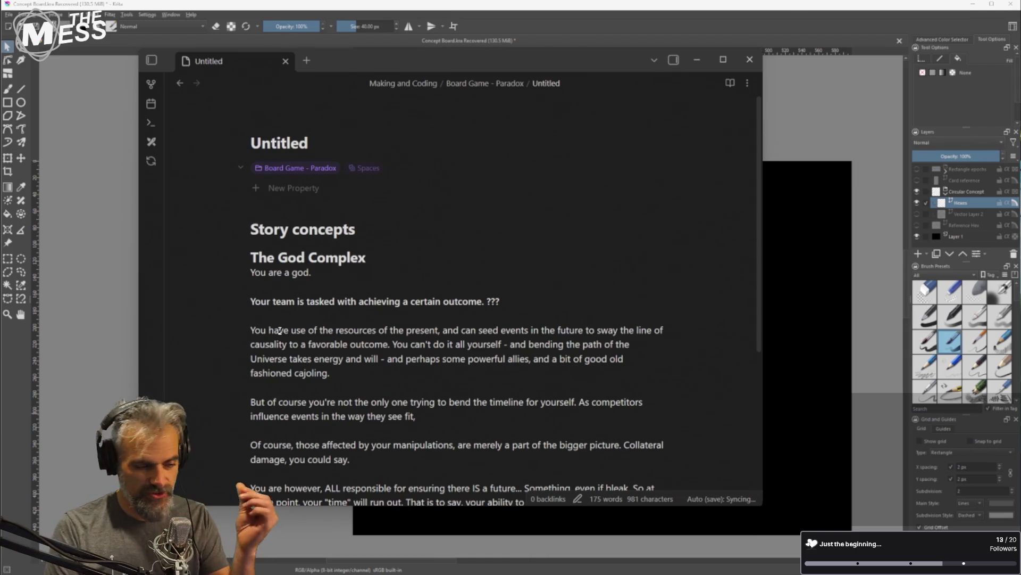
pyautogui.hotkey('ctrl', 'Right')
pyautogui.hotkey('ctrl', 'Right')
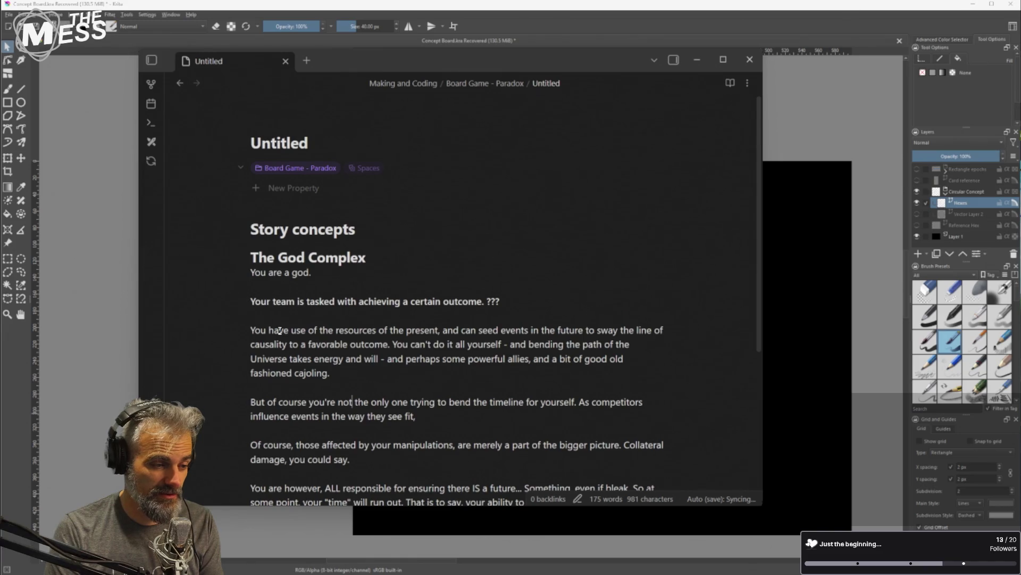
pyautogui.hotkey('ctrl', 'Right')
pyautogui.hotkey('ctrl', 'Right')
pyautogui.hotkey('ctrl', 'Right')
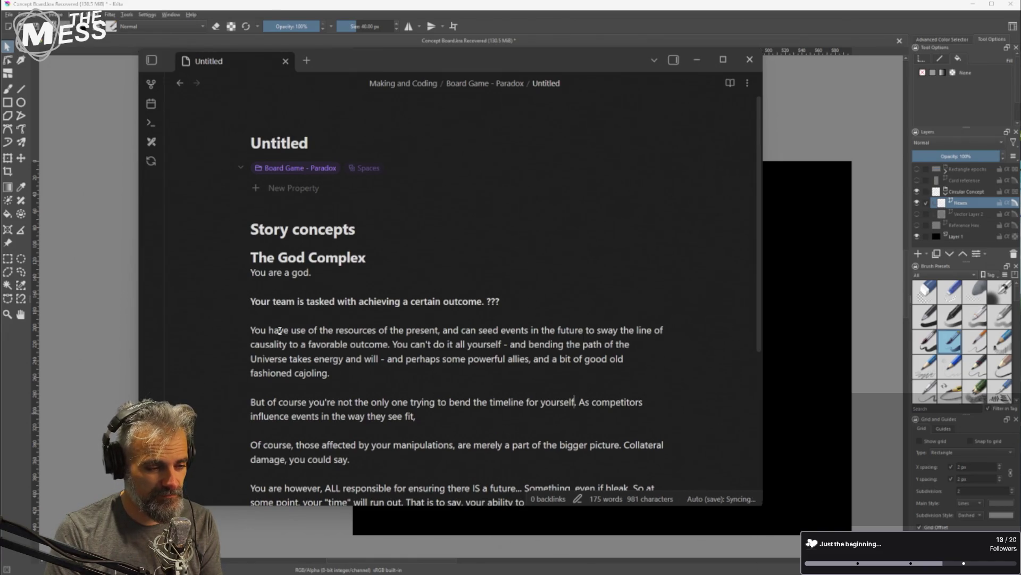
# Replace 'fit' with 'best, your plans for the future may be pushed off course'
pyautogui.press('Down')
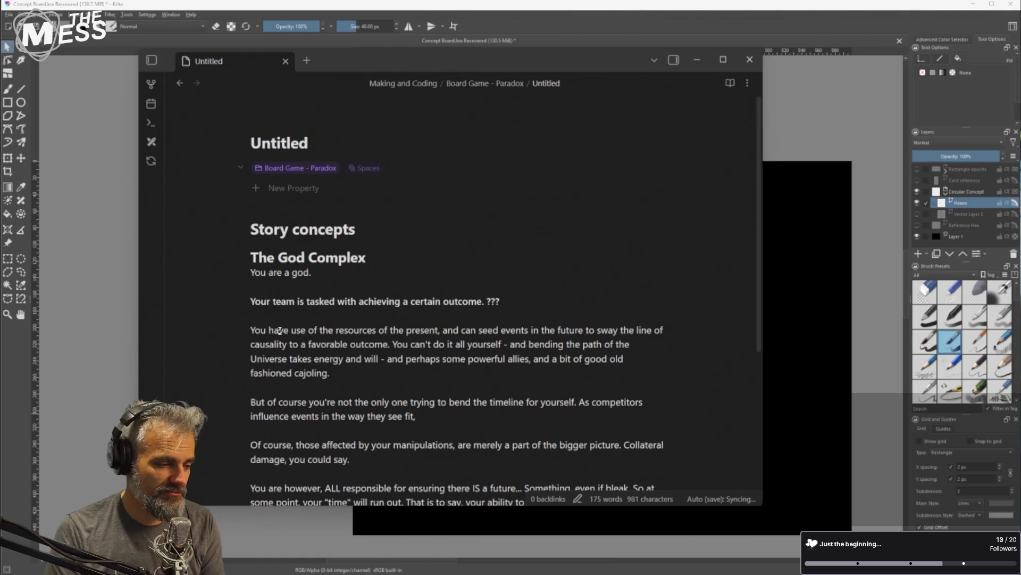
pyautogui.press('BackSpace')
pyautogui.press('BackSpace')
pyautogui.press('BackSpace')
pyautogui.write('best, ')
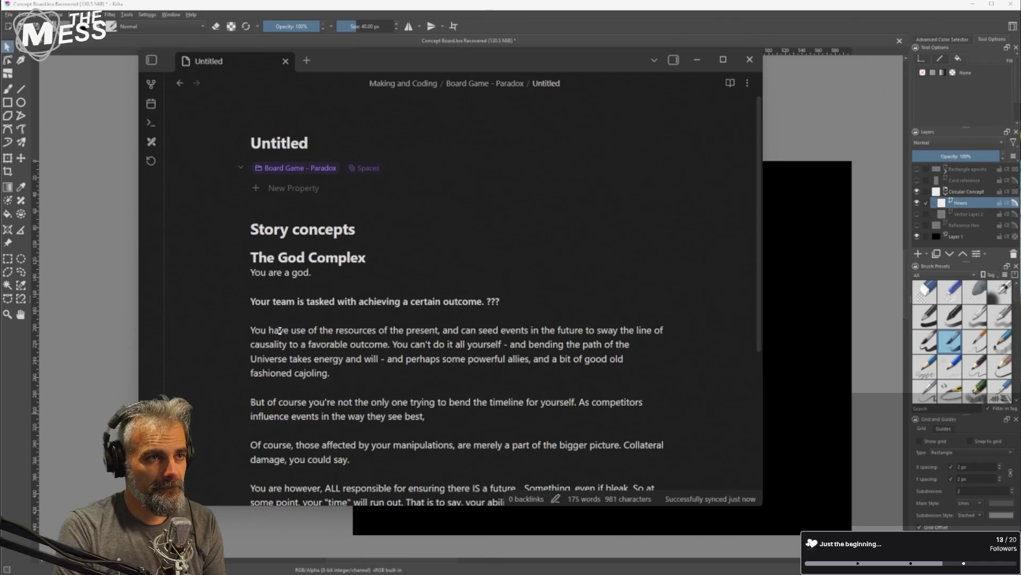
pyautogui.write('your plasn')
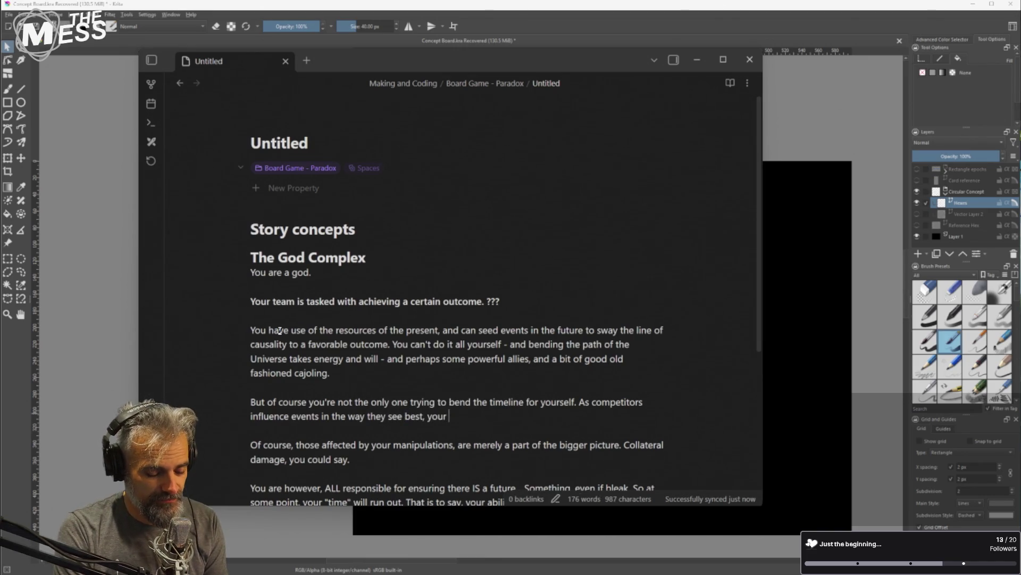
pyautogui.press('BackSpace')
pyautogui.press('BackSpace')
pyautogui.write('ns for ')
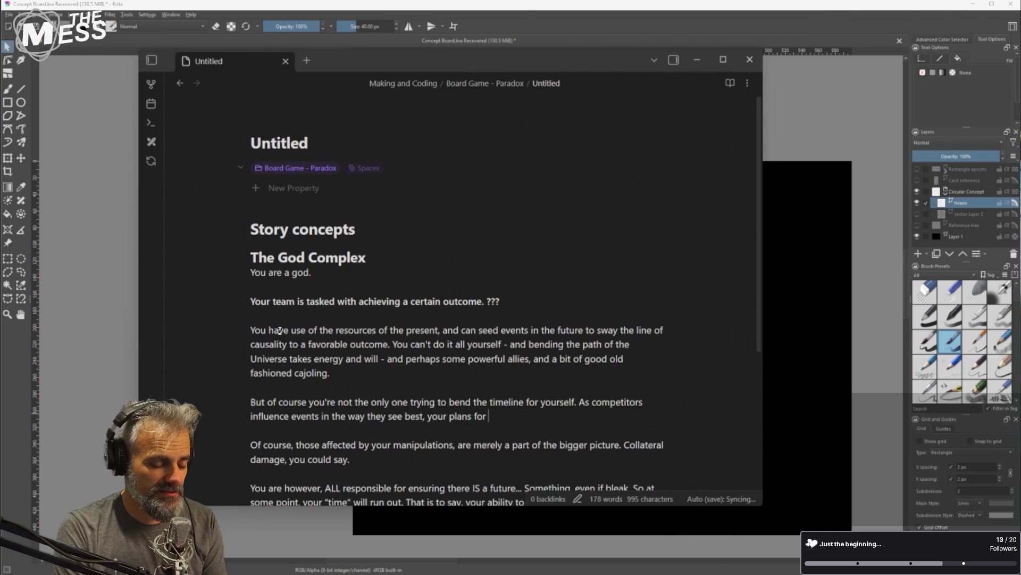
pyautogui.write('the future')
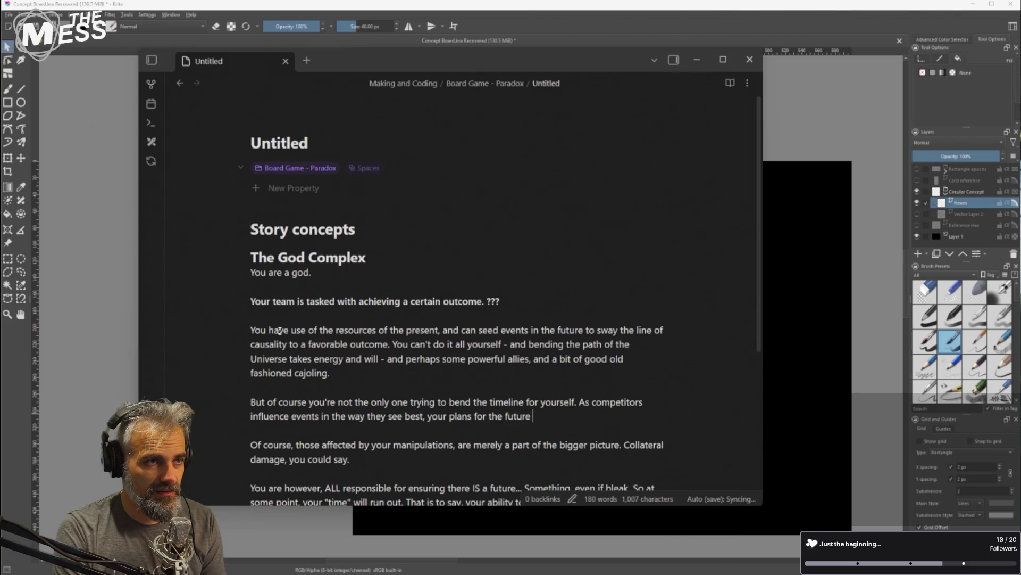
pyautogui.write('may be ')
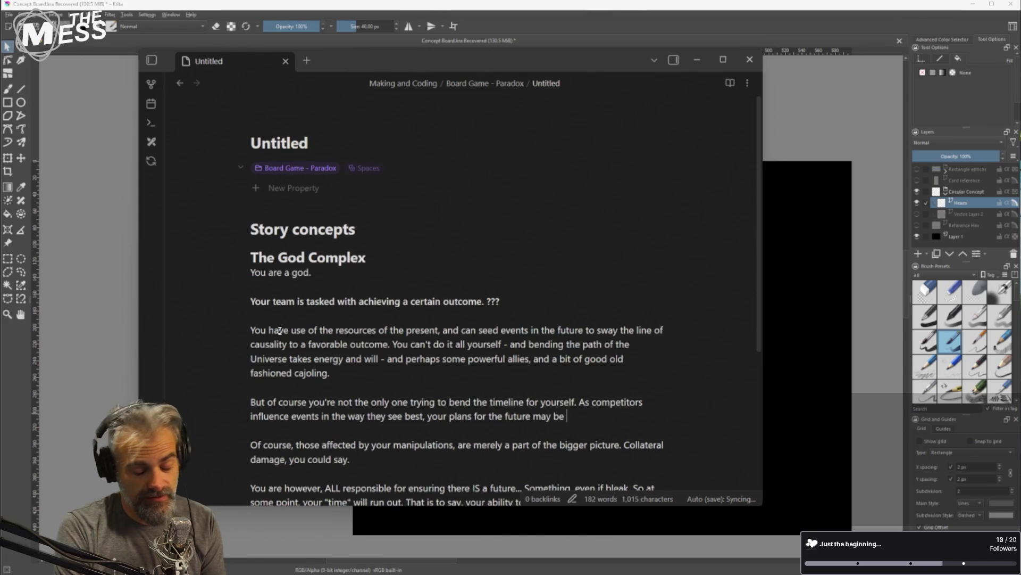
pyautogui.write('push')
pyautogui.press('BackSpace')
pyautogui.press('BackSpace')
pyautogui.press('BackSpace')
pyautogui.press('BackSpace')
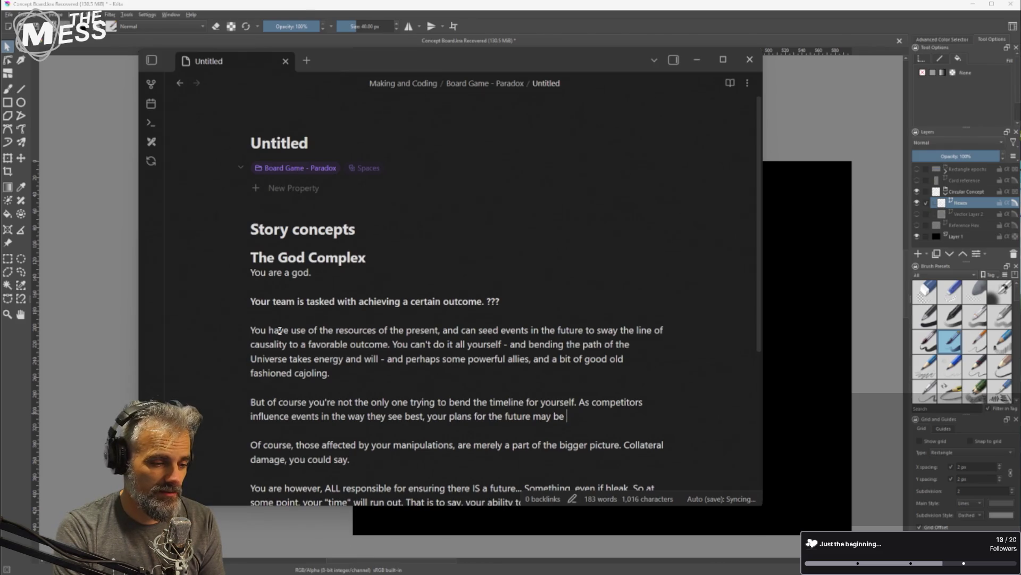
pyautogui.write('pushed off course.')
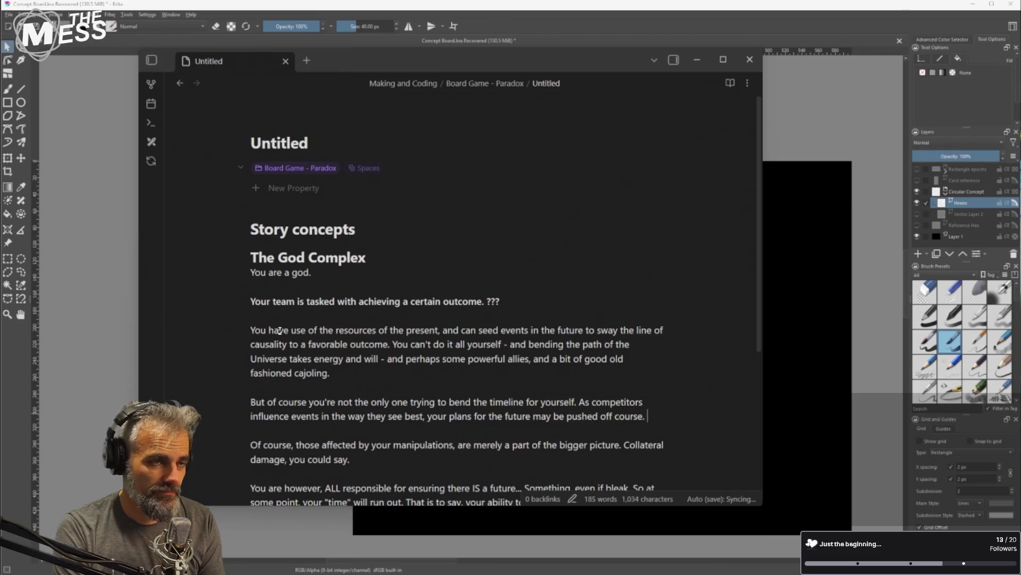
pyautogui.press('BackSpace')
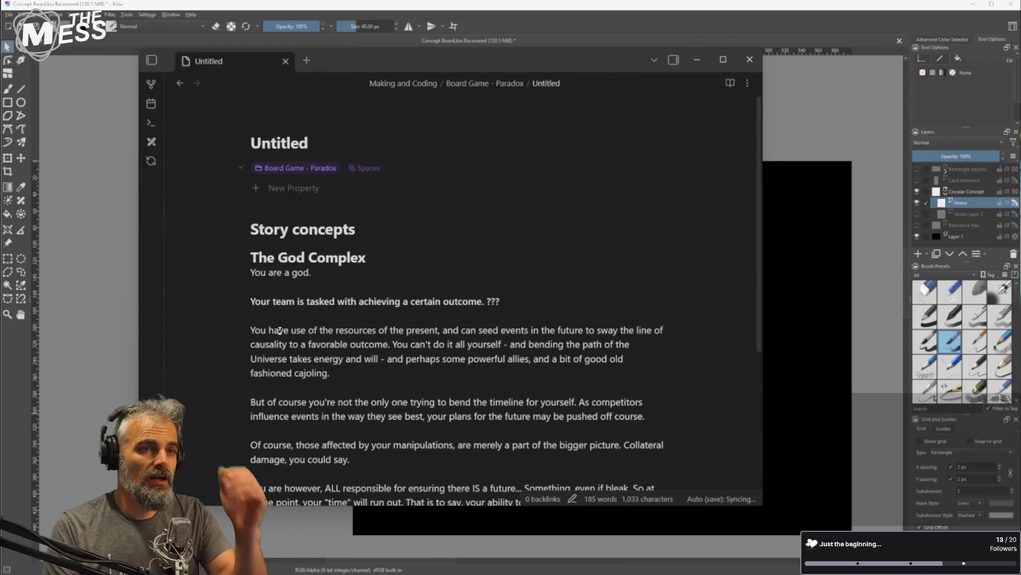
pyautogui.scroll(-2, 267, 295)
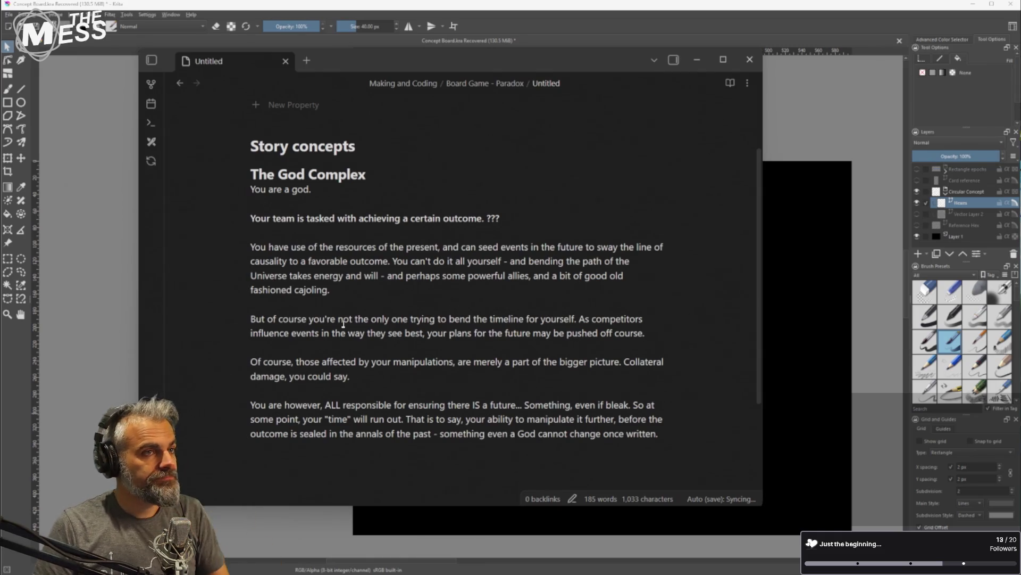
# Type '## The CEO Game' on a new line after the final 'once written.' paragraph
pyautogui.click(564, 443)
pyautogui.press('Return')
pyautogui.press('Return')
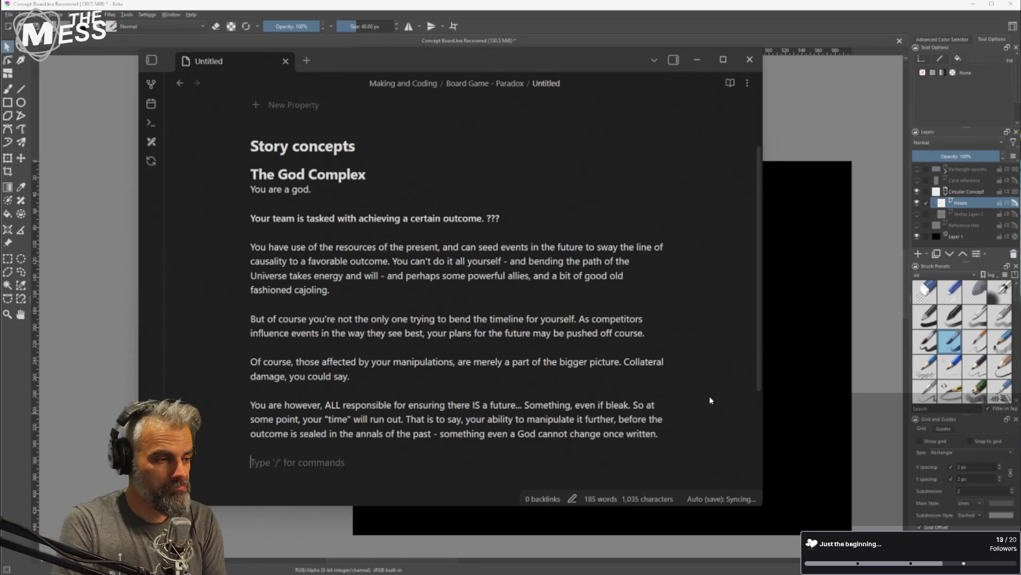
pyautogui.write('#')
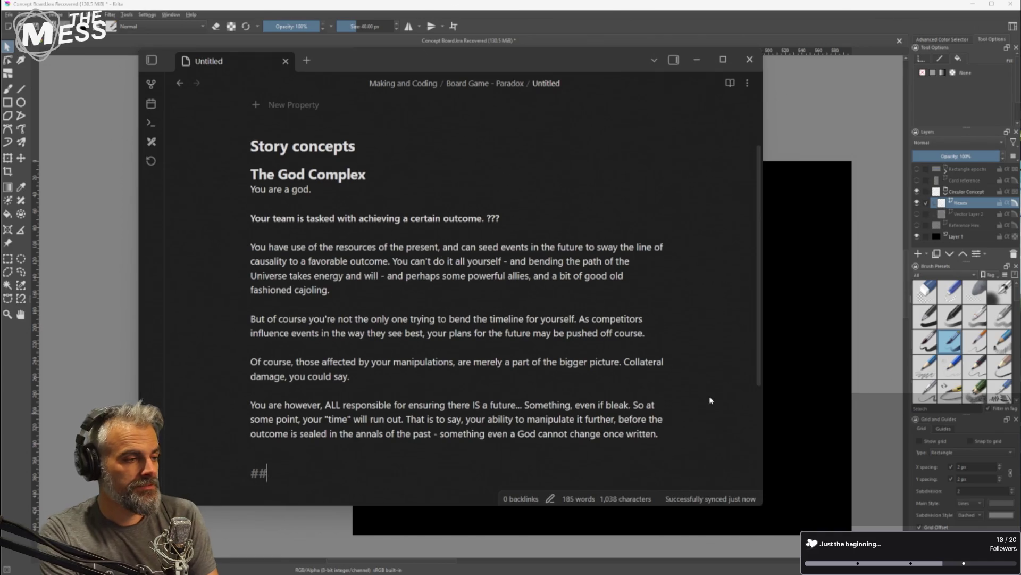
pyautogui.press('BackSpace')
pyautogui.write('##')
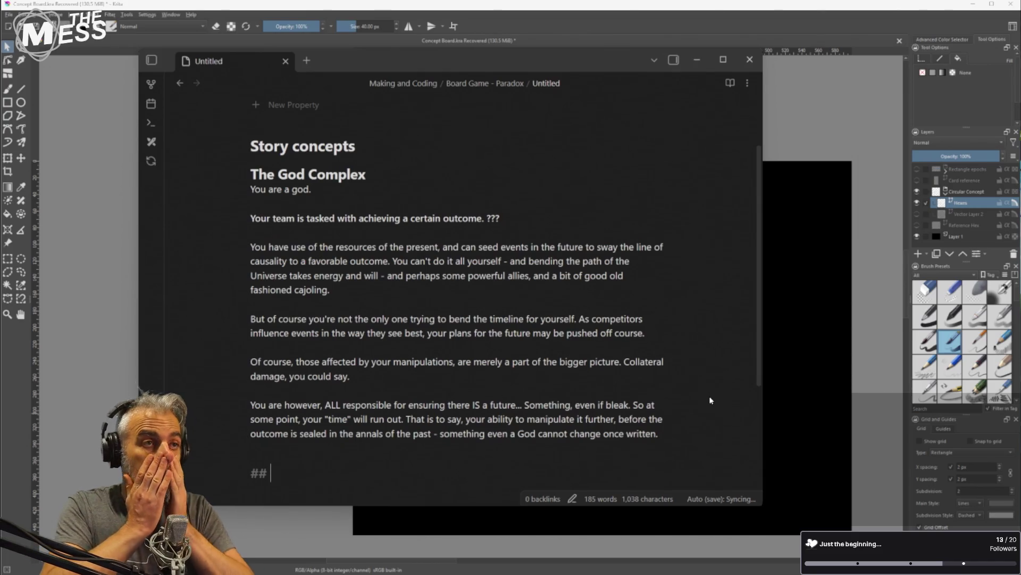
pyautogui.write('The CEO')
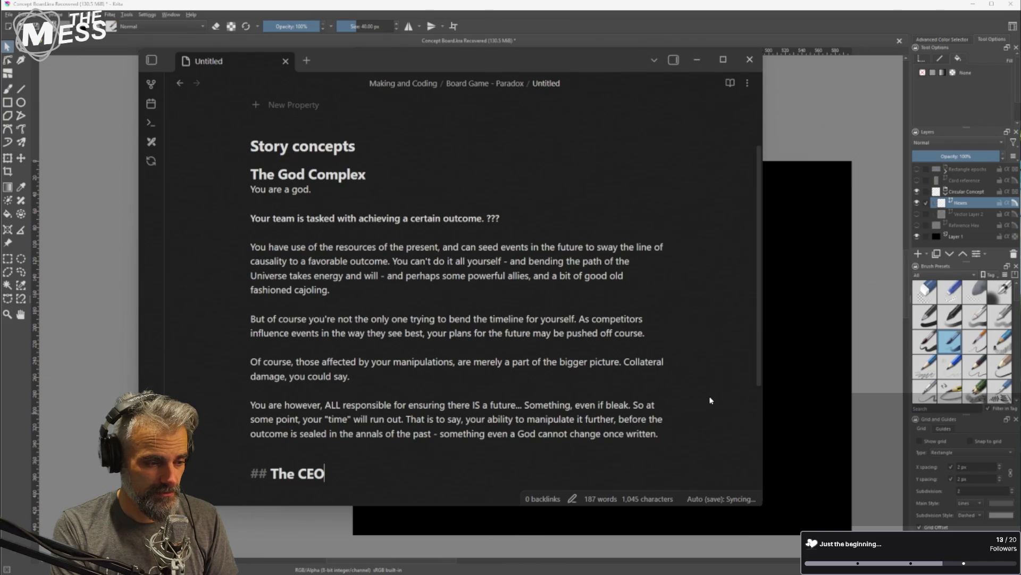
pyautogui.write(' Game')
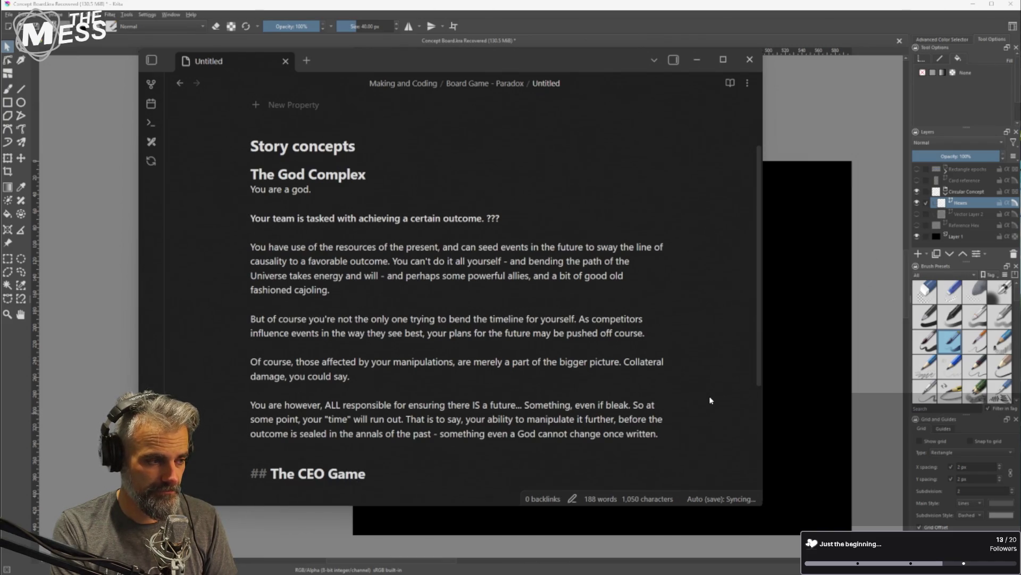
pyautogui.press('Up')
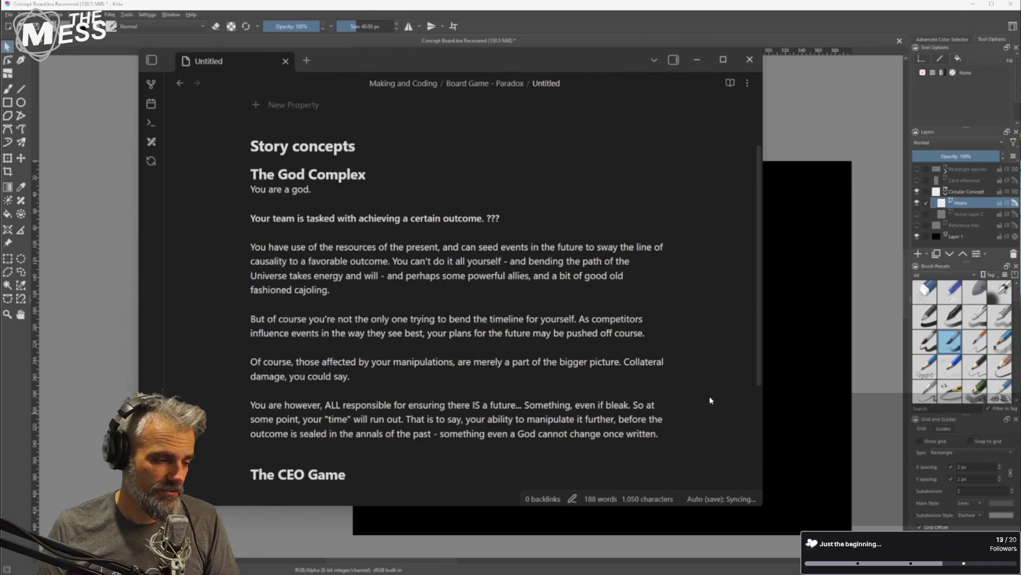
pyautogui.scroll(-2, 440, 410)
pyautogui.scroll(3, 426, 372)
pyautogui.scroll(-2, 422, 361)
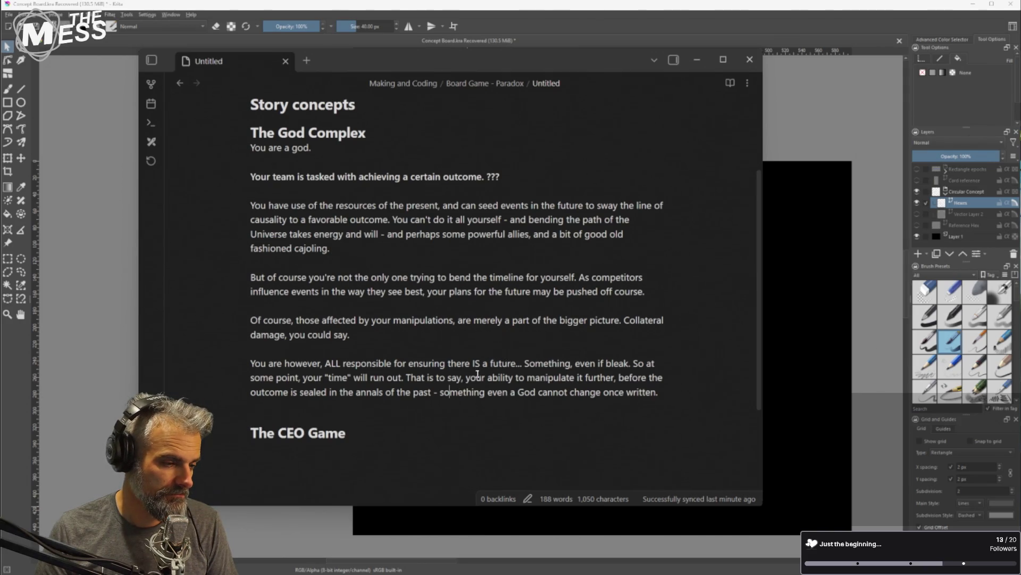
# Replace the comma after 'Something' with ' -' and change 'So at' to 'At'
pyautogui.moveTo(571, 364); pyautogui.dragTo(575, 363)
pyautogui.write('-')
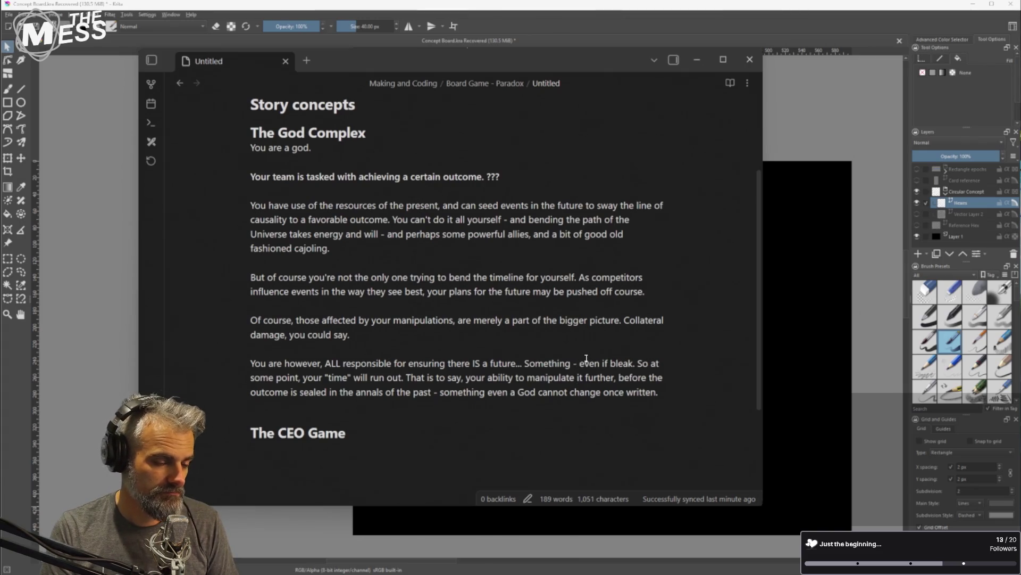
pyautogui.press('End')
pyautogui.press('Left')
pyautogui.press('Left')
pyautogui.press('Right')
pyautogui.press('Right')
pyautogui.press('Left')
pyautogui.hotkey('shift', 'Left')
pyautogui.hotkey('shift', 'Left')
pyautogui.hotkey('shift', 'Left')
pyautogui.write('A')
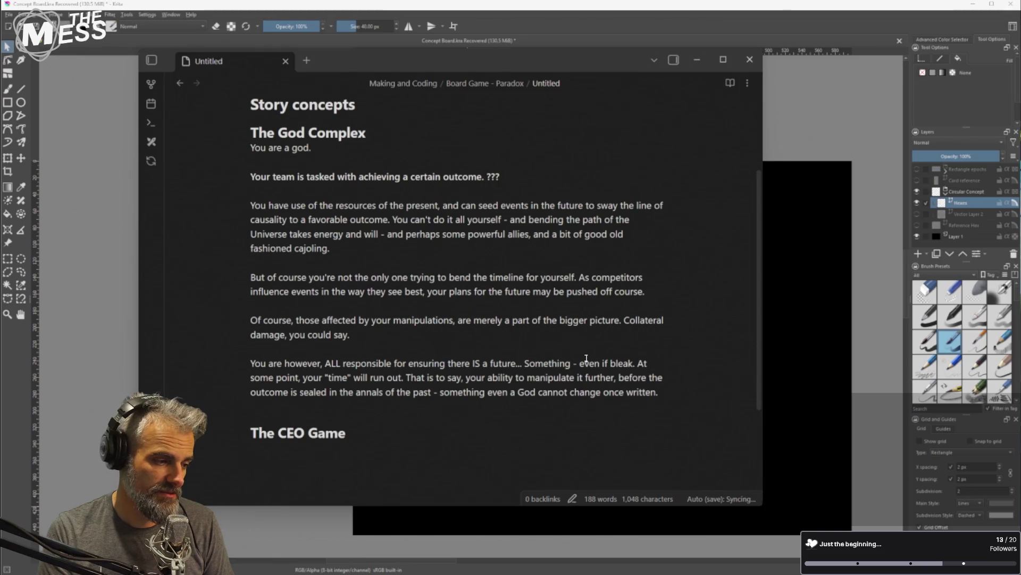
pyautogui.hotkey('ctrl', 'Right')
pyautogui.hotkey('ctrl', 'Right')
pyautogui.hotkey('ctrl', 'Right')
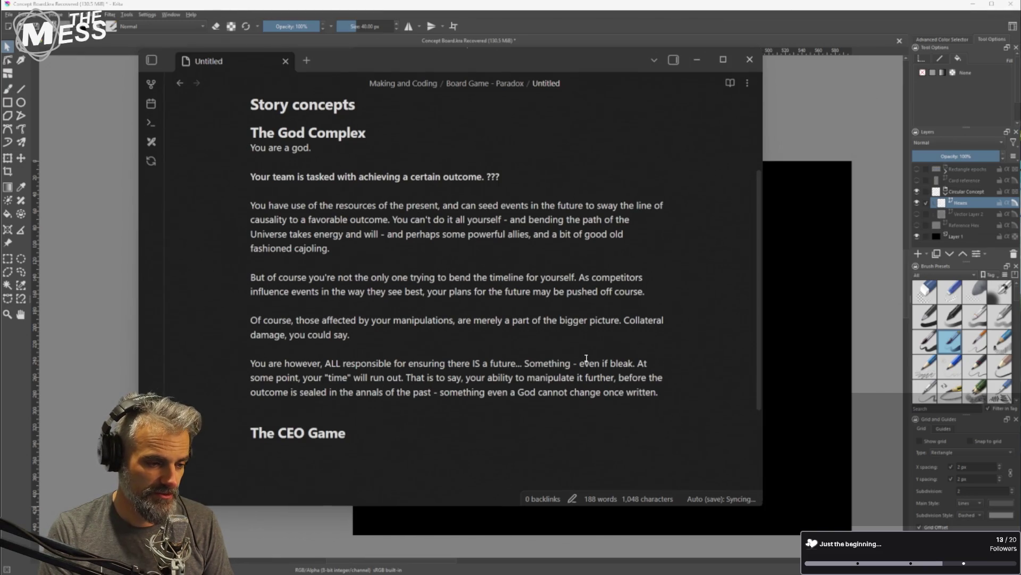
pyautogui.press('End')
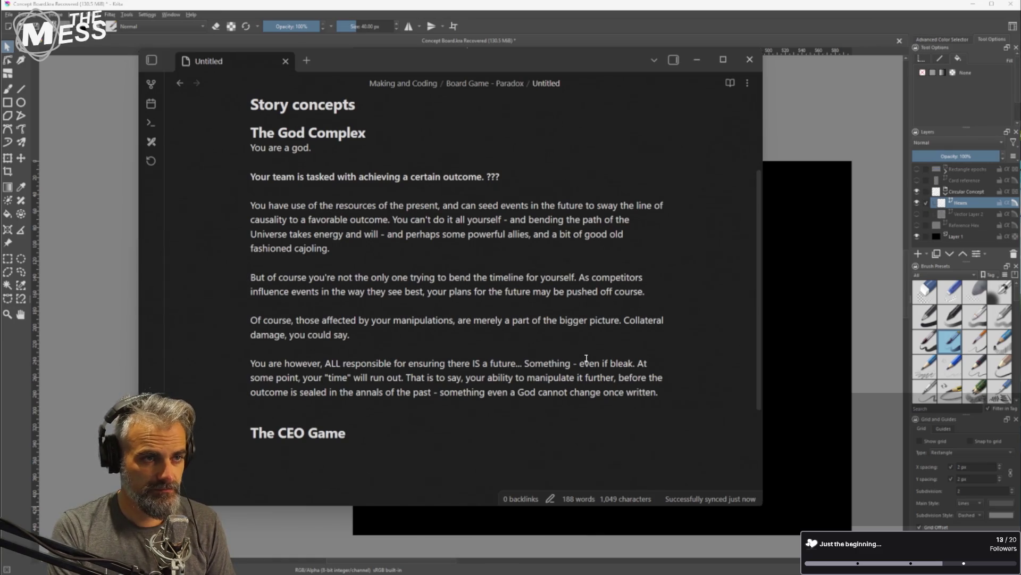
# Write 'And of course, you will be judged on your stewardship of the creation,' and select 'judged on your stewardship'
pyautogui.write('And')
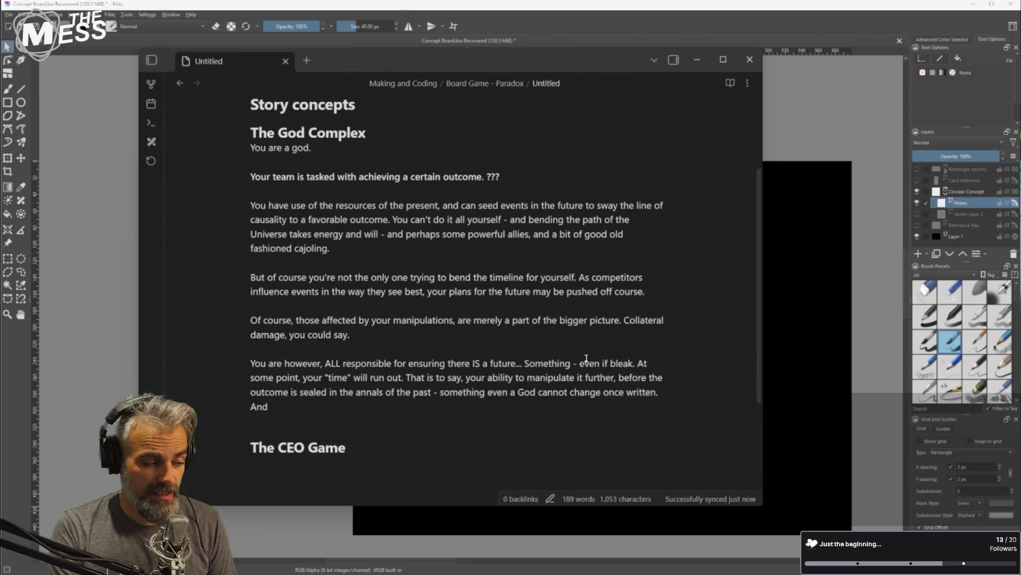
pyautogui.press('BackSpace')
pyautogui.press('BackSpace')
pyautogui.press('BackSpace')
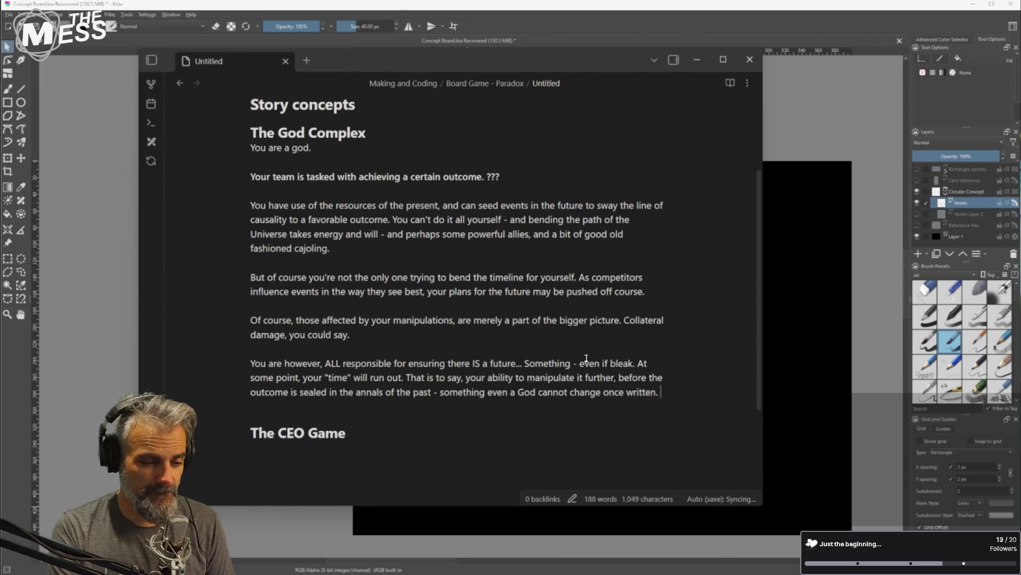
pyautogui.write('And of cour')
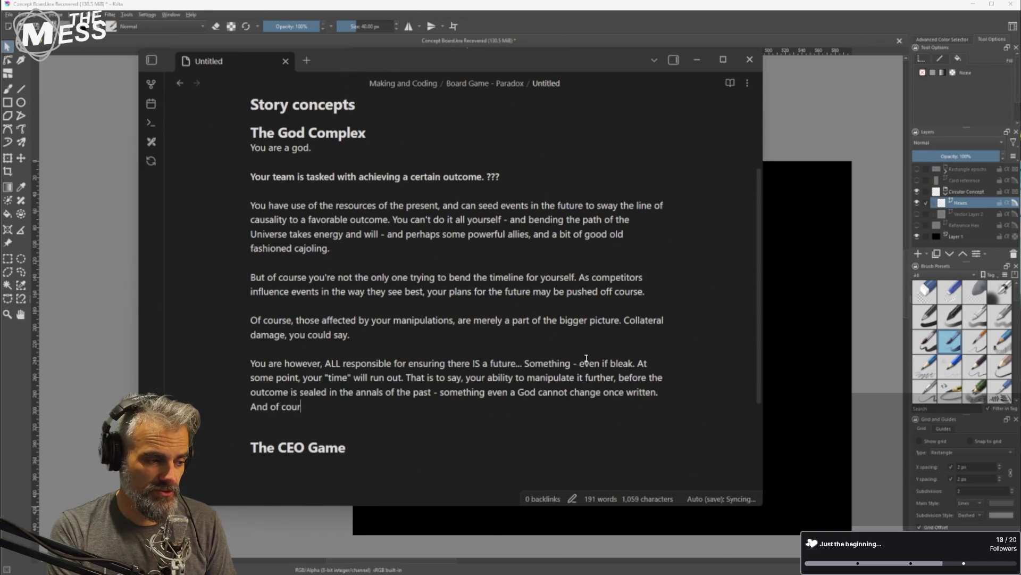
pyautogui.write('se, you will be j')
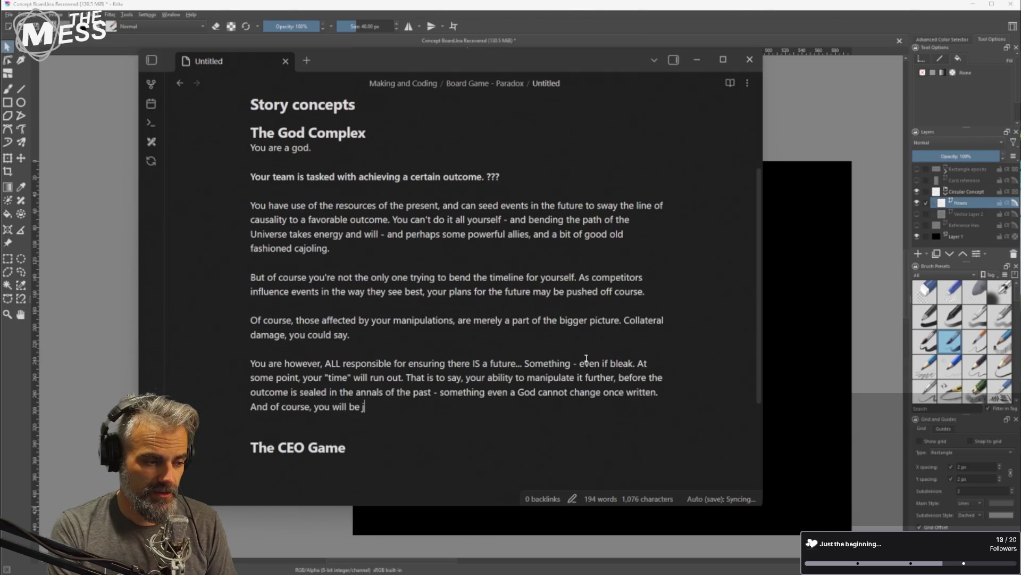
pyautogui.write('udged ')
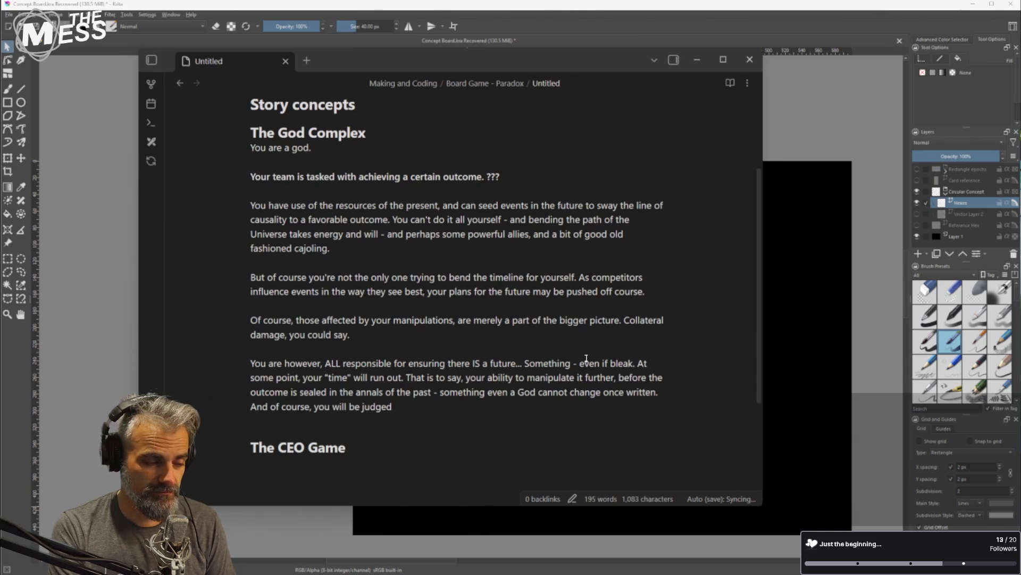
pyautogui.write('on your ')
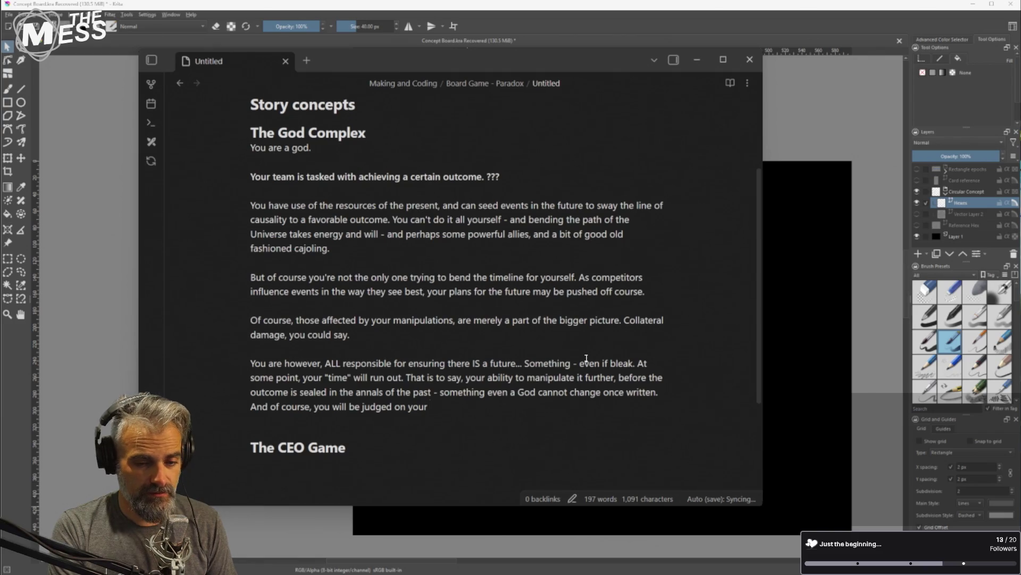
pyautogui.write('stewardship of creation')
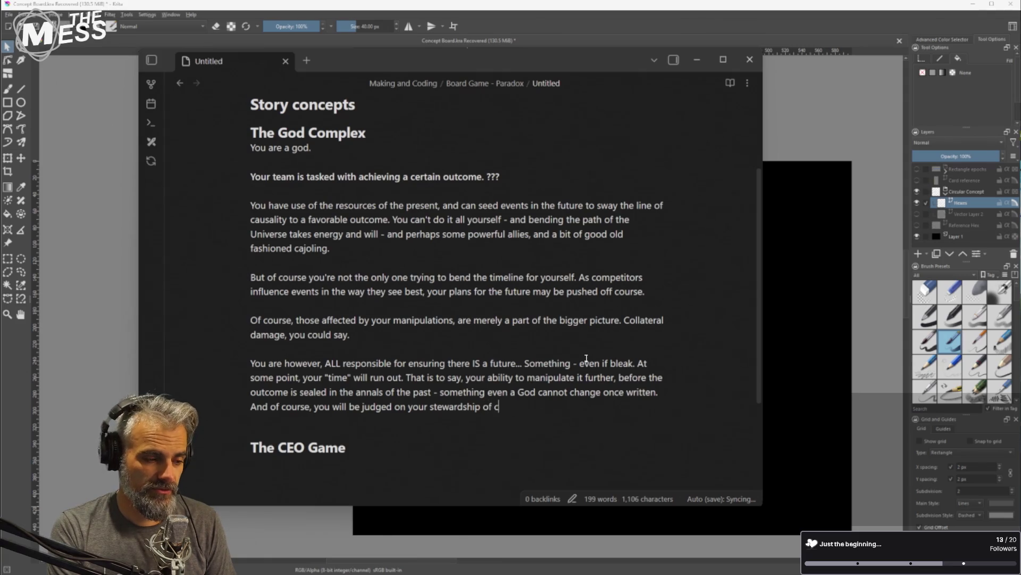
pyautogui.write(' during')
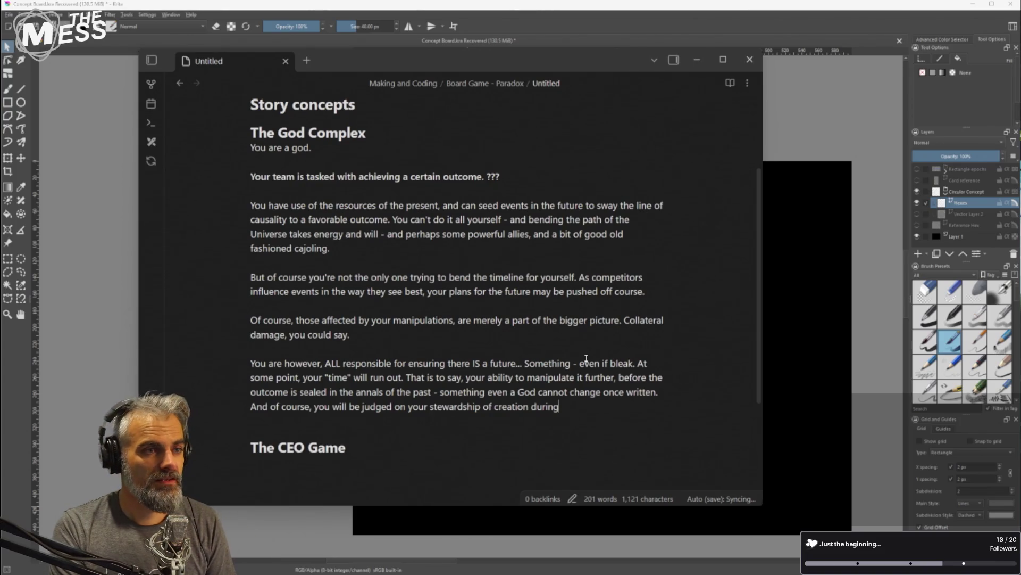
pyautogui.press('BackSpace')
pyautogui.press('BackSpace')
pyautogui.press('BackSpace')
pyautogui.press('BackSpace')
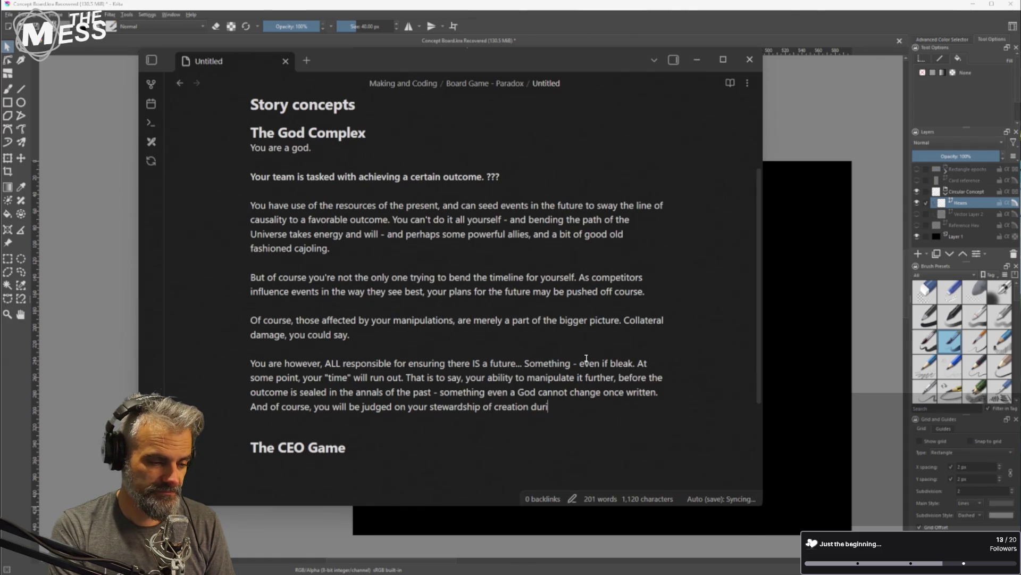
pyautogui.hotkey('ctrl', 'Left')
pyautogui.write('the')
pyautogui.press('End')
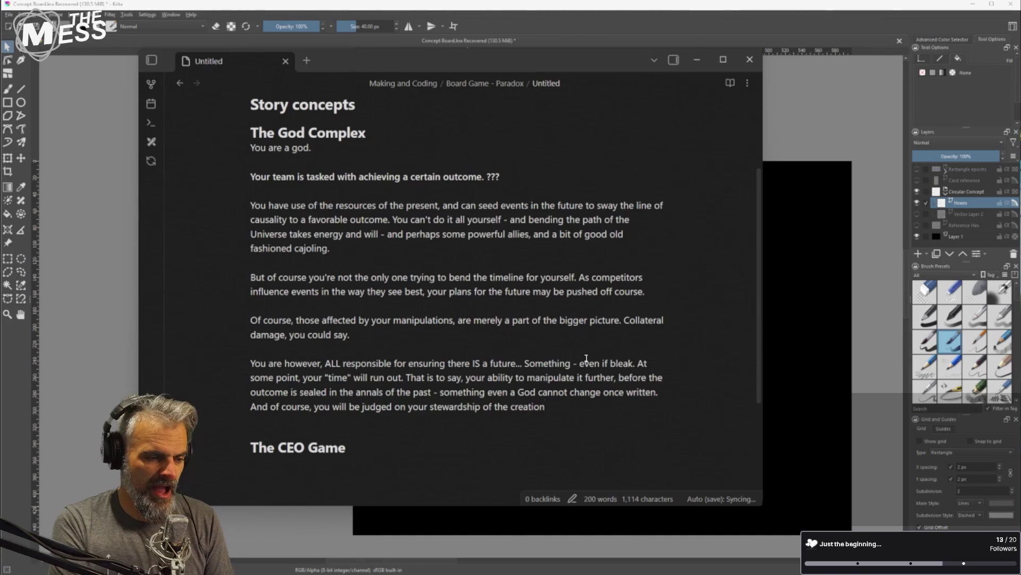
pyautogui.write(',')
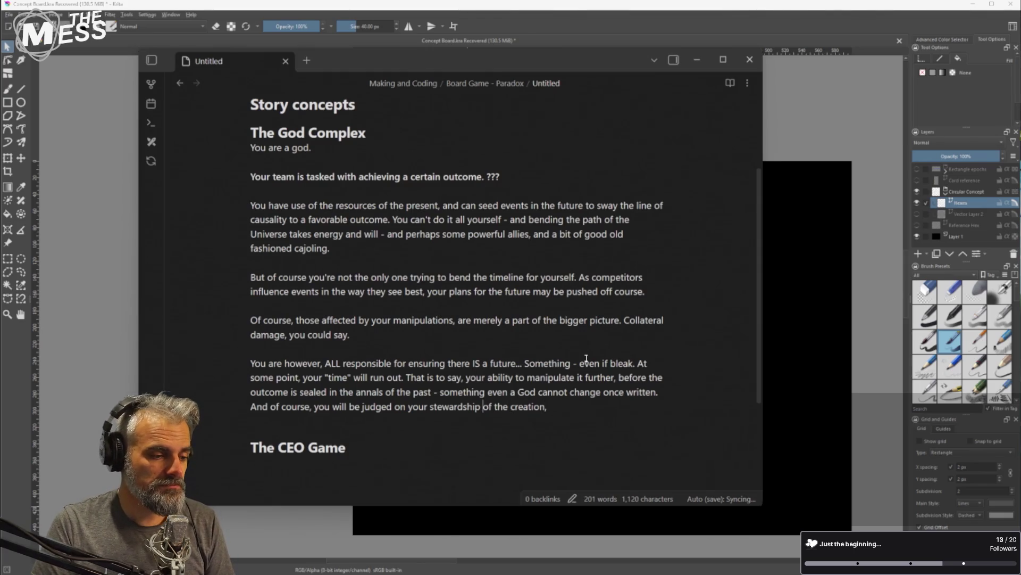
pyautogui.hotkey('ctrl', 'shift', 'Right')
pyautogui.hotkey('ctrl', 'Left')
pyautogui.hotkey('ctrl', 'Left')
pyautogui.hotkey('ctrl', 'Left')
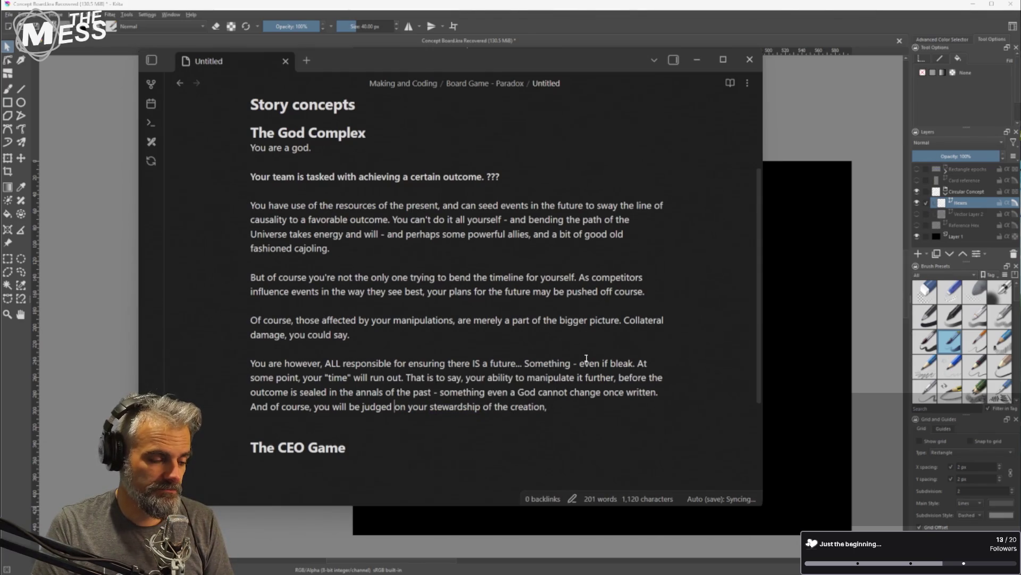
pyautogui.hotkey('ctrl', 'shift', 'Left')
pyautogui.press('Left')
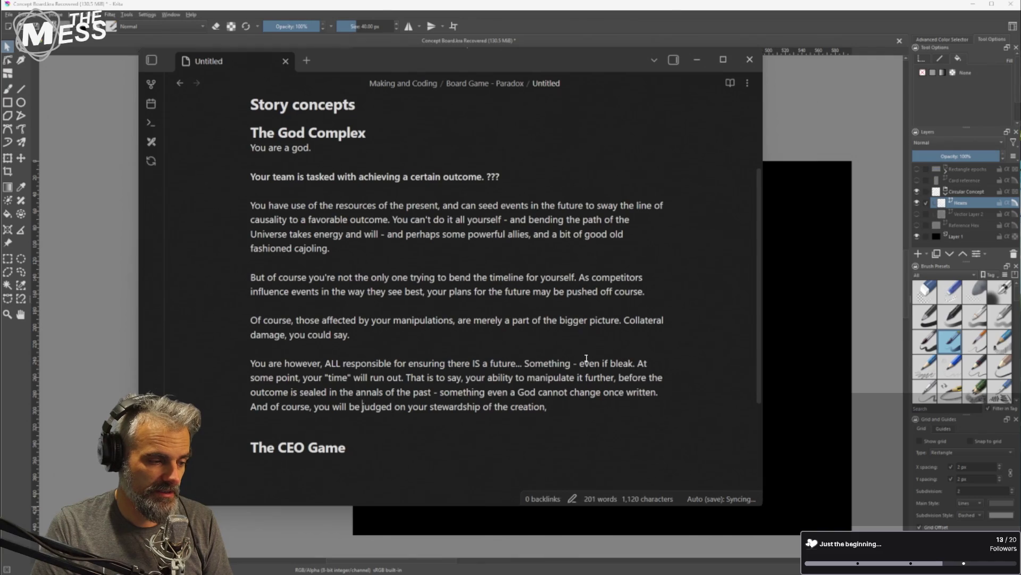
pyautogui.hotkey('ctrl', 'shift', 'Right')
pyautogui.hotkey('ctrl', 'shift', 'Right')
pyautogui.hotkey('ctrl', 'shift', 'Right')
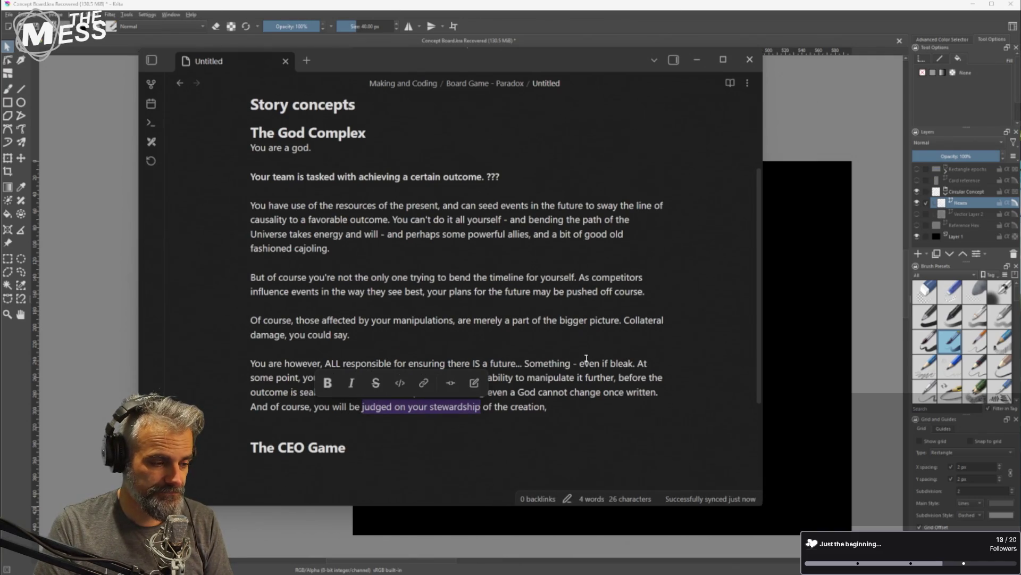
# Replace 'judged on your stewardship of the creation,' with 'answerable to any chaos caused, terrors unleashed, and rewarded for ...'
pyautogui.write('answerable to ')
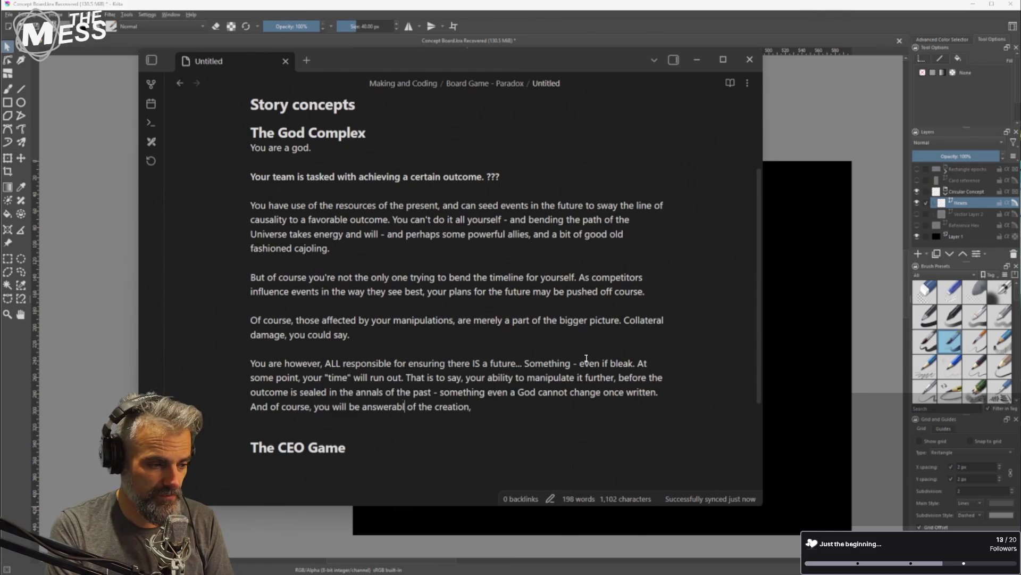
pyautogui.write('any chaos')
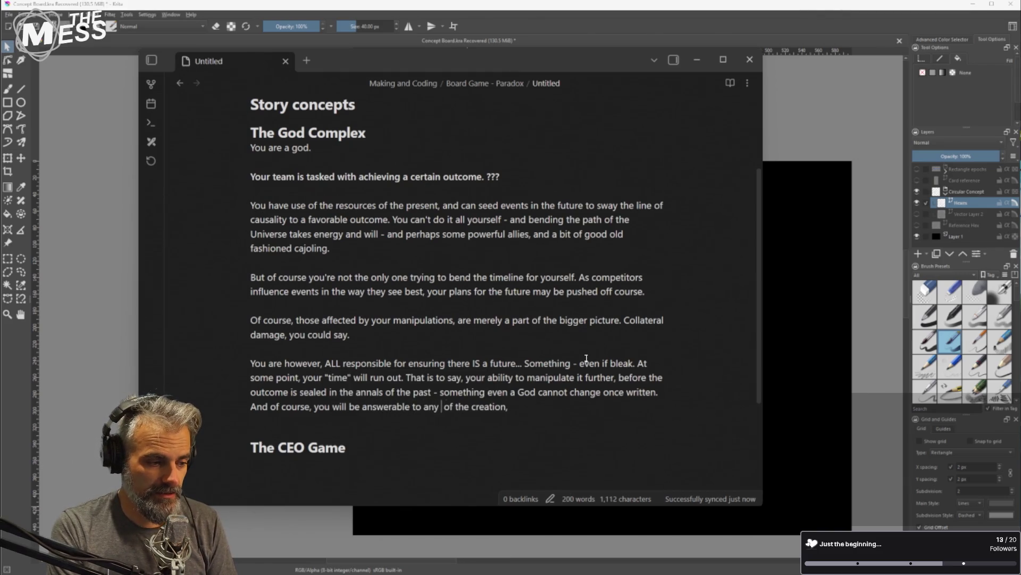
pyautogui.write(' causee')
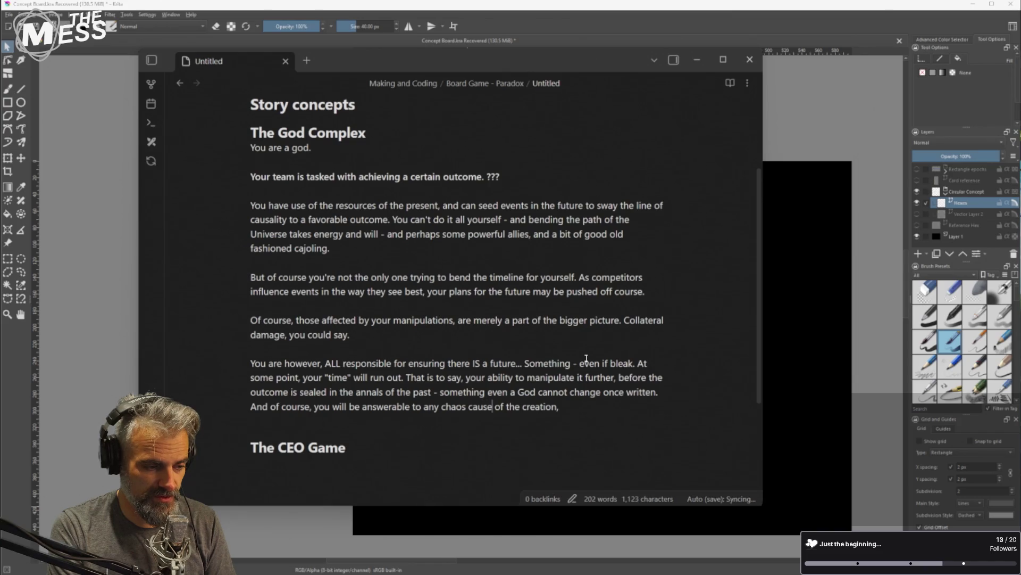
pyautogui.press('BackSpace')
pyautogui.write('d')
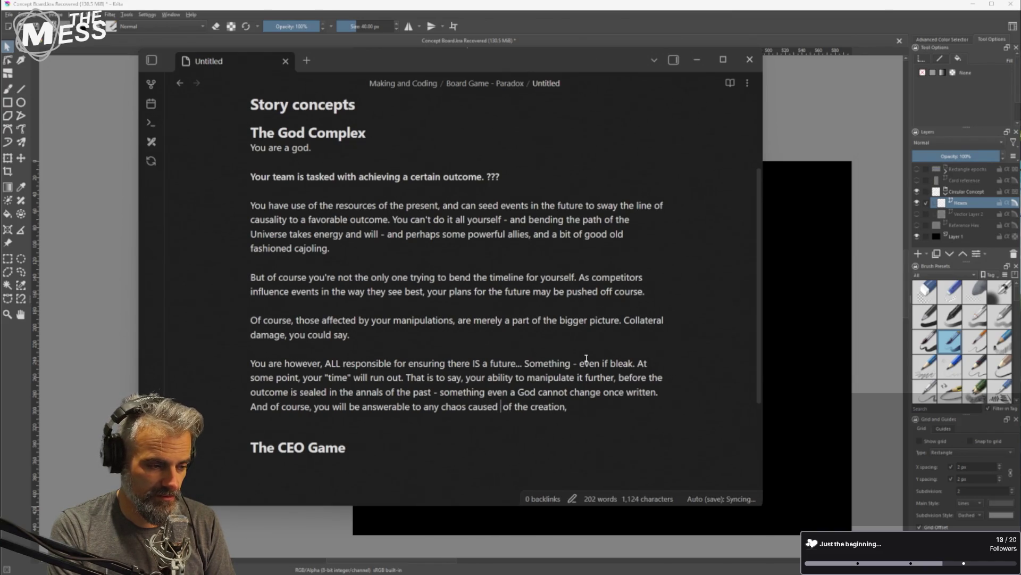
pyautogui.hotkey('shift', 'End')
pyautogui.press('Delete')
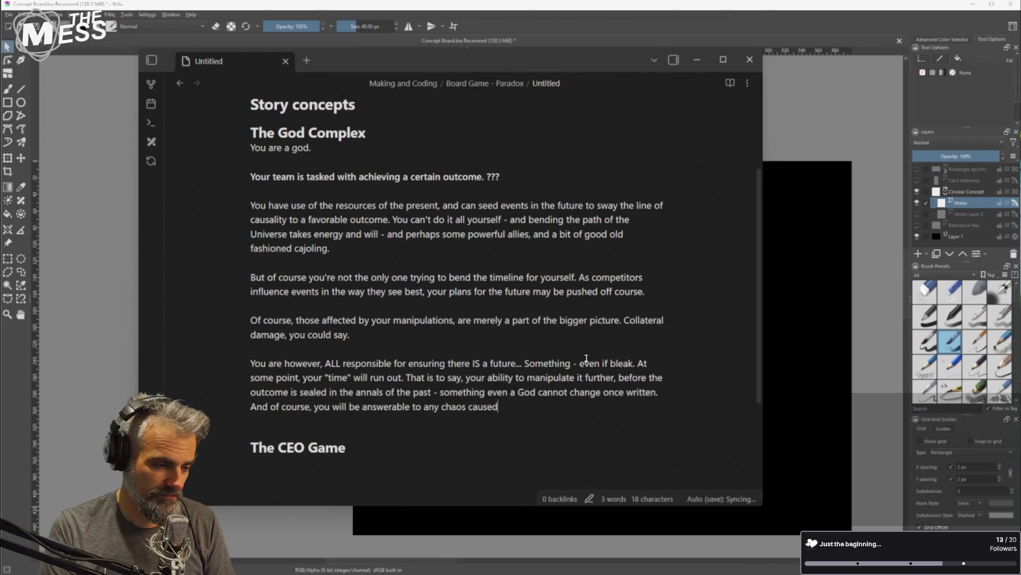
pyautogui.write(', ')
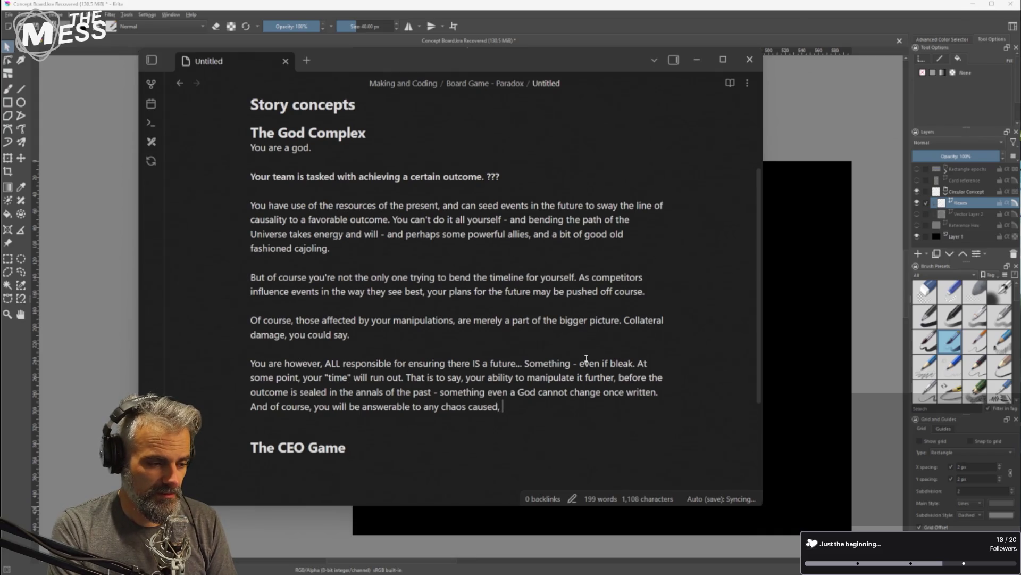
pyautogui.write('terrors')
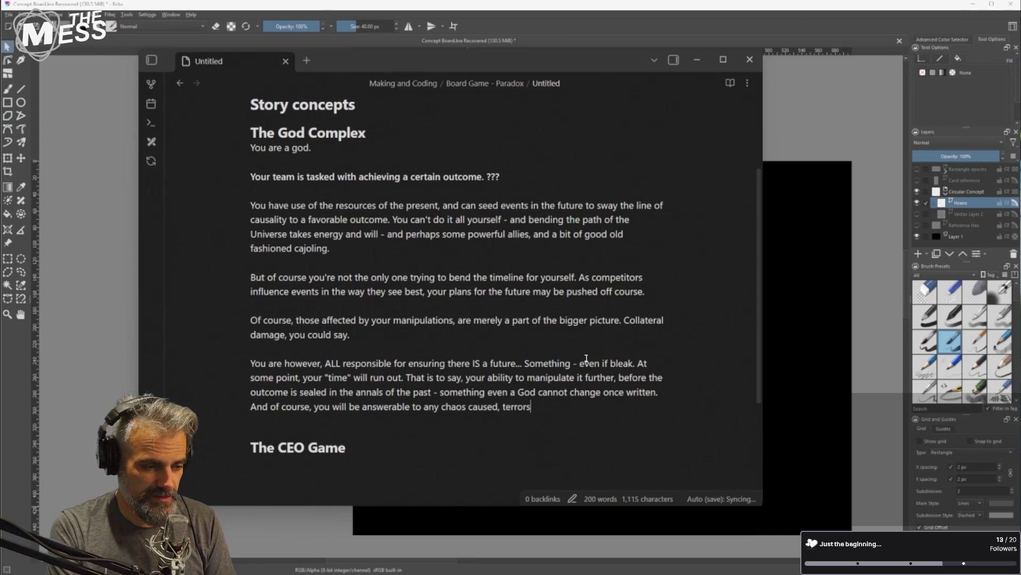
pyautogui.write(' unleashed, ')
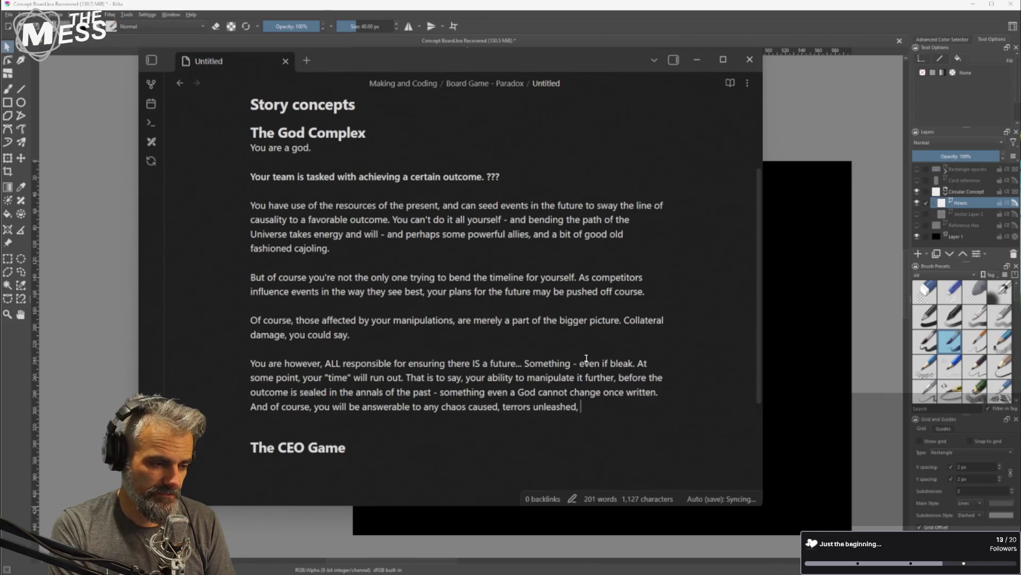
pyautogui.write('n')
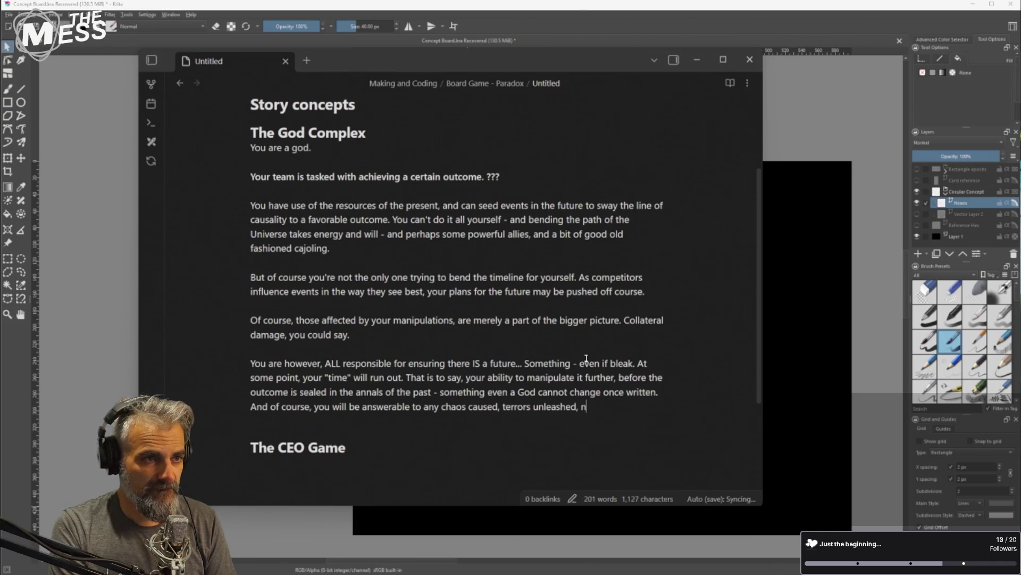
pyautogui.press('BackSpace')
pyautogui.write('and ')
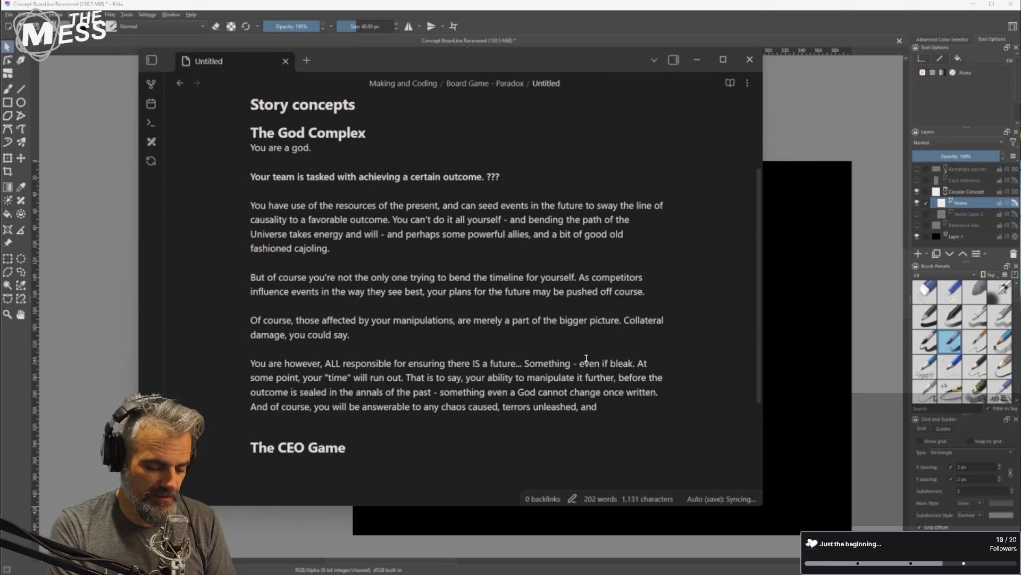
pyautogui.write('reward')
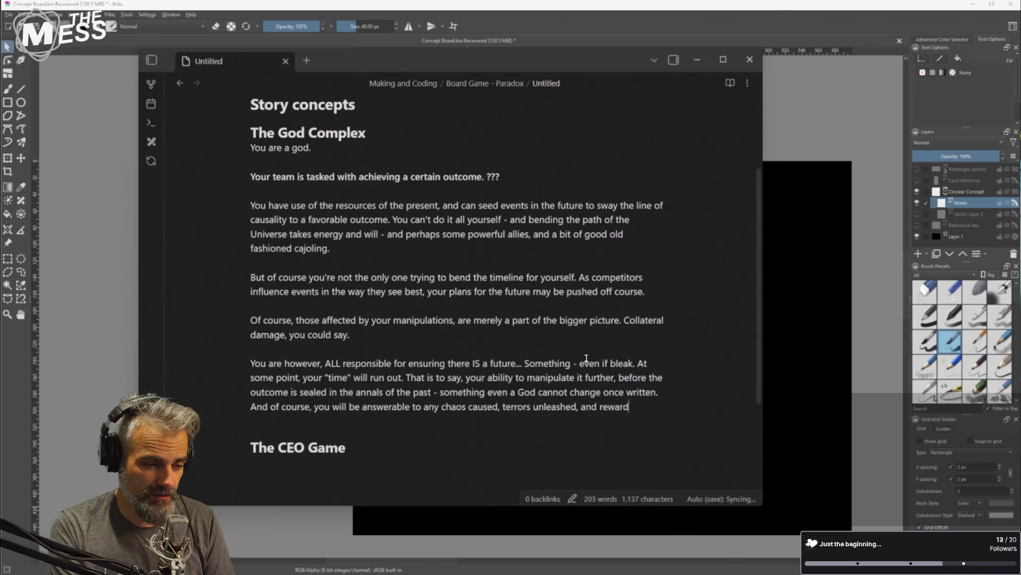
pyautogui.write('ed for')
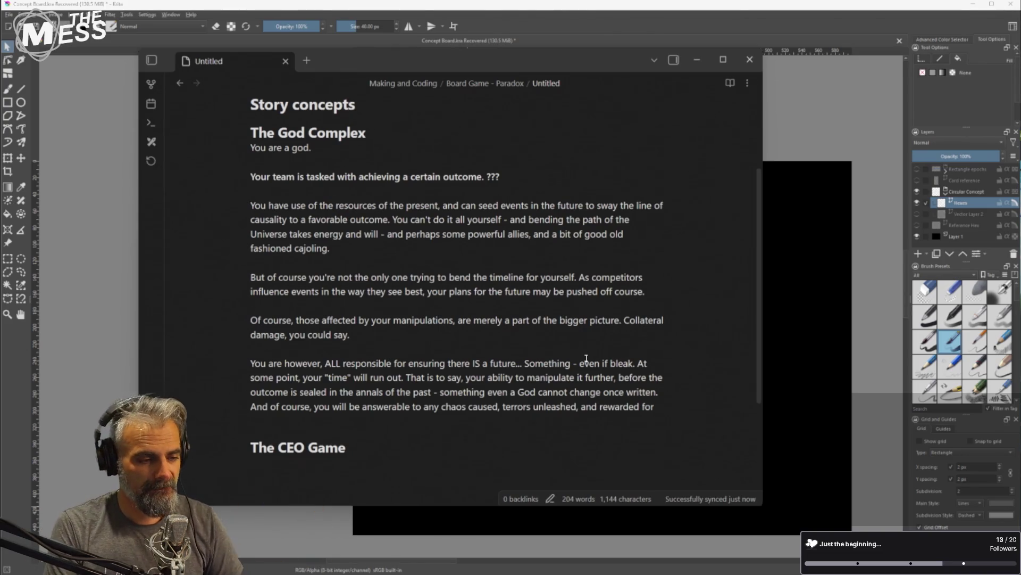
pyautogui.write('...')
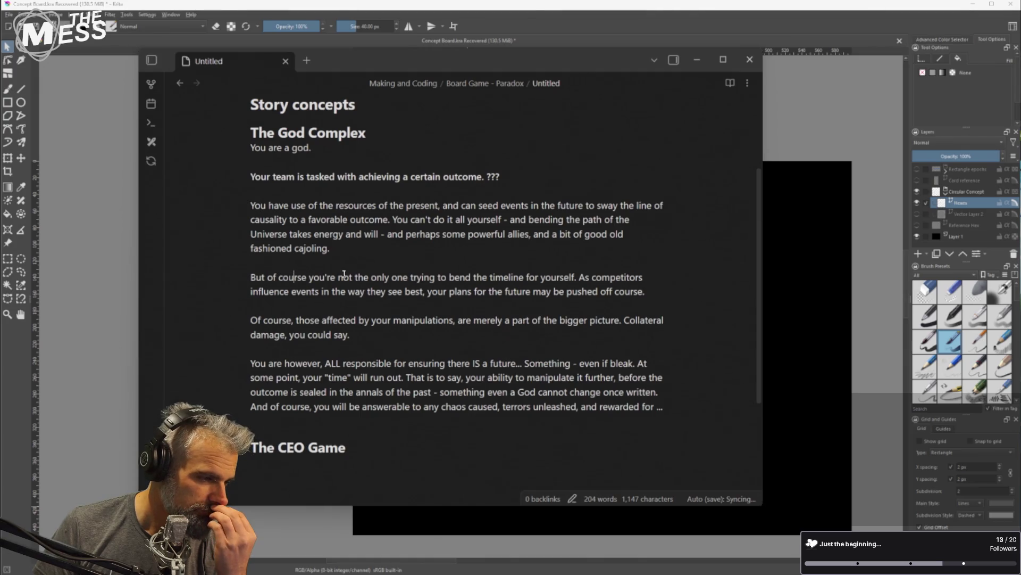
# Replace 'Of course, t' with 'T' so the paragraph begins 'Those affected by your manipulations'
pyautogui.moveTo(314, 277); pyautogui.dragTo(252, 277)
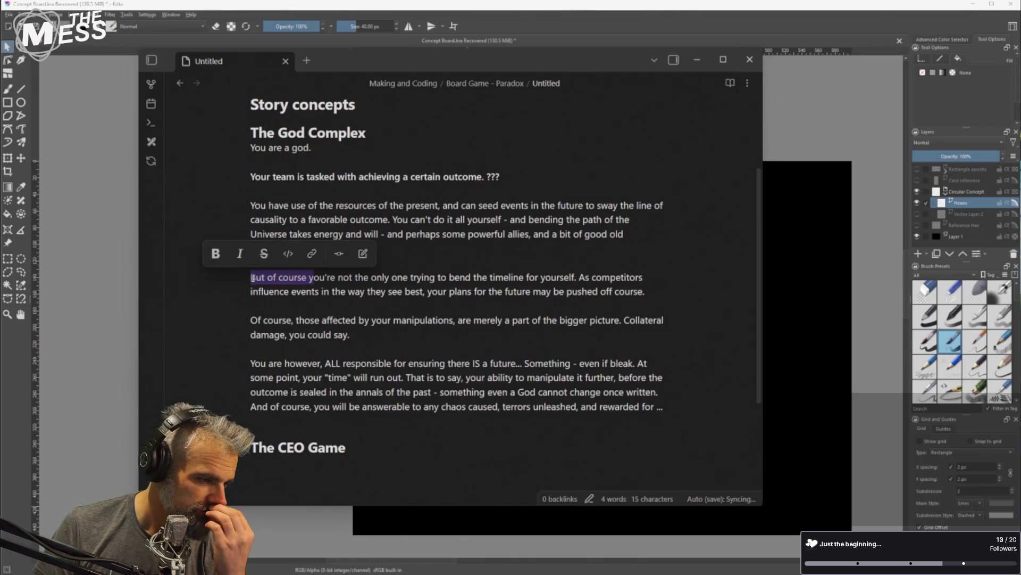
pyautogui.click(349, 334)
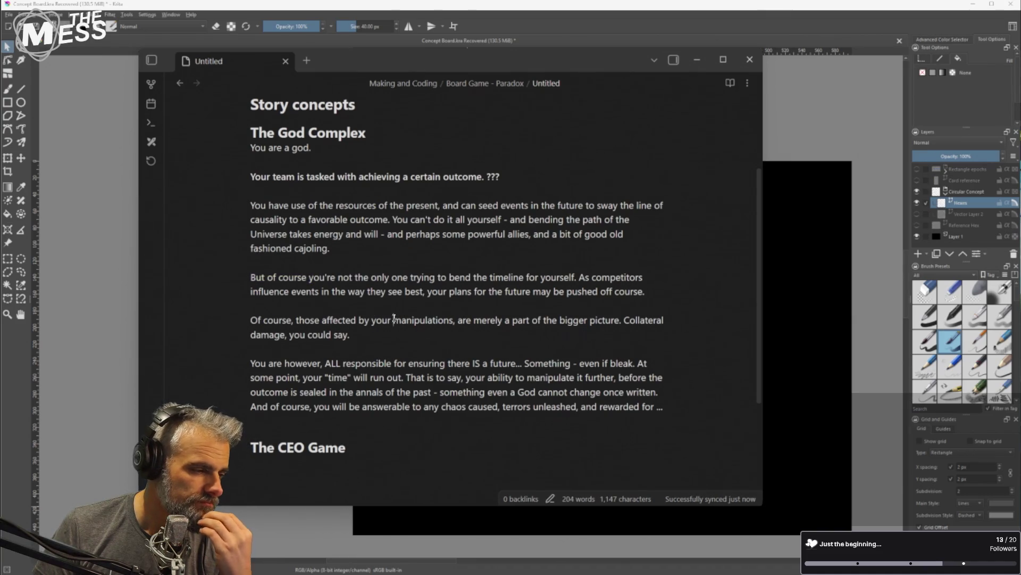
pyautogui.moveTo(297, 319); pyautogui.dragTo(251, 319)
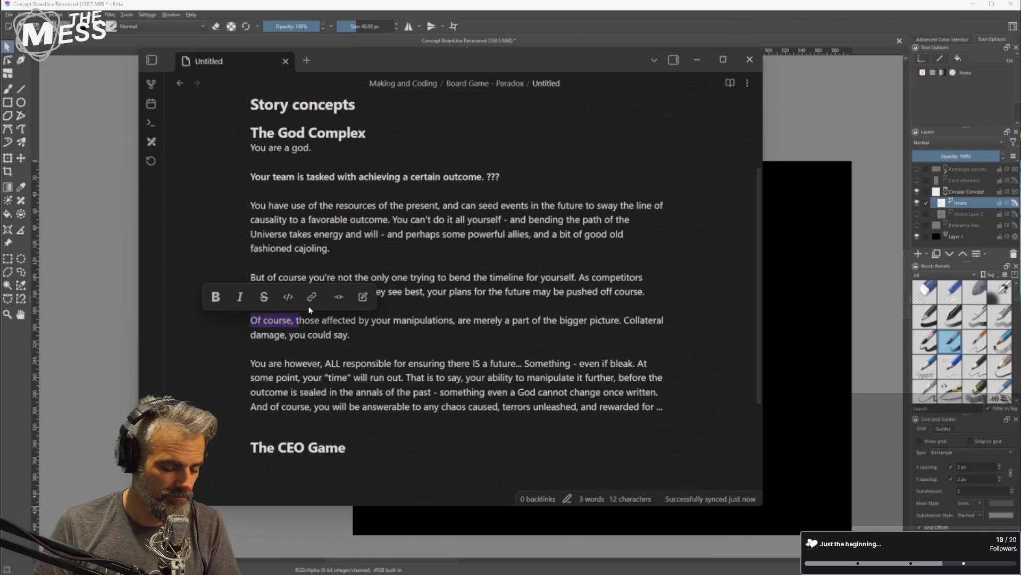
pyautogui.write('T')
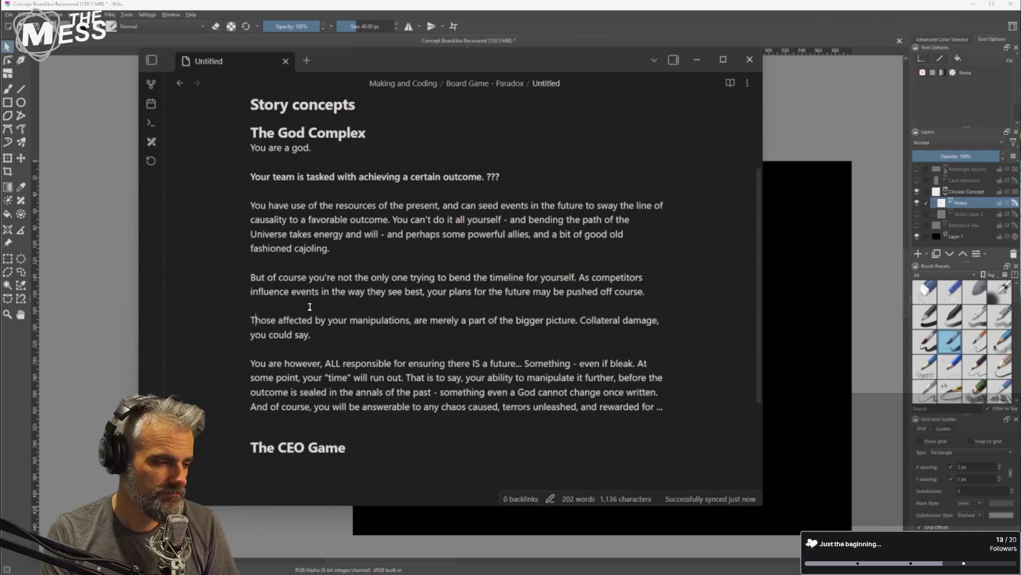
# Select 'And of course,' at the start of the final paragraph line
pyautogui.press('Up')
pyautogui.press('Home')
pyautogui.press('Down')
pyautogui.press('End')
pyautogui.press('Down')
pyautogui.press('Down')
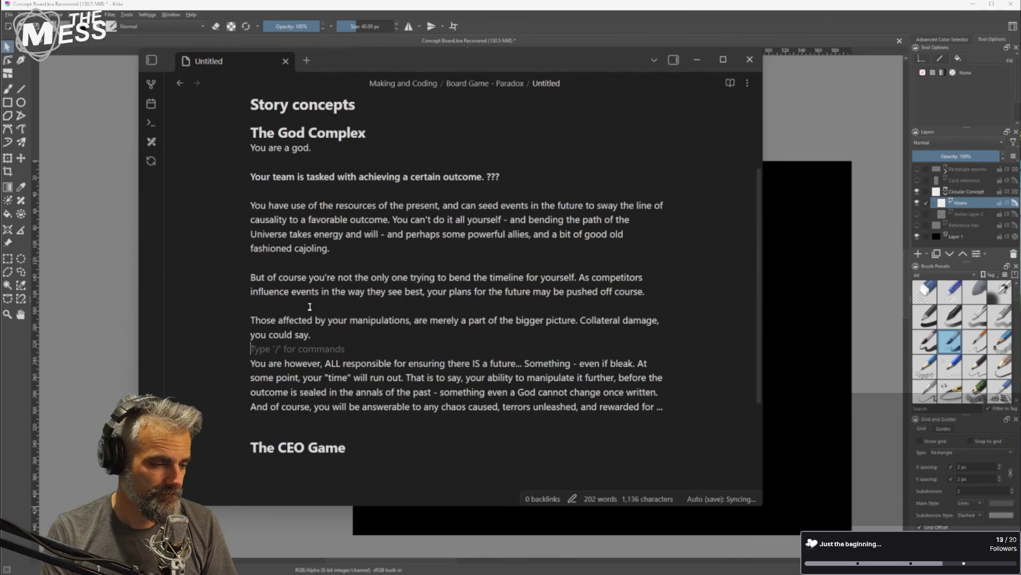
pyautogui.press('Down')
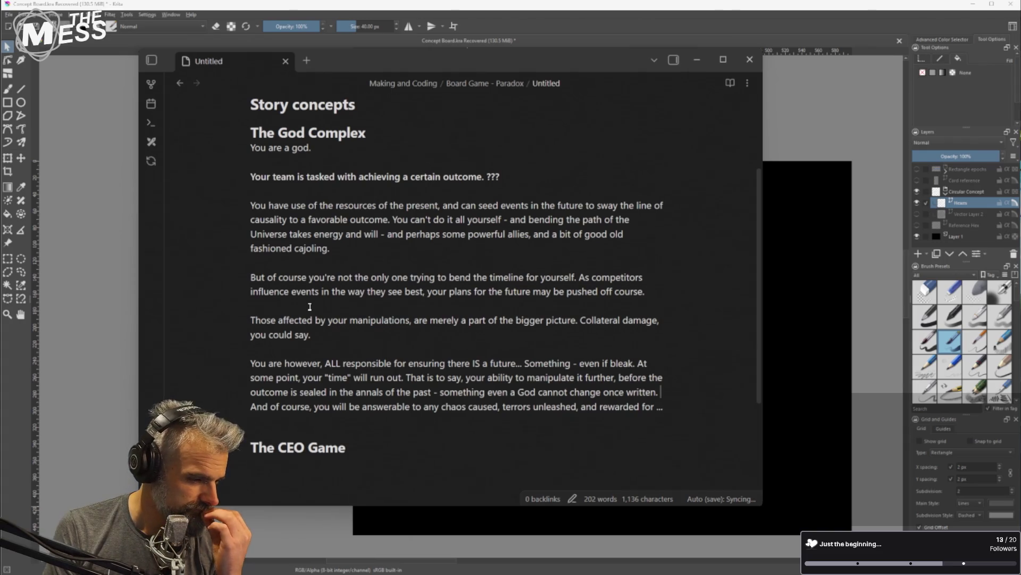
pyautogui.press('Down')
pyautogui.press('Up')
pyautogui.press('Down')
pyautogui.press('Up')
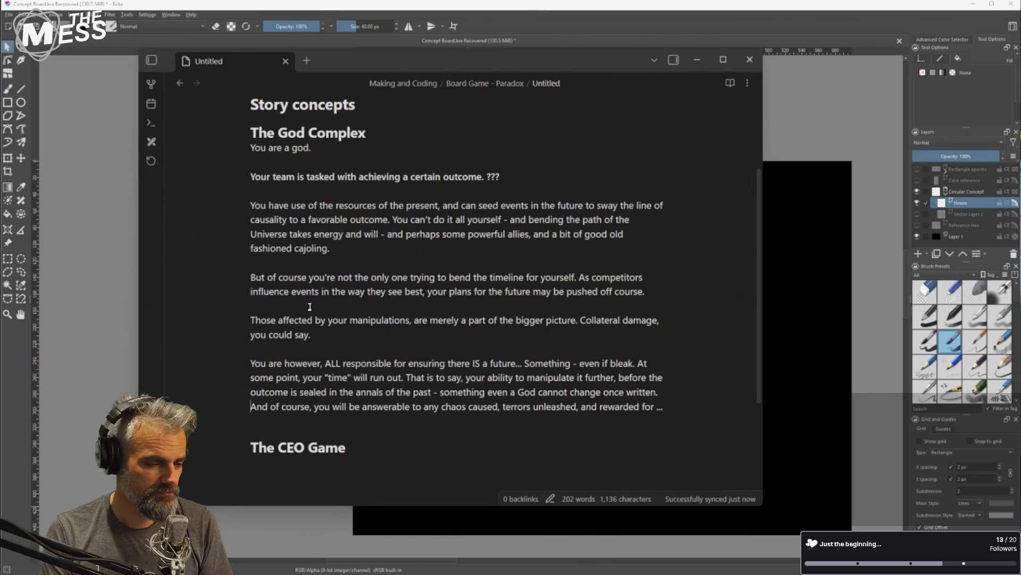
pyautogui.hotkey('ctrl', 'shift', 'Right')
pyautogui.hotkey('ctrl', 'shift', 'Right')
pyautogui.hotkey('ctrl', 'shift', 'Right')
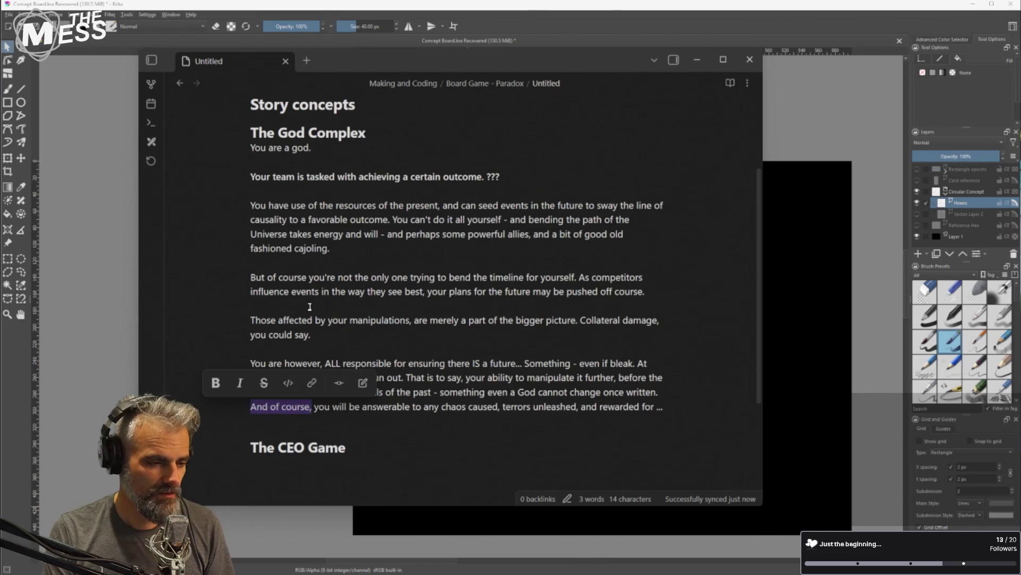
# Replace 'And of course,' with 'Keep in mind,' and delete the trailing '...' after 'rewarded for'
pyautogui.write('Keep in mind,')
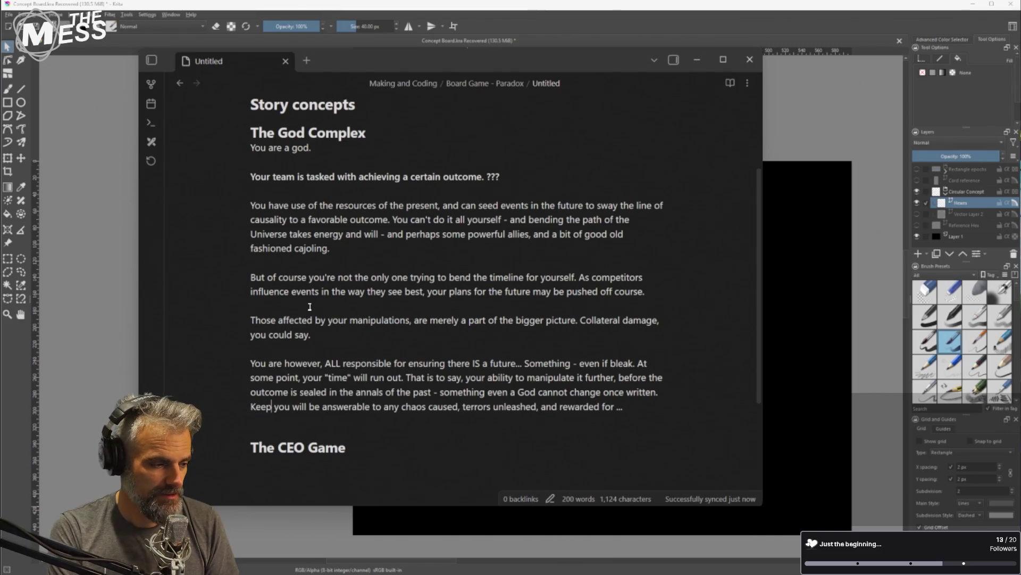
pyautogui.press('Left')
pyautogui.press('BackSpace')
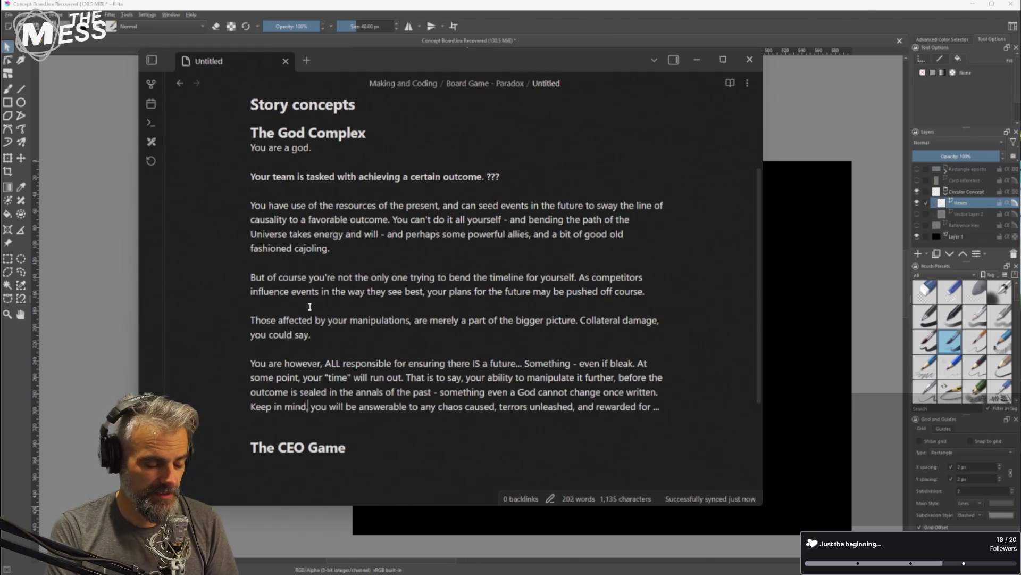
pyautogui.hotkey('ctrl', 'Right')
pyautogui.hotkey('ctrl', 'Right')
pyautogui.hotkey('ctrl', 'Right')
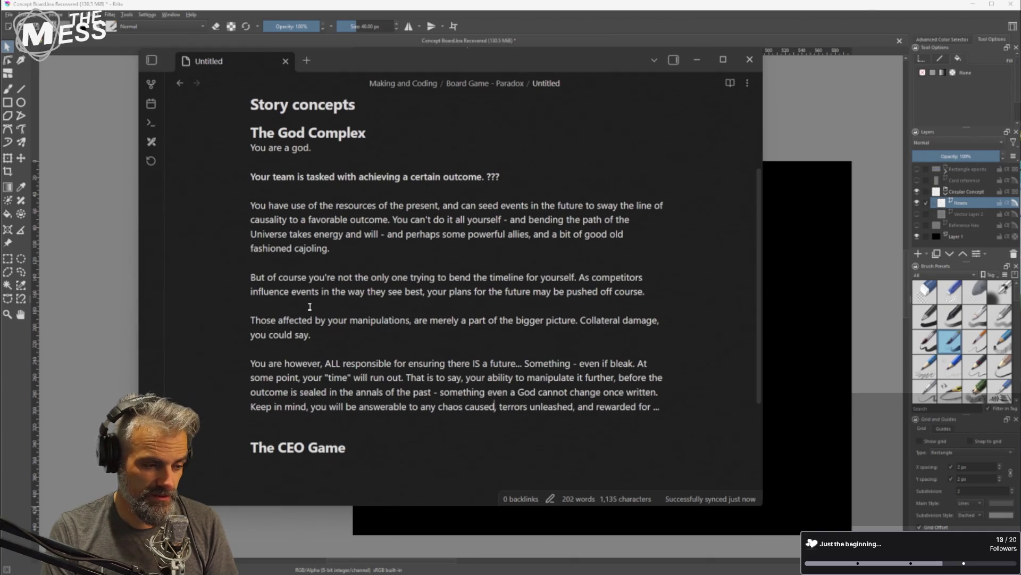
pyautogui.hotkey('ctrl', 'Right')
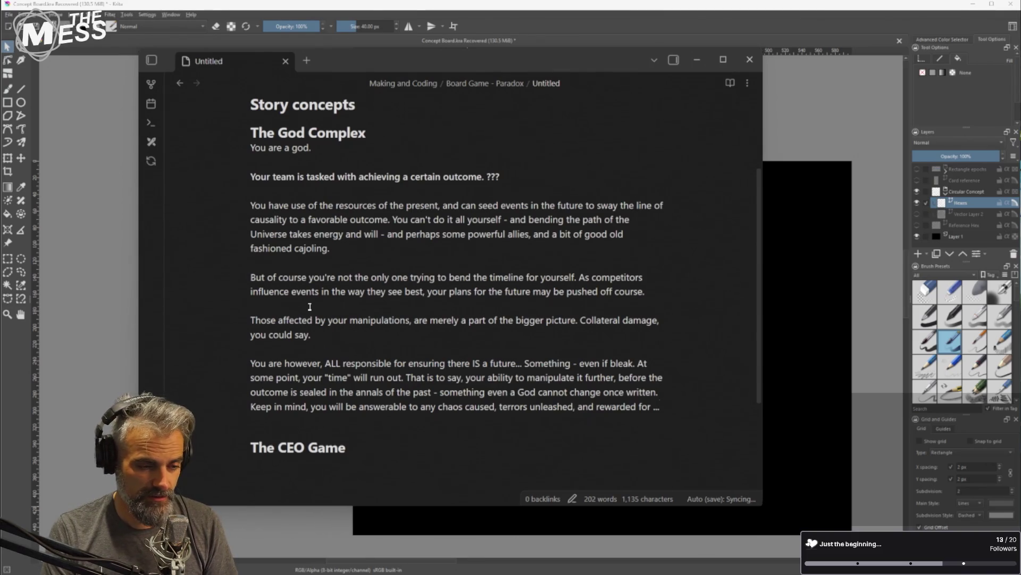
pyautogui.hotkey('shift', 'End')
pyautogui.press('BackSpace')
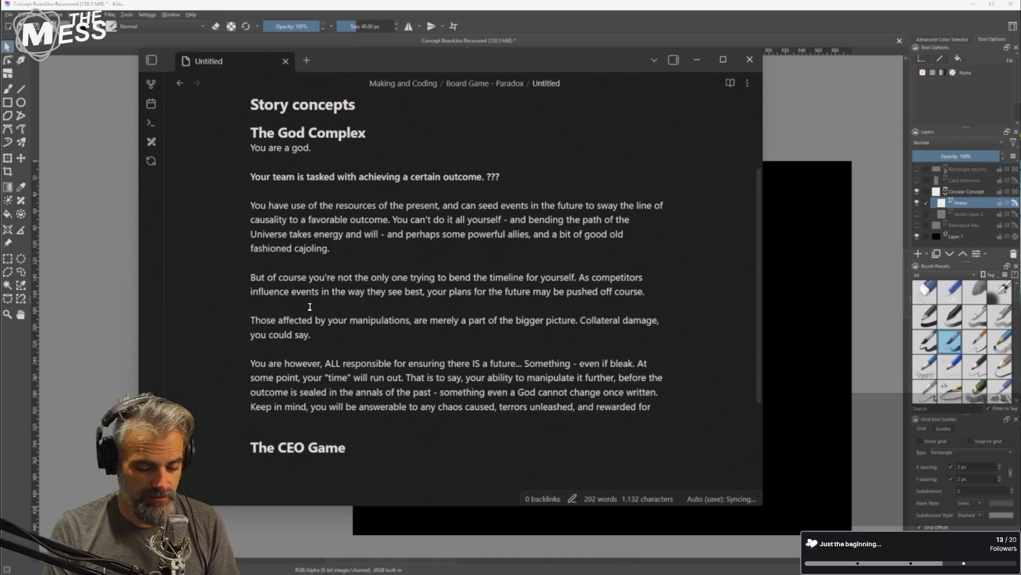
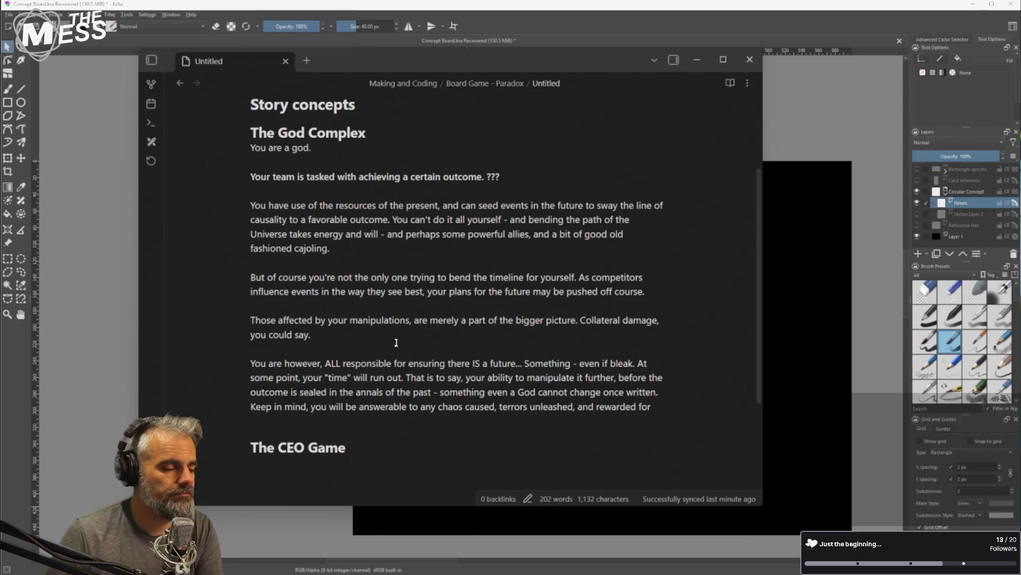
# Add the sentence 'It's all true. The world is controlled by an elite.' under The CEO Game heading
pyautogui.scroll(-1, 386, 345)
pyautogui.scroll(-1, 387, 344)
pyautogui.click(366, 326)
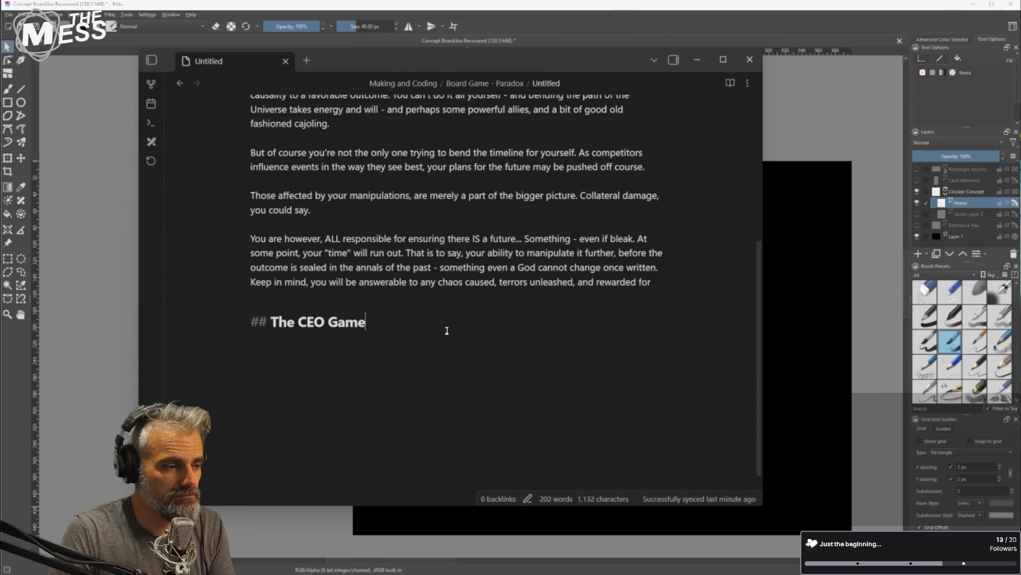
pyautogui.press('Return')
pyautogui.write("It's ")
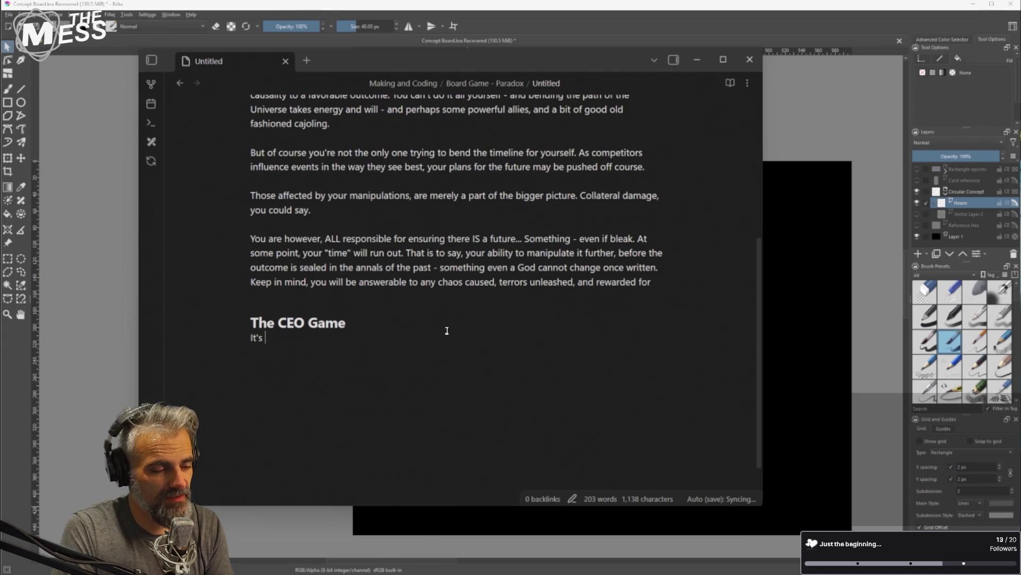
pyautogui.write('all true. ')
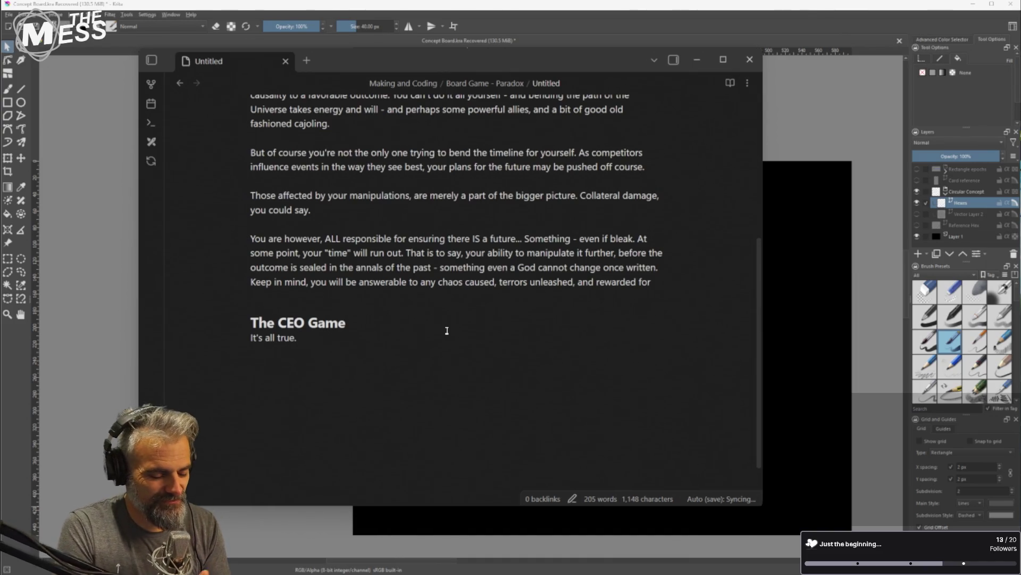
pyautogui.write('The world is')
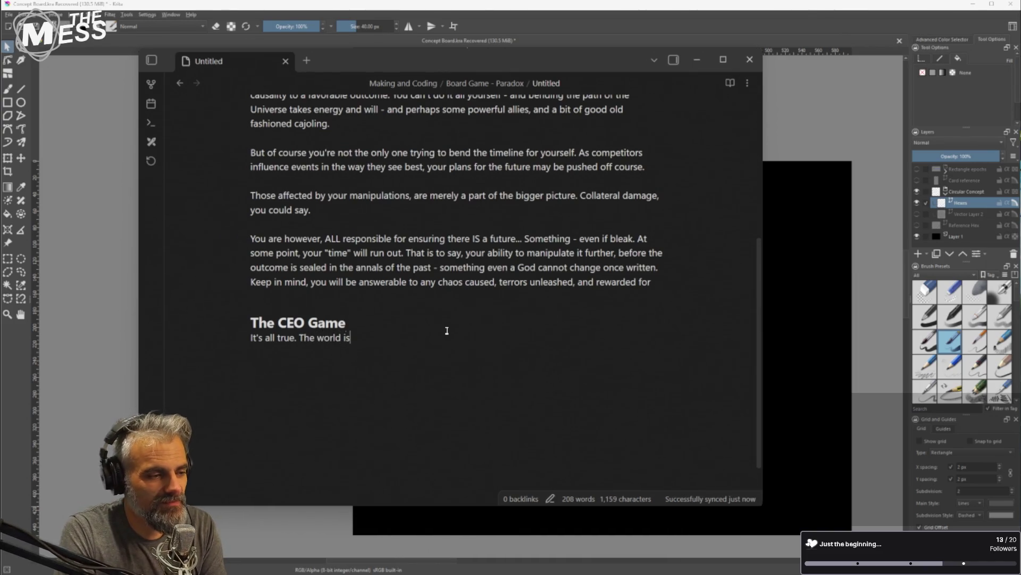
pyautogui.write(' controlle')
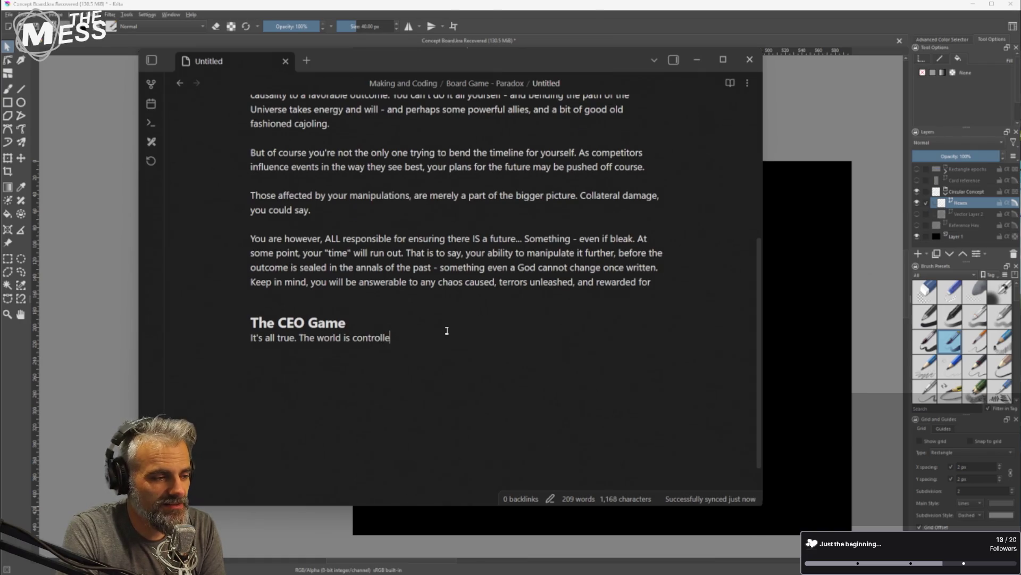
pyautogui.write('d by an elite.')
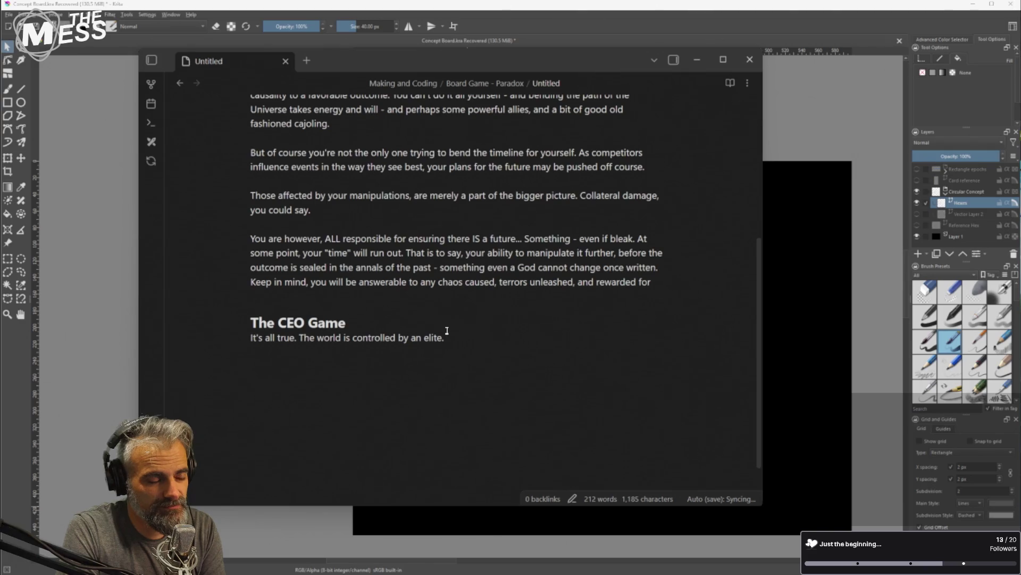
# Continue with 'A 1% of the 1%. who have a view from a perch so high, so vast, with resources inumerable,'
pyautogui.write('A ')
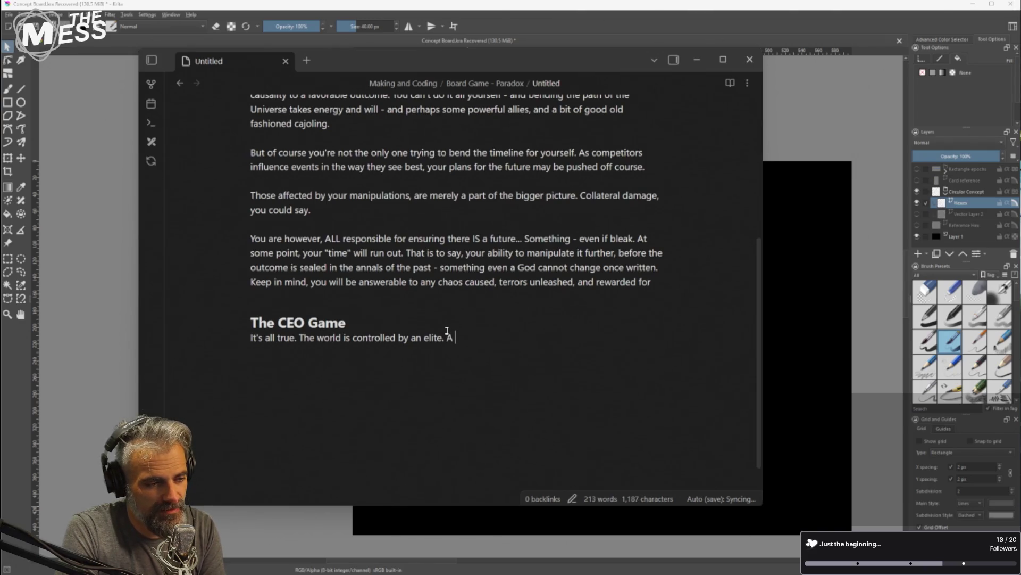
pyautogui.write('1')
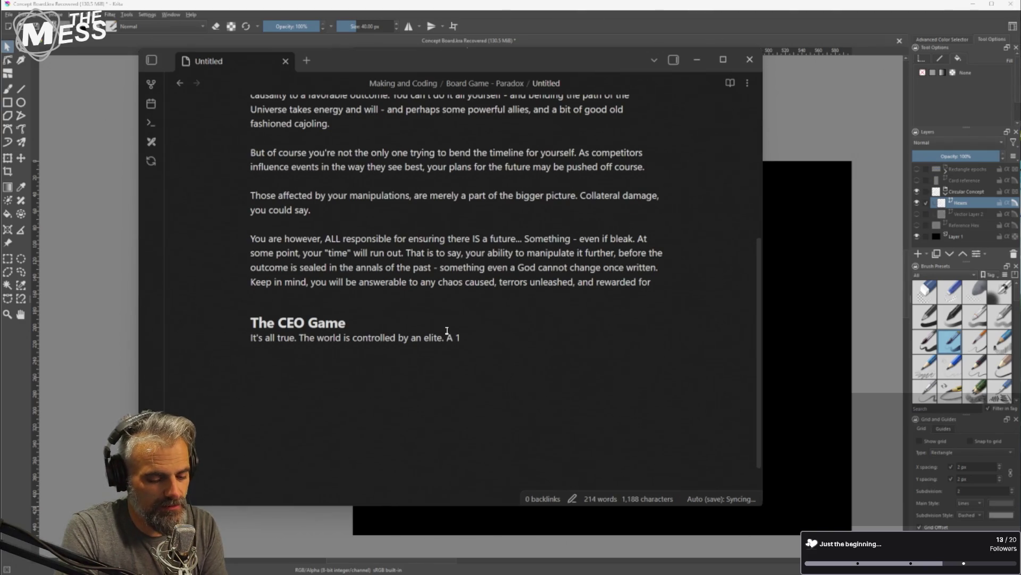
pyautogui.write('% of the 1')
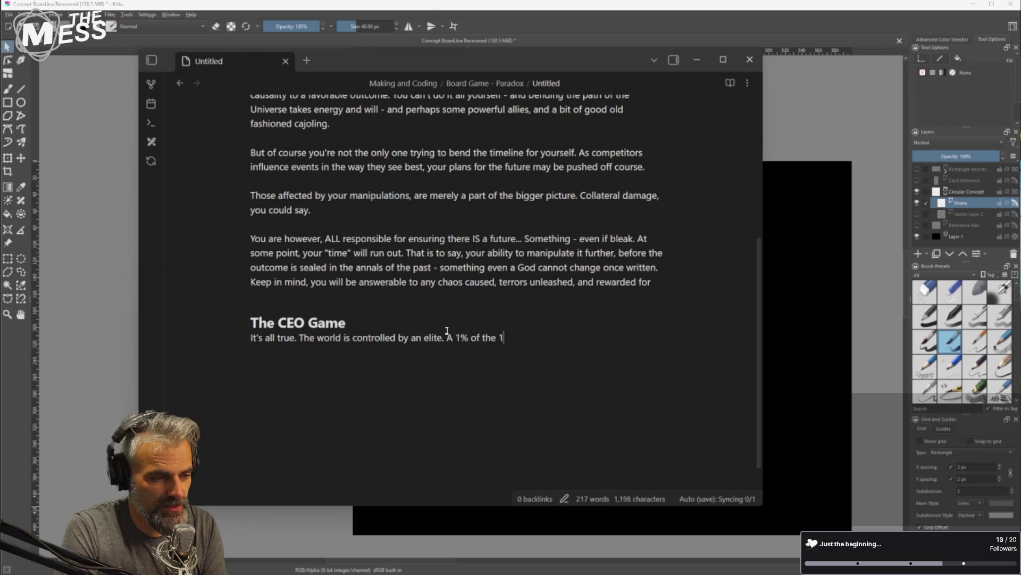
pyautogui.write('%. who h')
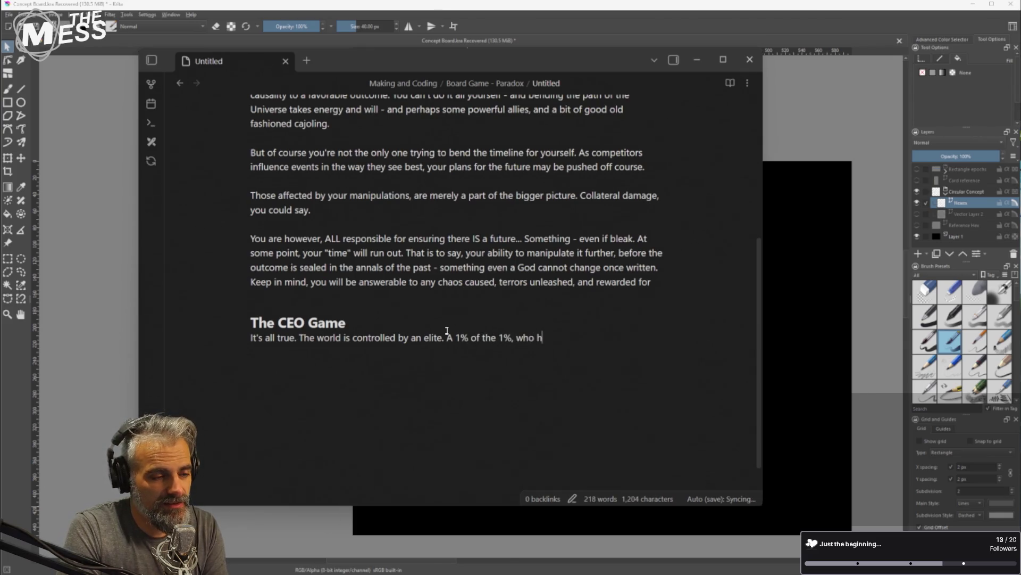
pyautogui.write('ave a view form')
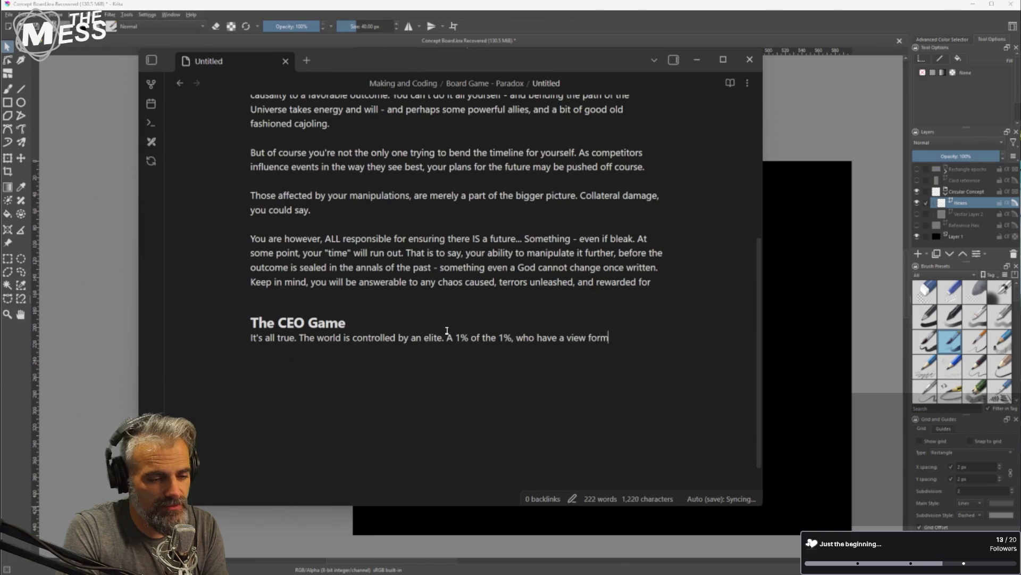
pyautogui.press('BackSpace')
pyautogui.press('BackSpace')
pyautogui.press('BackSpace')
pyautogui.write('rom a pe')
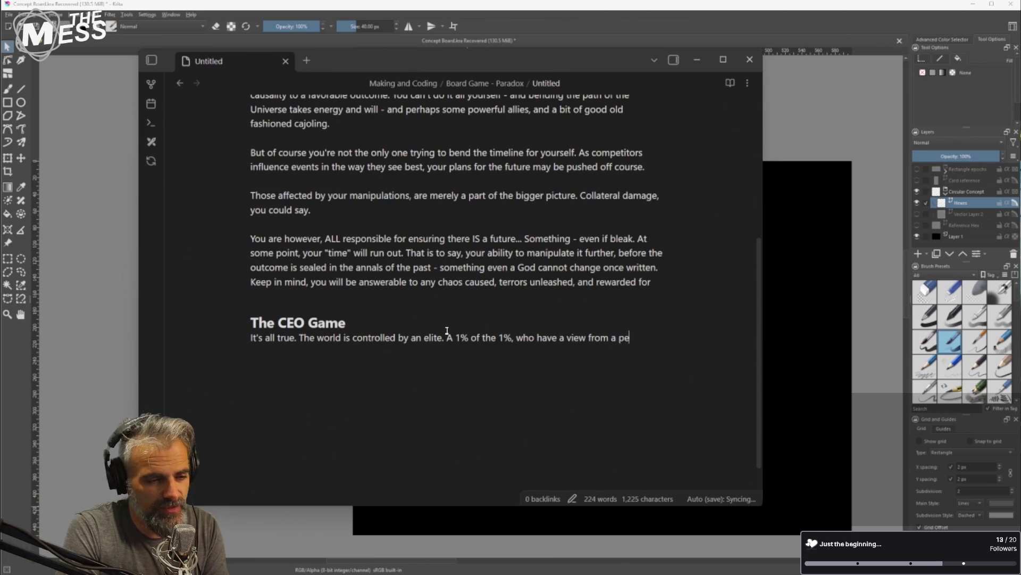
pyautogui.write('rch so high, ')
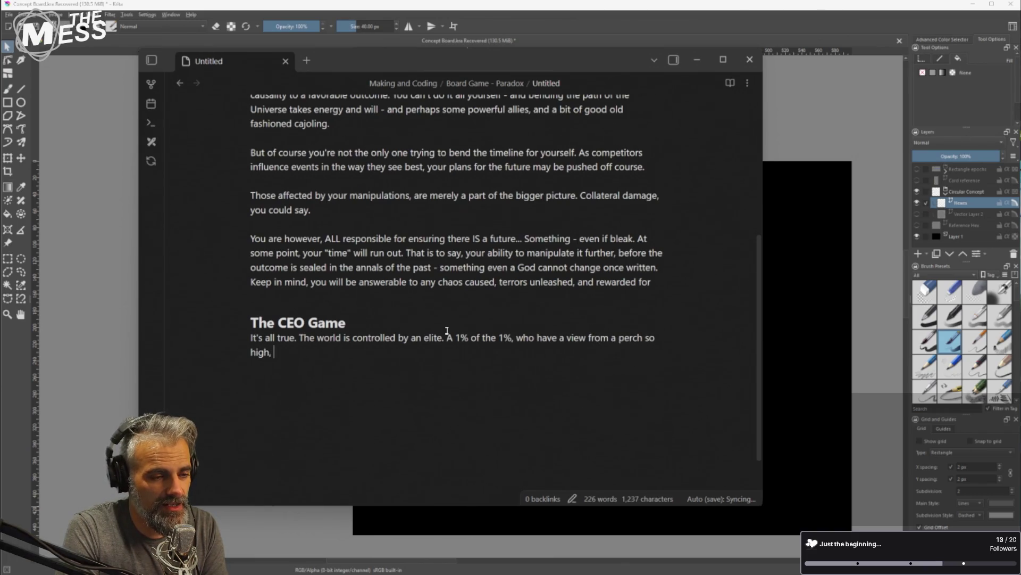
pyautogui.write('so vas')
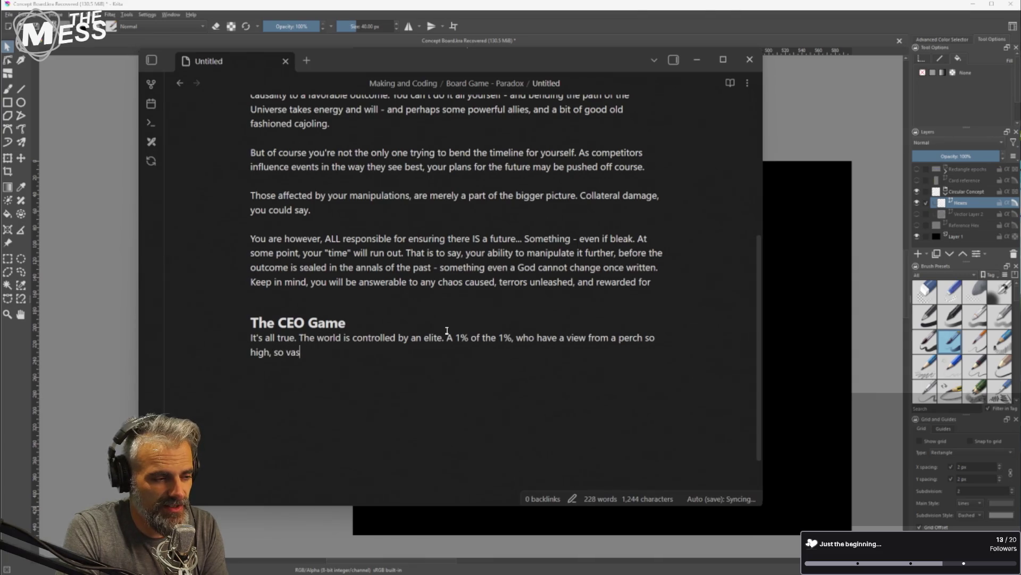
pyautogui.write('t, with resource')
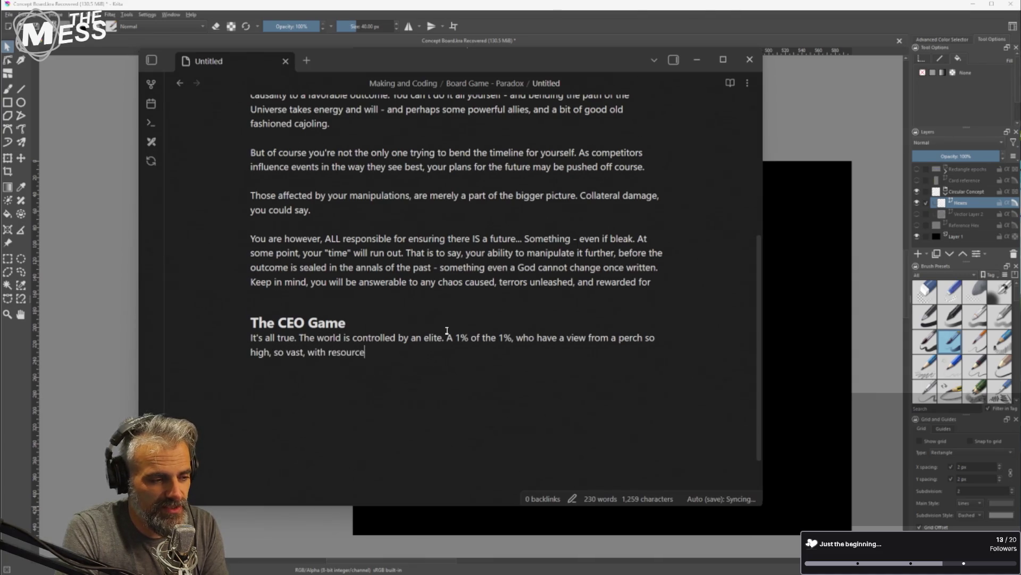
pyautogui.write('unto')
pyautogui.press('BackSpace')
pyautogui.press('BackSpace')
pyautogui.press('BackSpace')
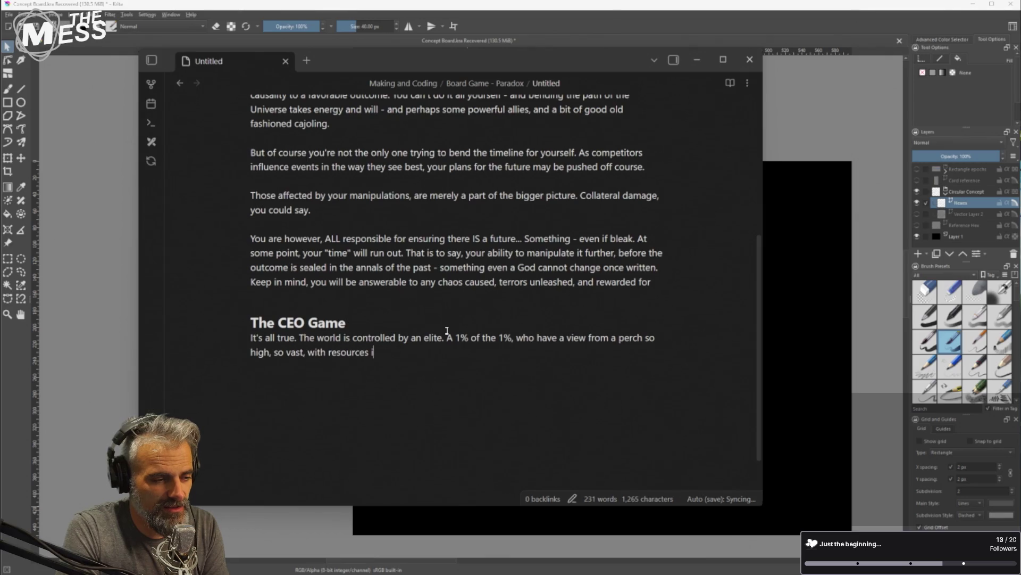
pyautogui.write('inu')
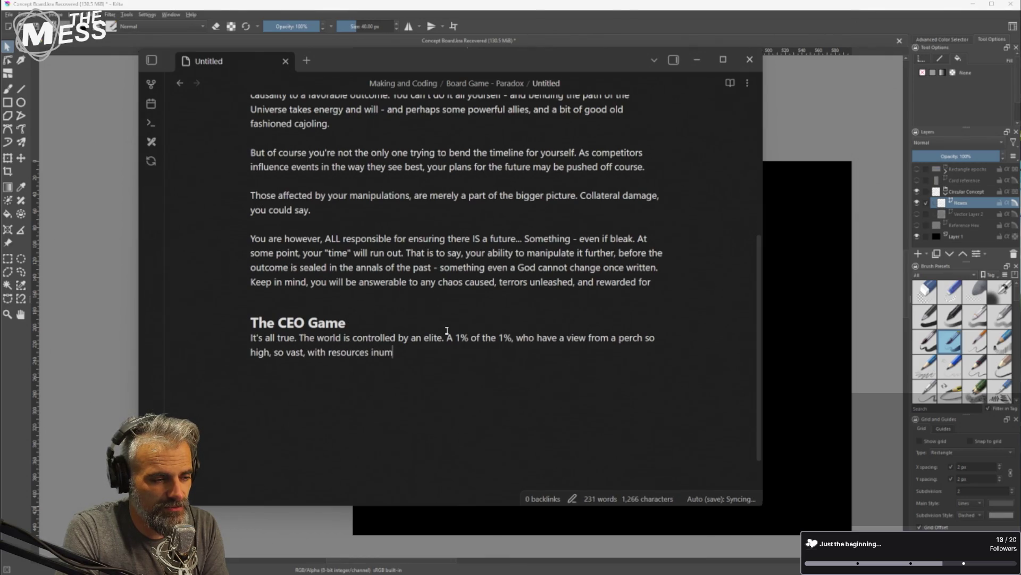
pyautogui.press('BackSpace')
pyautogui.write('numberable')
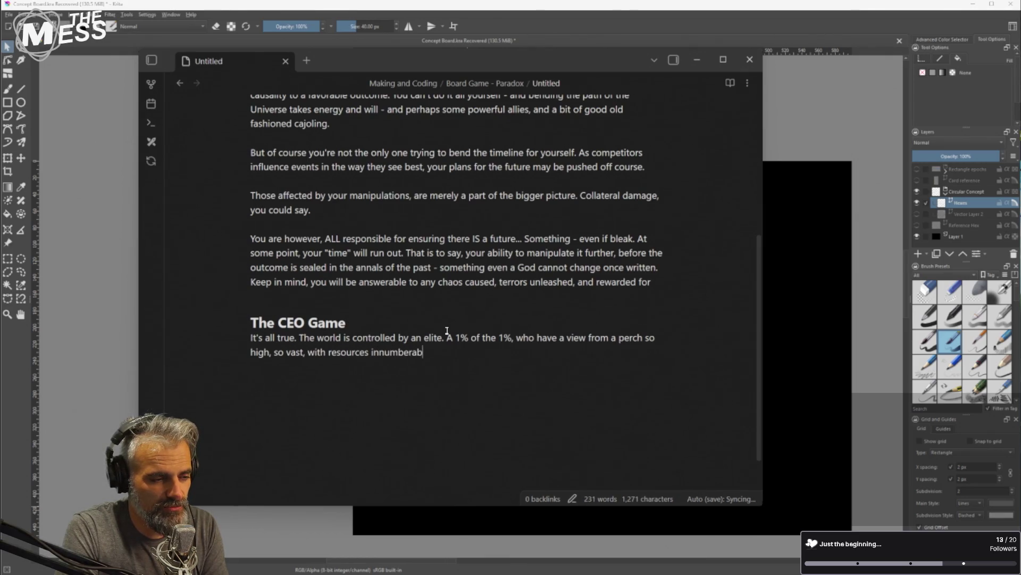
pyautogui.press('BackSpace')
pyautogui.press('BackSpace')
pyautogui.press('BackSpace')
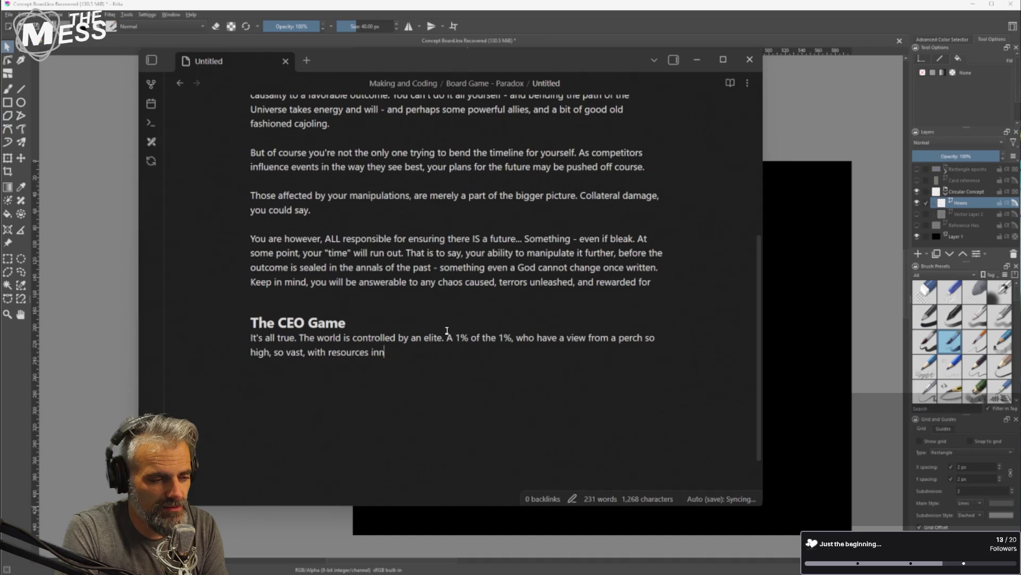
pyautogui.write('numbera')
pyautogui.press('BackSpace')
pyautogui.press('BackSpace')
pyautogui.press('BackSpace')
pyautogui.write('erable,')
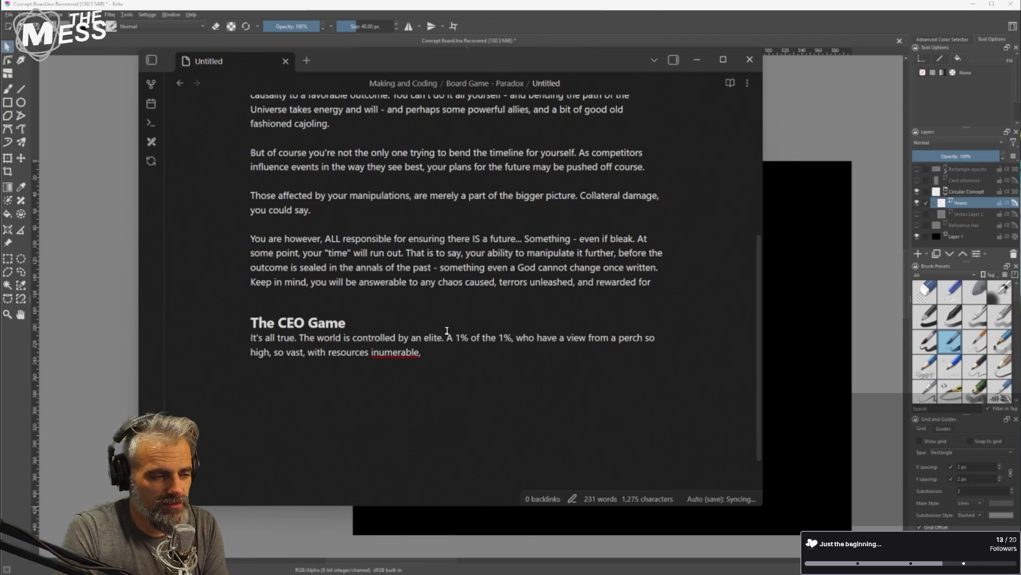
# Correct 'inumerable' to 'innumerable' and move 'so vast,' to follow it
pyautogui.rightClick(406, 352)
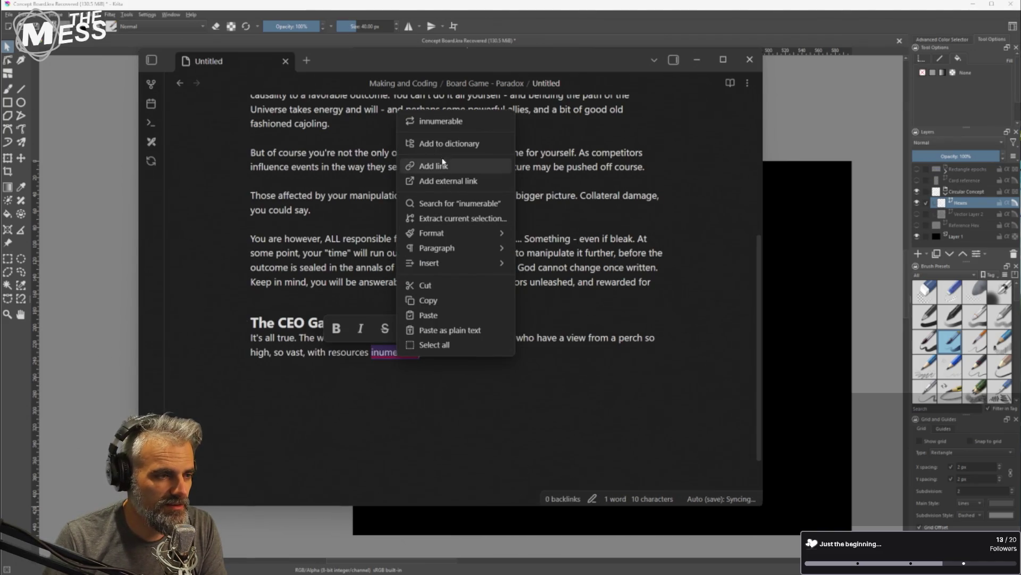
pyautogui.click(441, 120)
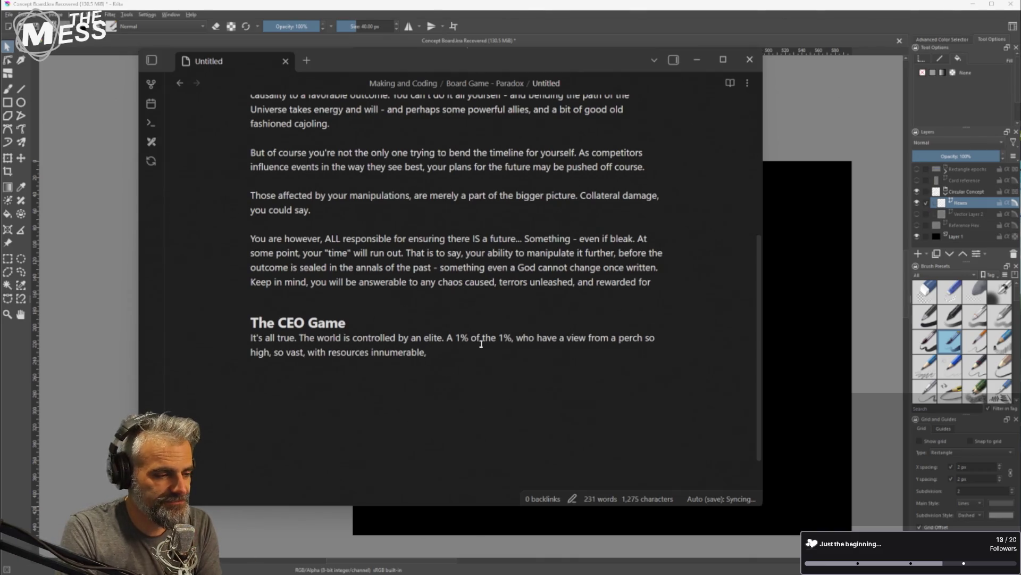
pyautogui.hotkey('ctrl', 'Left')
pyautogui.hotkey('ctrl', 'Left')
pyautogui.hotkey('ctrl', 'Left')
pyautogui.hotkey('ctrl', 'Left')
pyautogui.hotkey('ctrl', 'shift', 'Left')
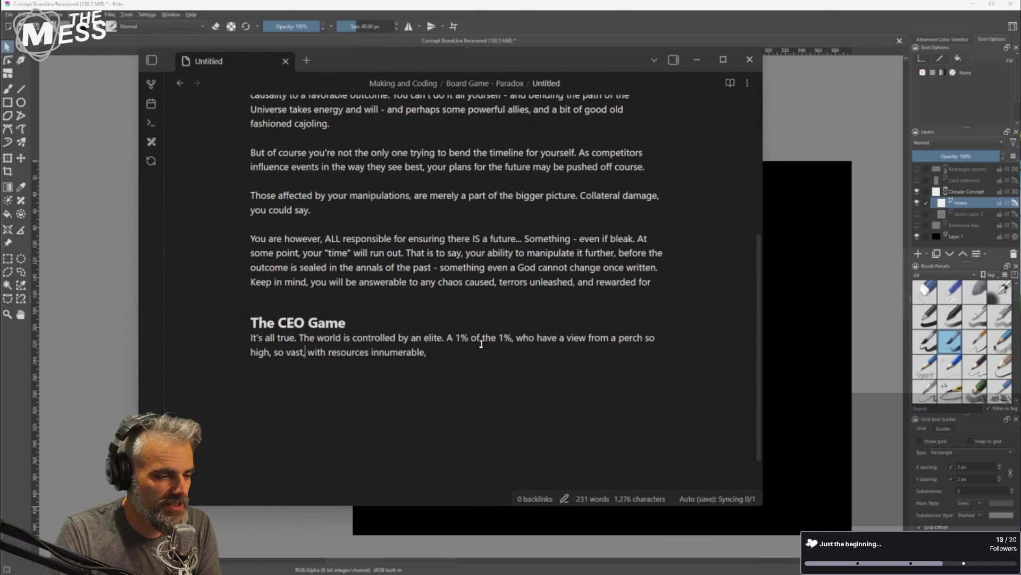
pyautogui.hotkey('ctrl', 'shift', 'Left')
pyautogui.hotkey('ctrl', 'x')
pyautogui.press('End')
pyautogui.hotkey('ctrl', 'v')
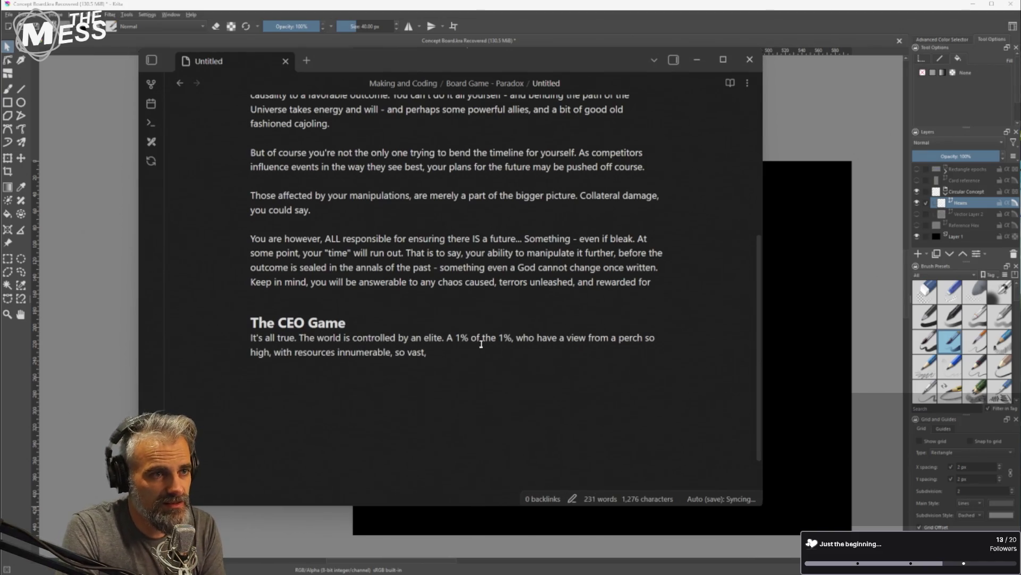
# Type 'that they can plant the seeds for future events to ensure a path to victory and riches.'
pyautogui.write('that')
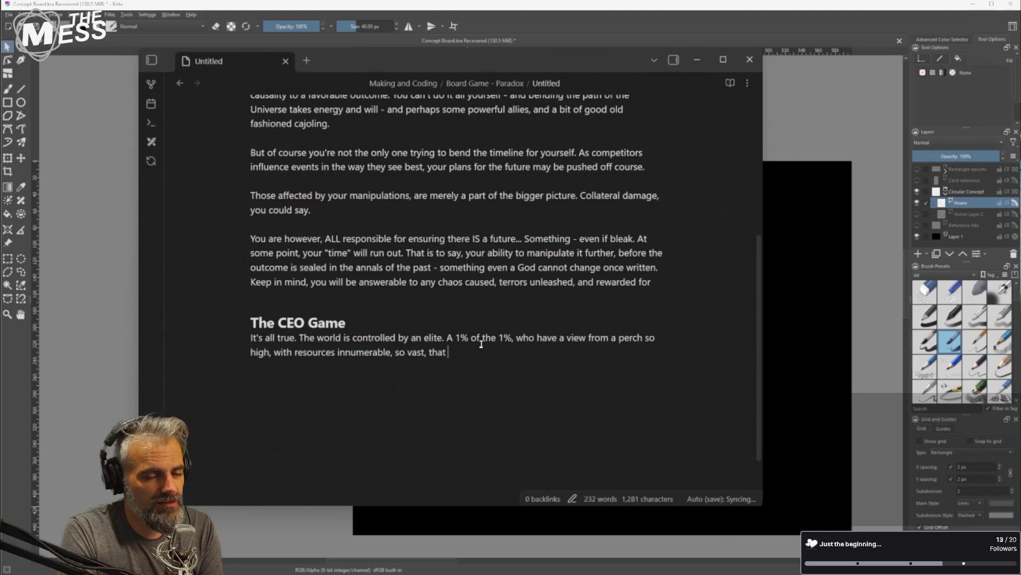
pyautogui.write(' they can')
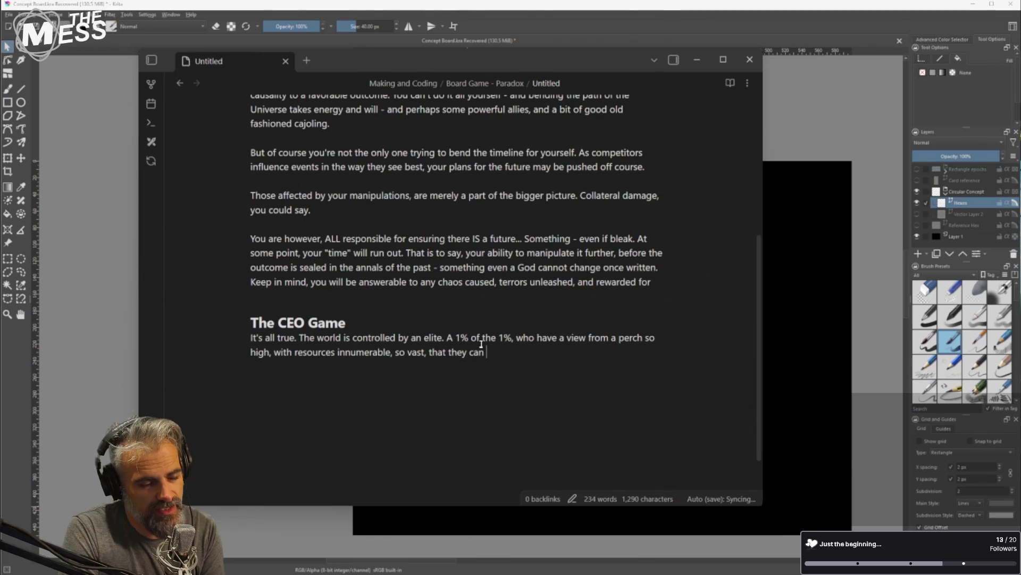
pyautogui.write(' pl')
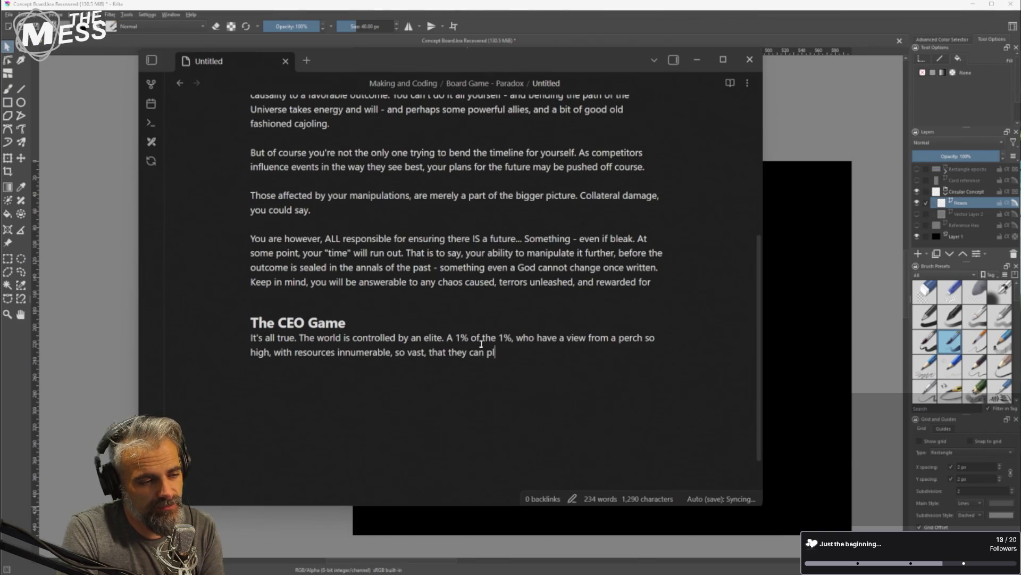
pyautogui.write('ant the seeds ')
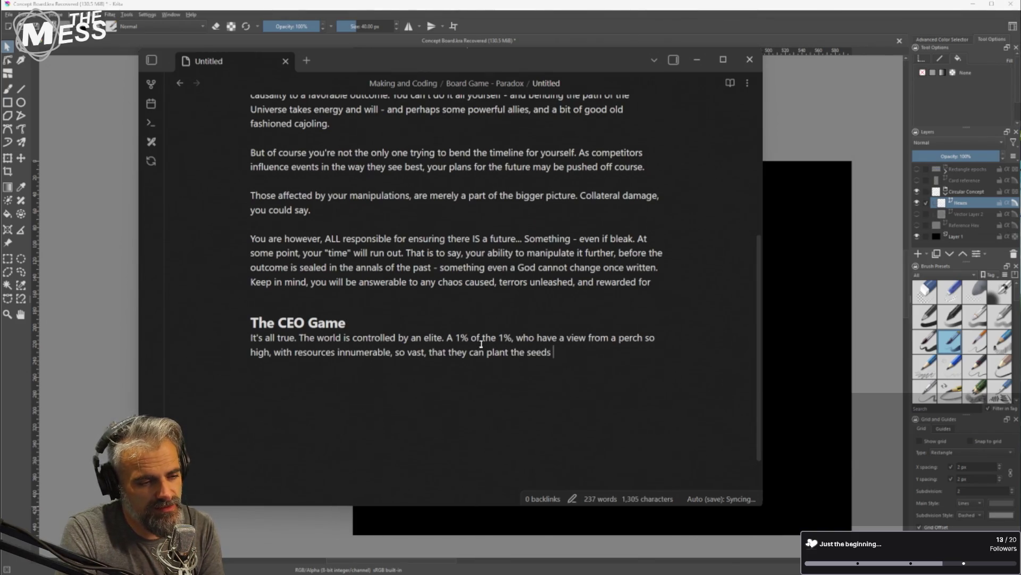
pyautogui.write('for future events')
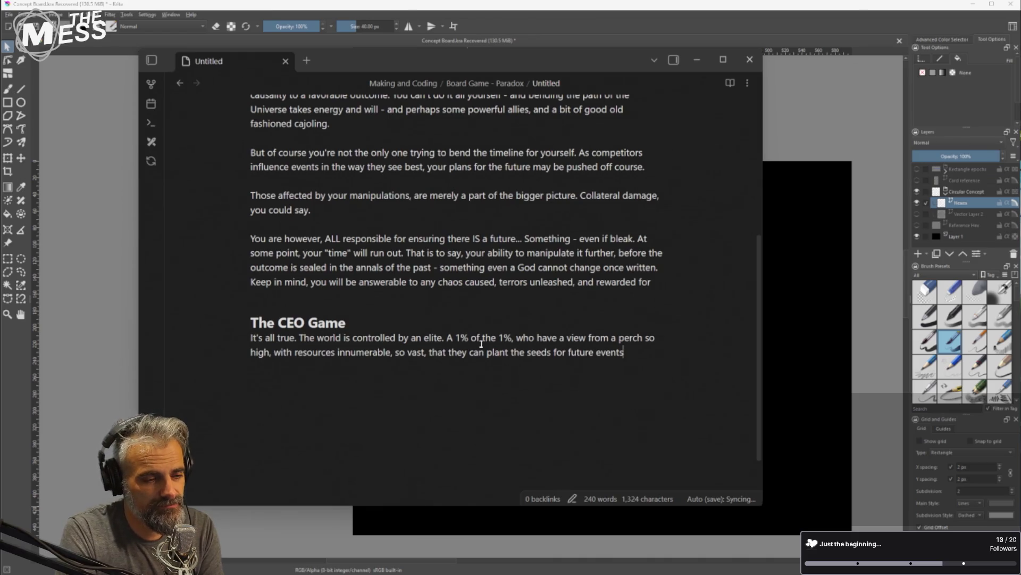
pyautogui.write(' to ensure a')
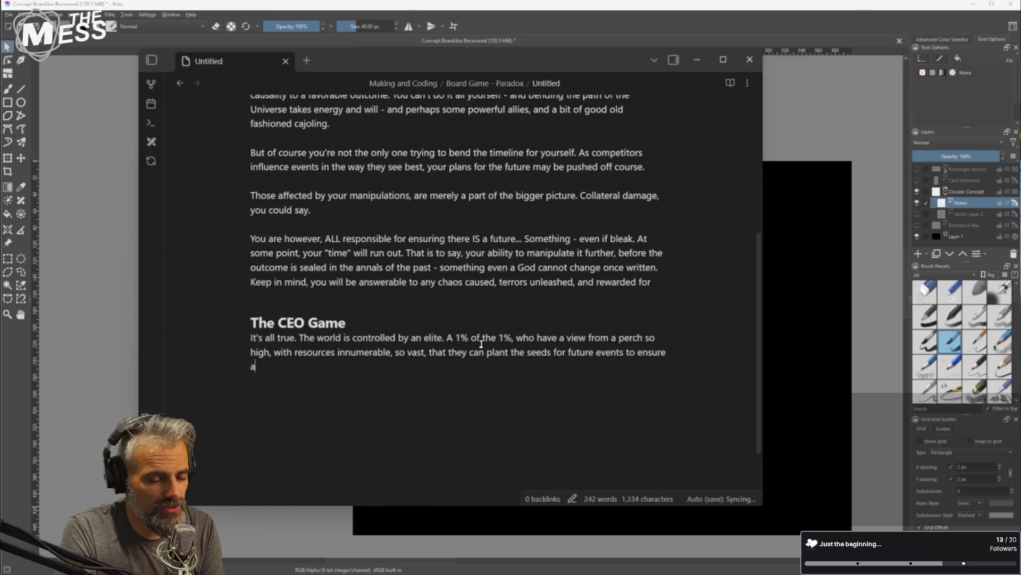
pyautogui.write(' path ')
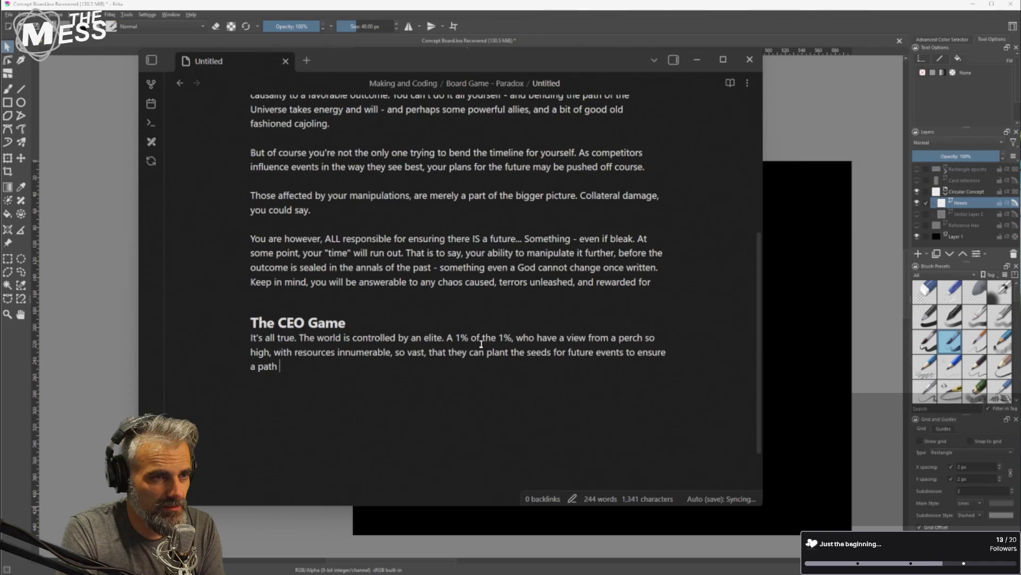
pyautogui.write('to vic')
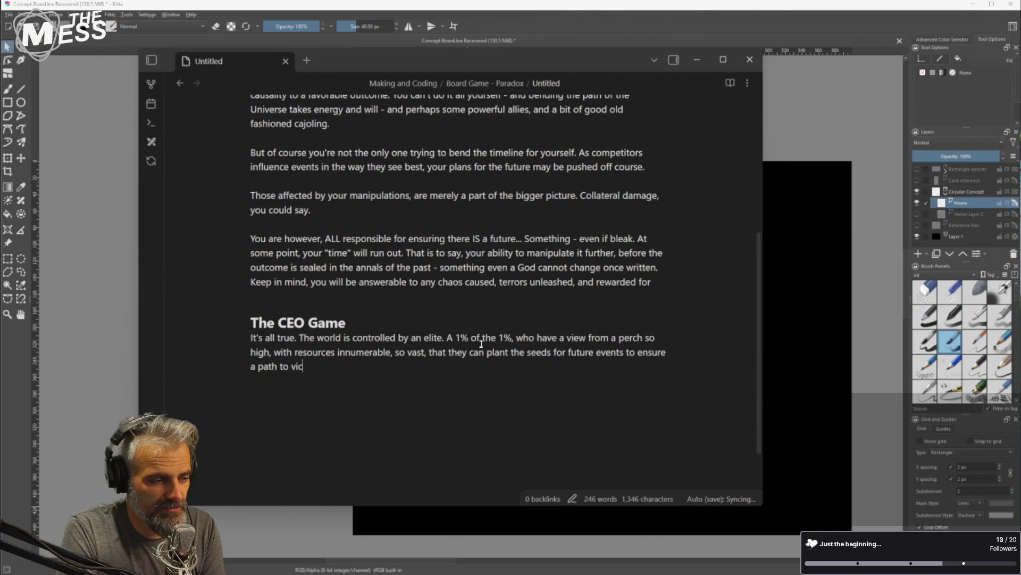
pyautogui.write('tory,')
pyautogui.press('BackSpace')
pyautogui.press('BackSpace')
pyautogui.write('and ')
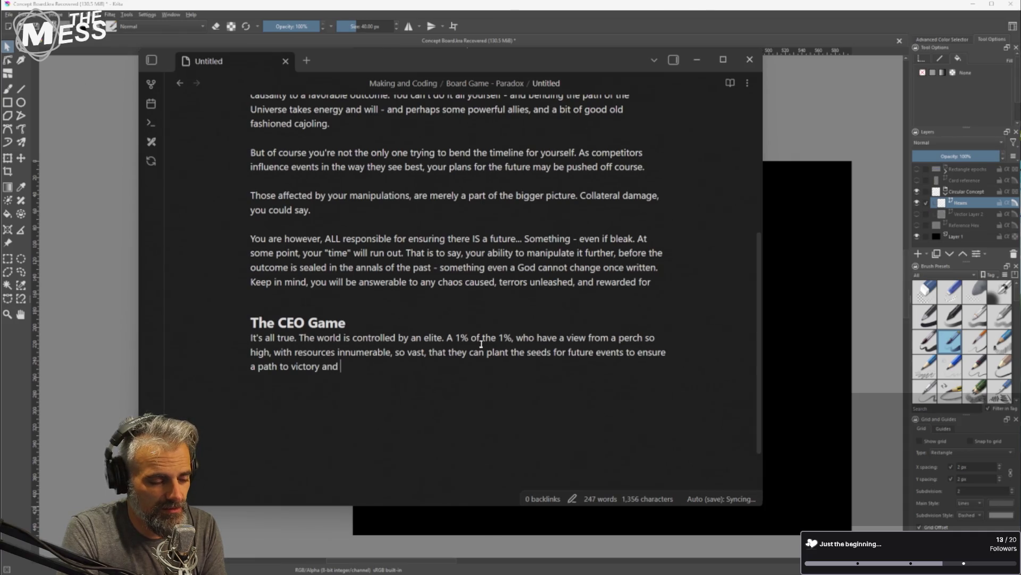
pyautogui.write('riches.')
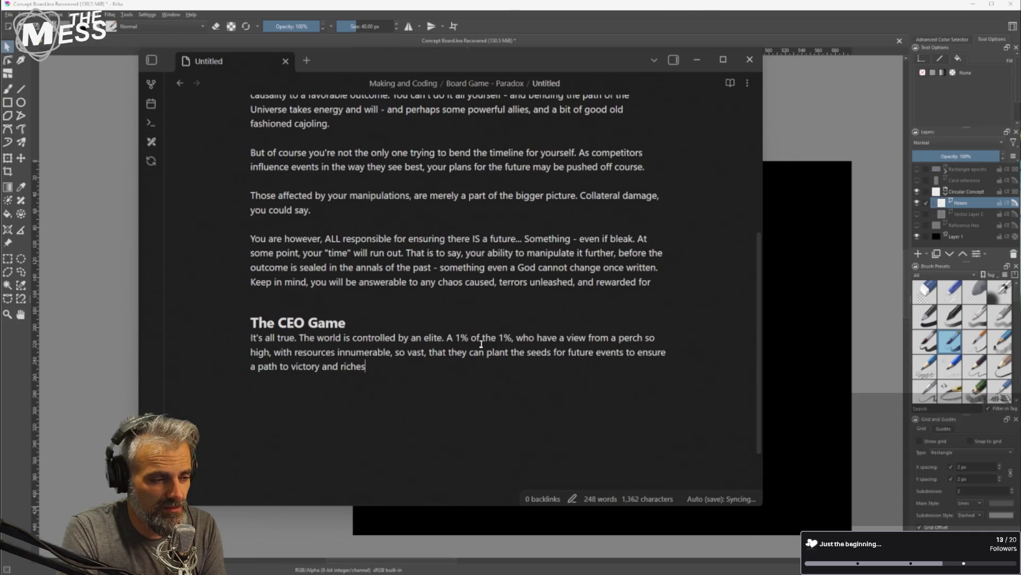
# Add a new paragraph reading 'You are one of those elite.'
pyautogui.press('Return')
pyautogui.press('Return')
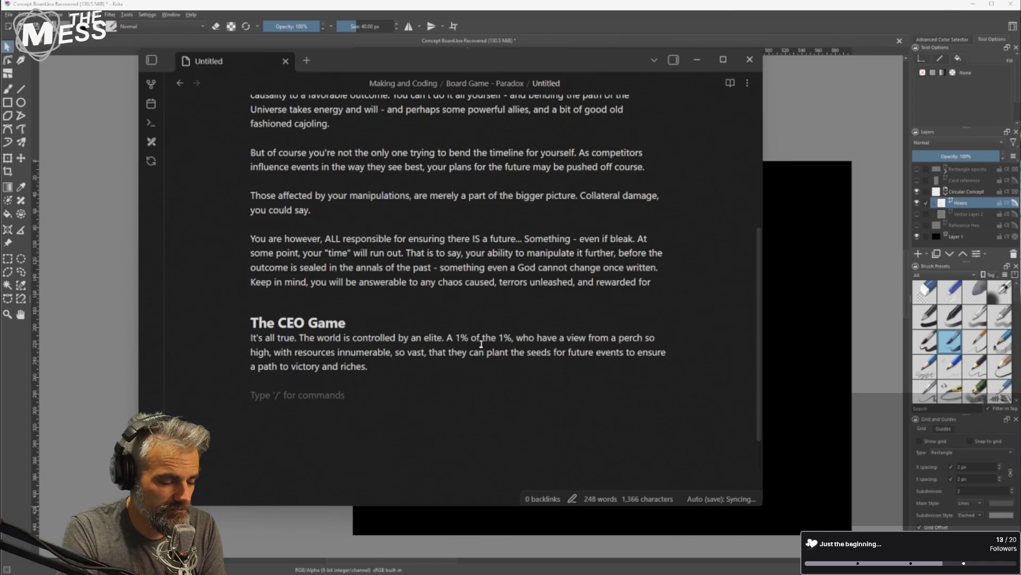
pyautogui.write('You are ')
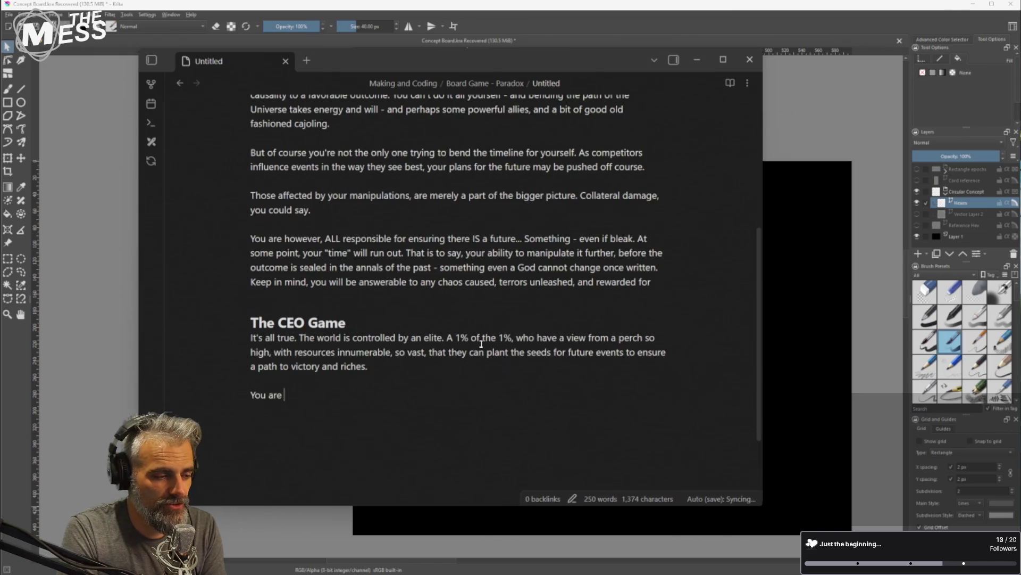
pyautogui.write('one of those elite.')
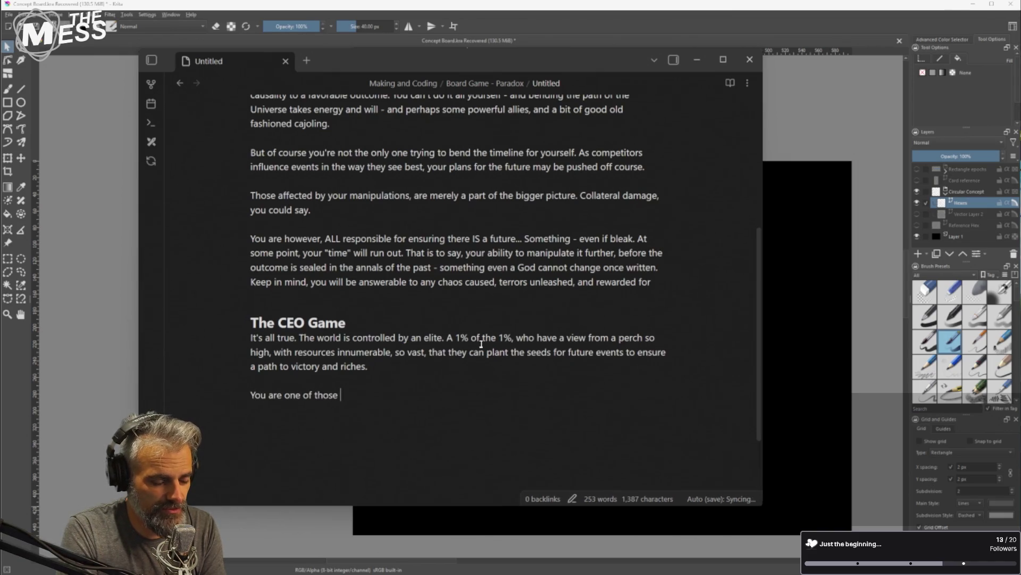
pyautogui.press('Return')
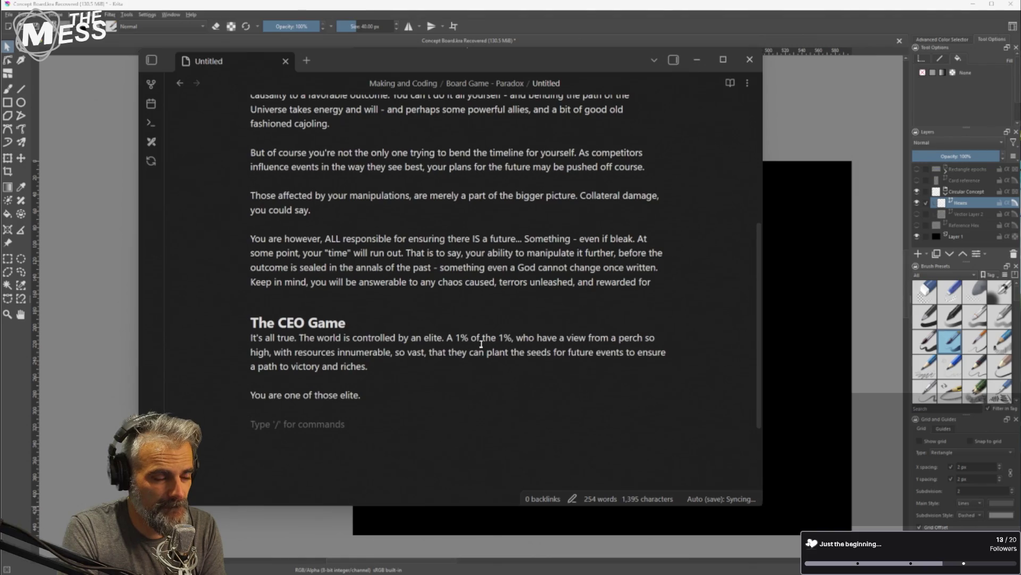
pyautogui.press('BackSpace')
# Draft the follow-on clause 'And you need the future to lay a path'
pyautogui.write('And you ')
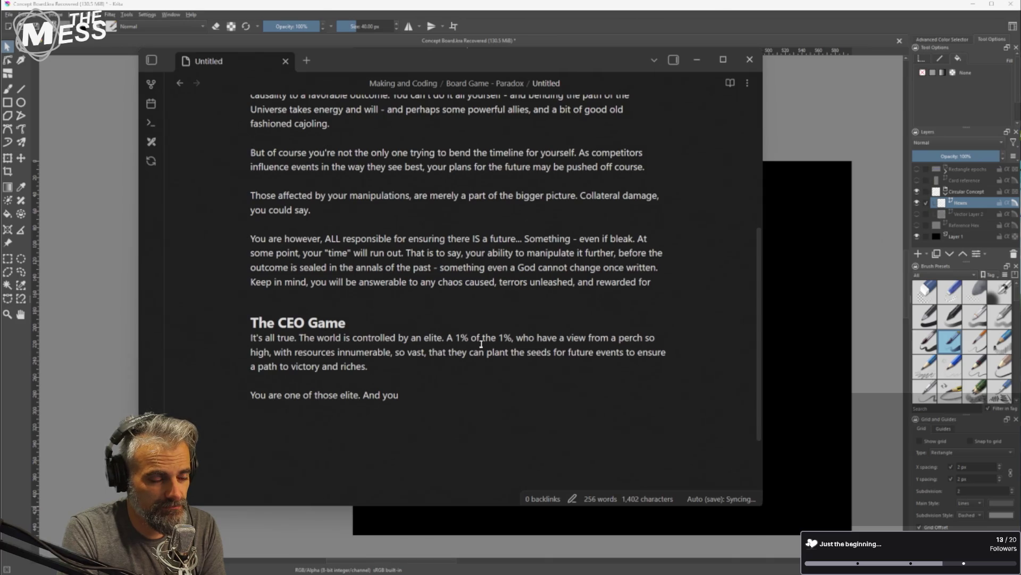
pyautogui.write('need ')
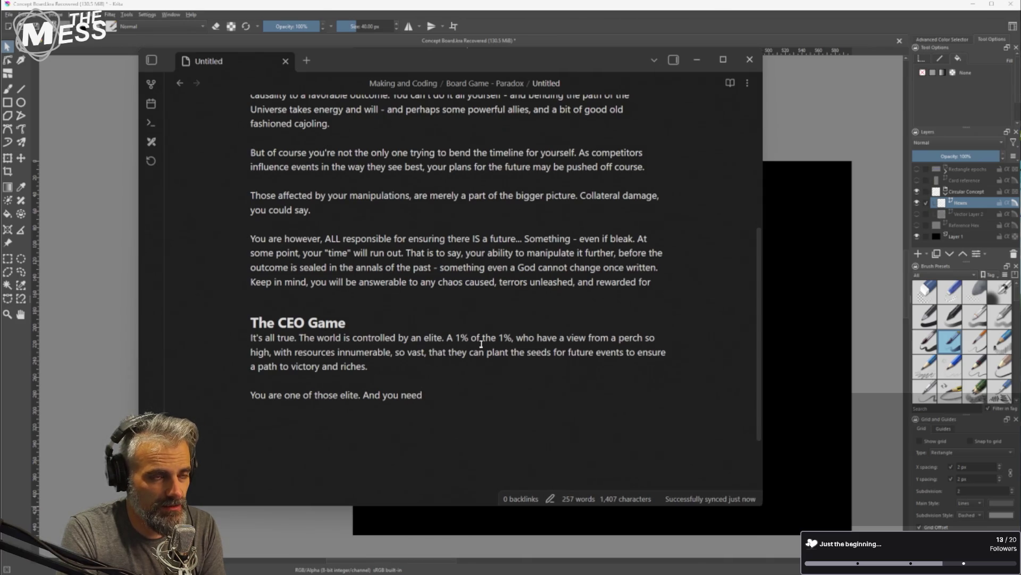
pyautogui.write('the ')
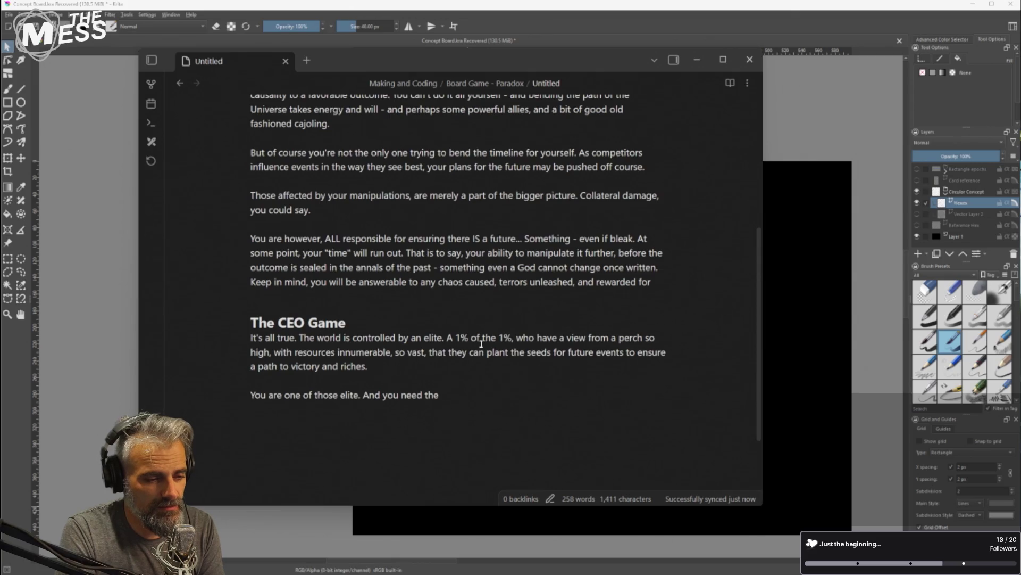
pyautogui.write('future')
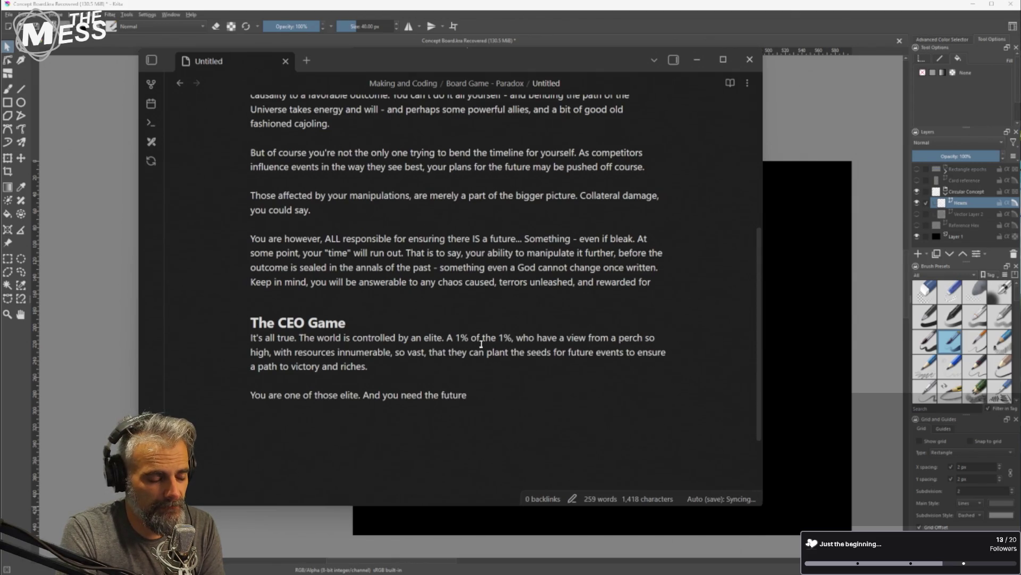
pyautogui.press('BackSpace')
pyautogui.press('BackSpace')
pyautogui.press('BackSpace')
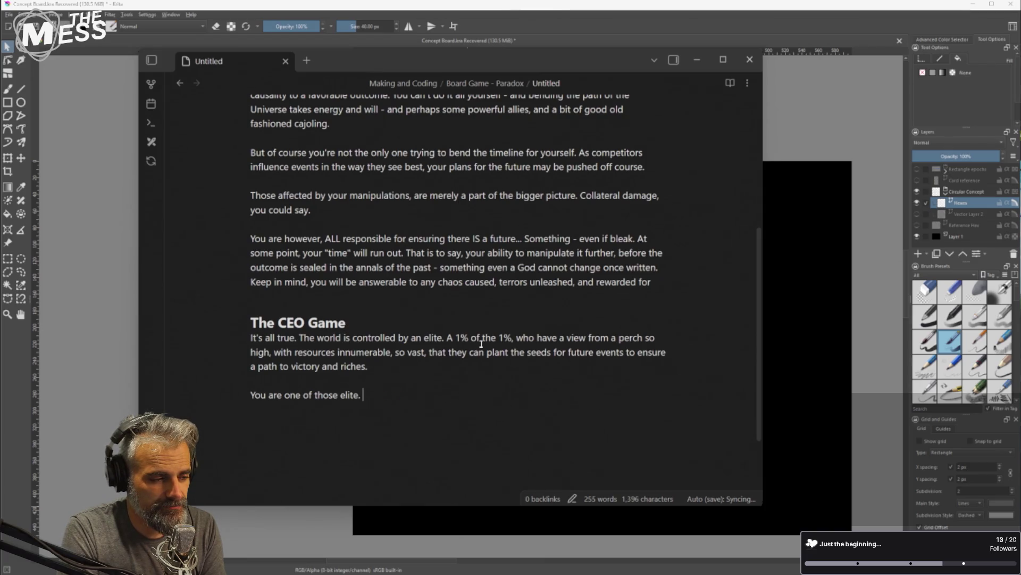
pyautogui.write('And you need ')
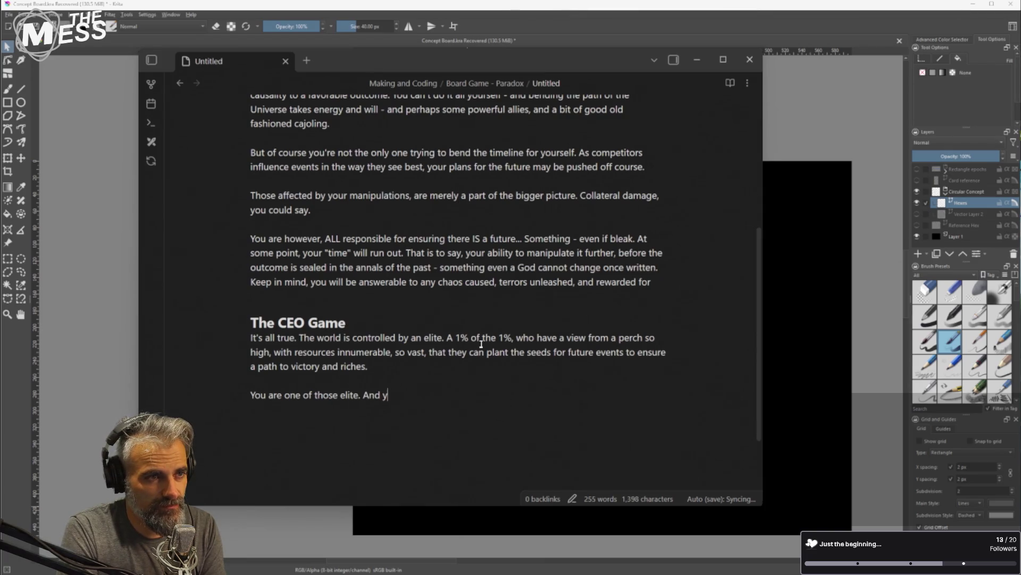
pyautogui.write('the future to ')
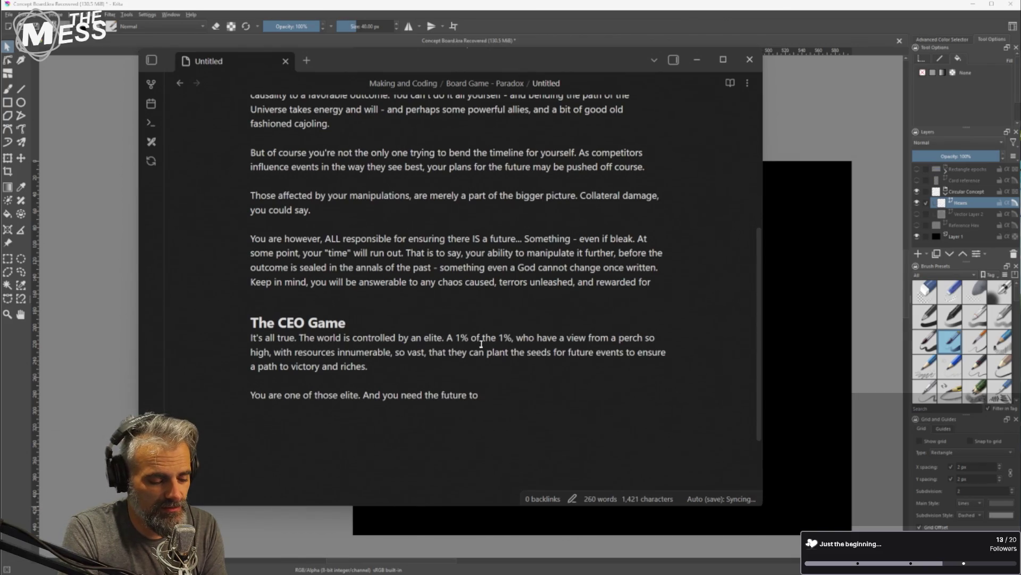
pyautogui.write('pave')
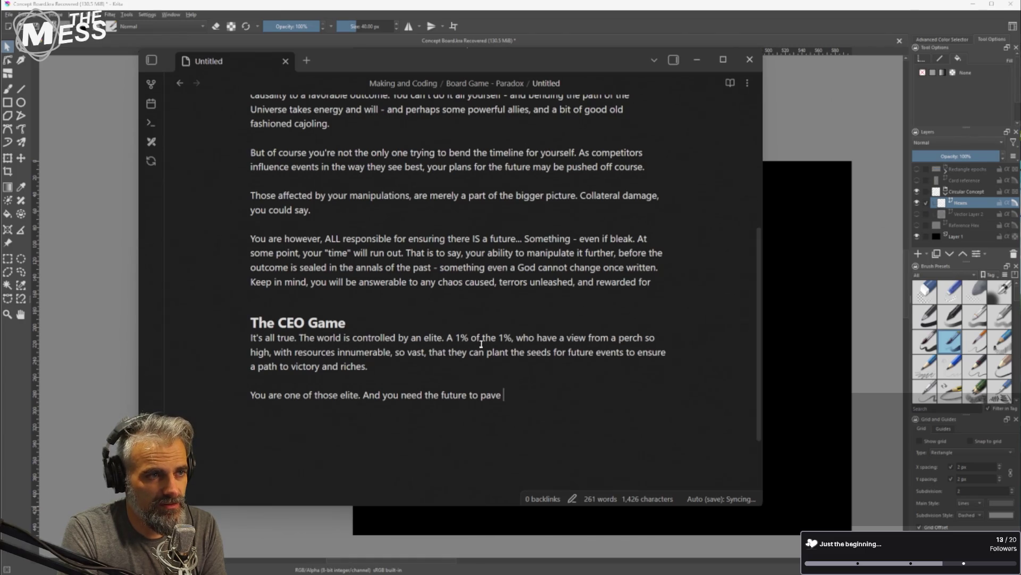
pyautogui.press('BackSpace')
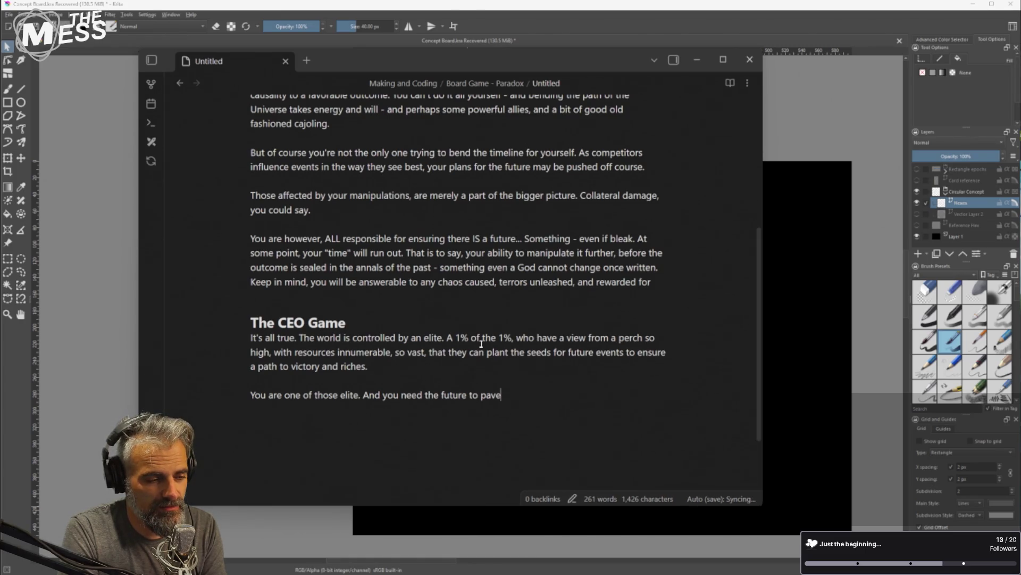
pyautogui.press('BackSpace')
pyautogui.press('BackSpace')
pyautogui.press('BackSpace')
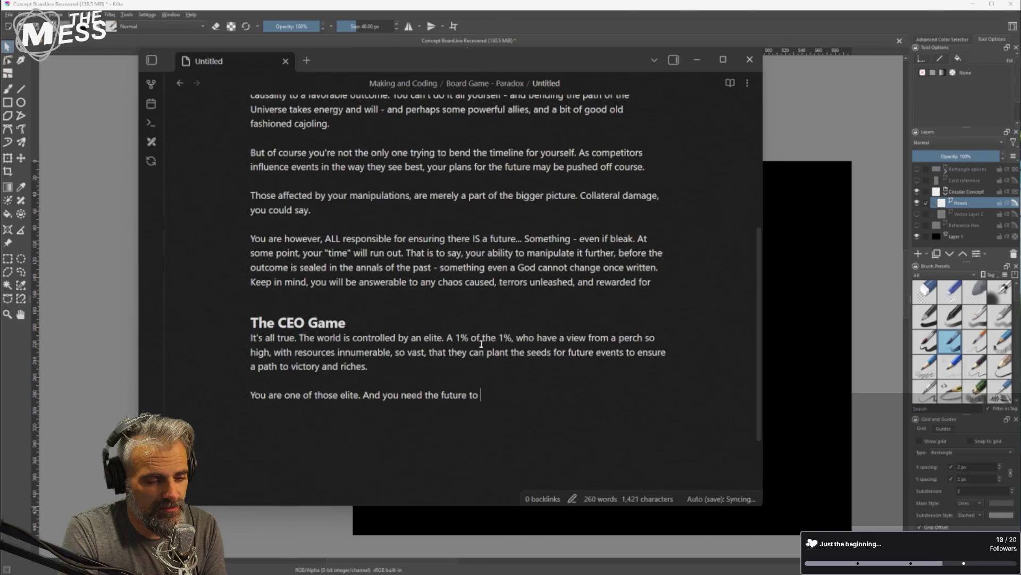
pyautogui.write('lay a ap')
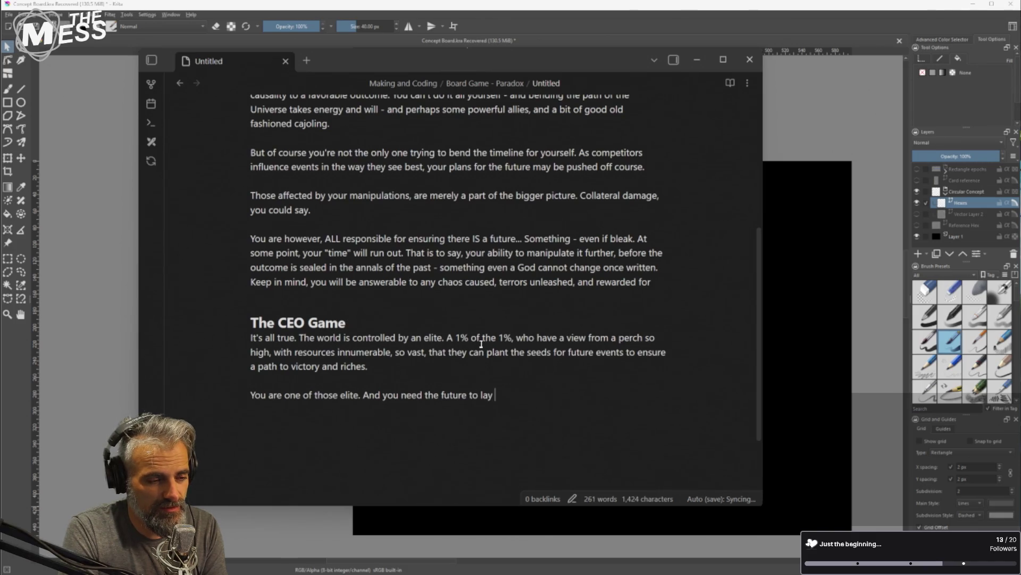
pyautogui.press('BackSpace')
pyautogui.press('BackSpace')
pyautogui.write('path')
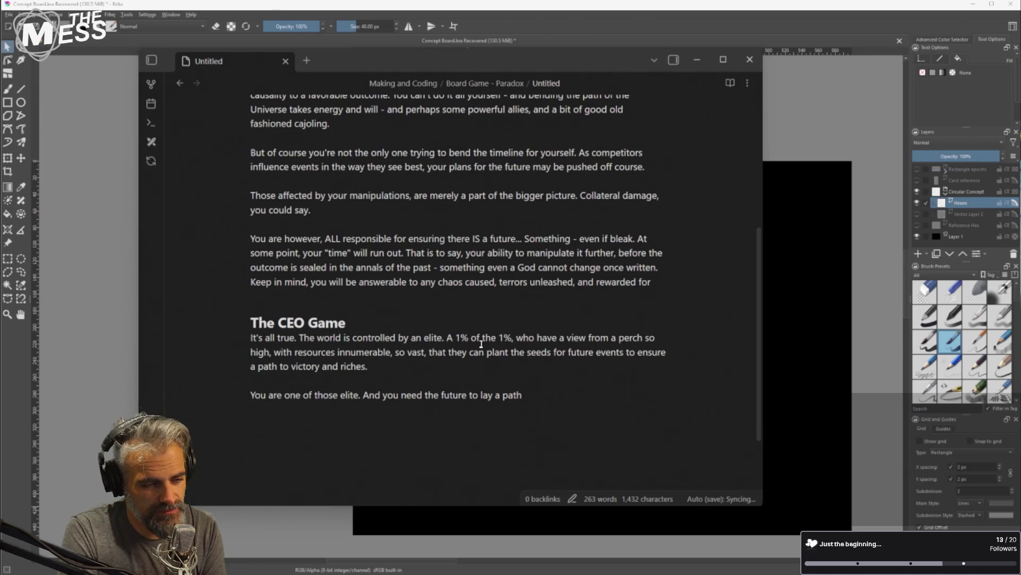
pyautogui.press('BackSpace')
pyautogui.press('BackSpace')
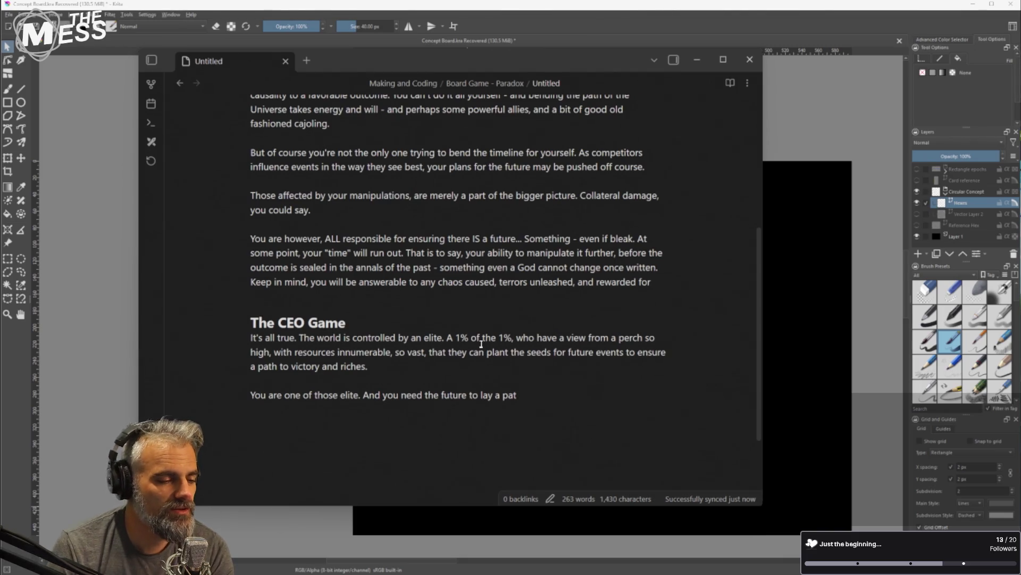
# Delete 'the' before 'seeds' and reword the clause to 'influence future events'
pyautogui.hotkey('ctrl', 'shift', 'Right')
pyautogui.press('BackSpace')
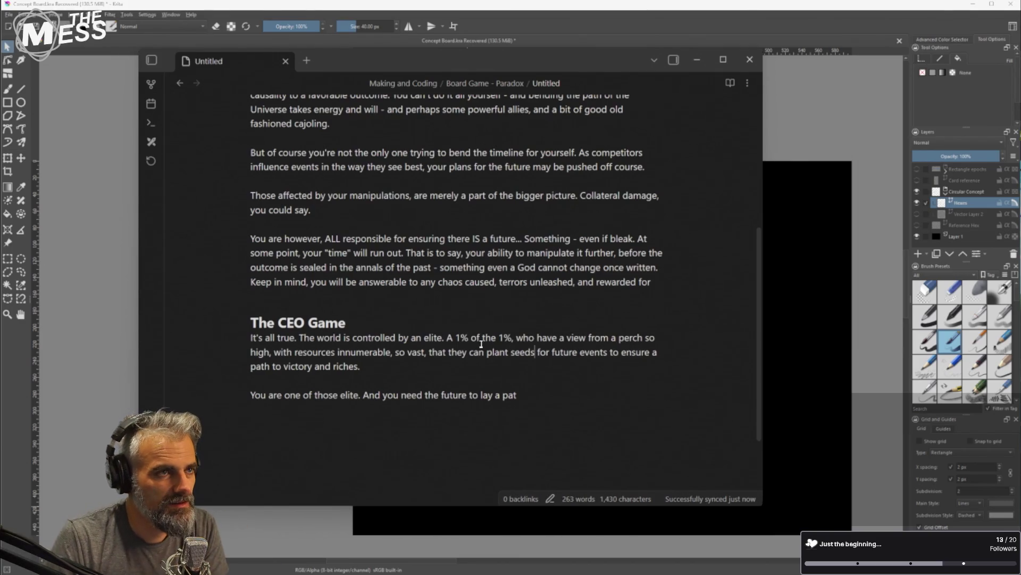
pyautogui.hotkey('ctrl', 'Left')
pyautogui.hotkey('ctrl', 'Left')
pyautogui.hotkey('ctrl', 'Left')
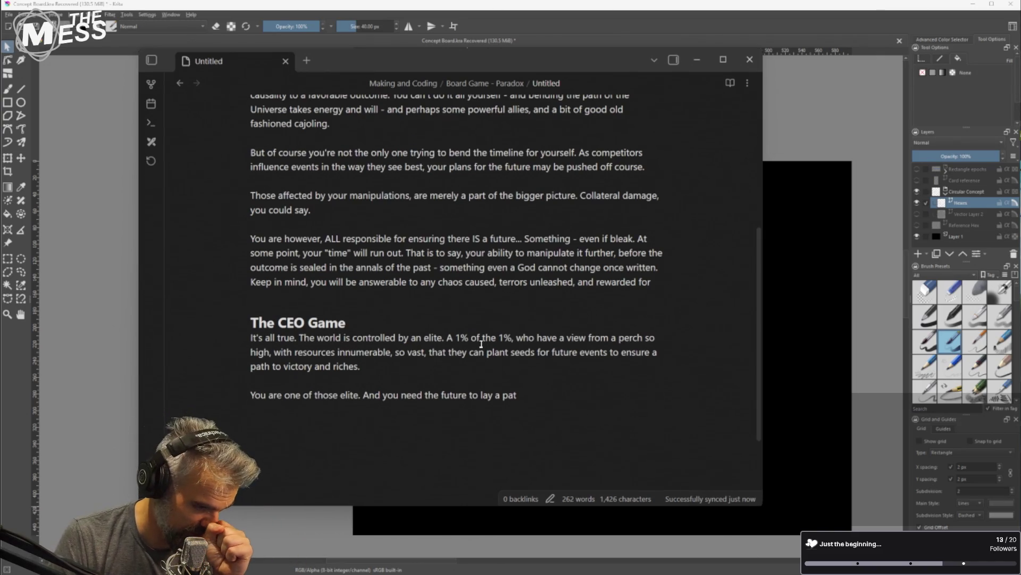
pyautogui.hotkey('ctrl', 'z')
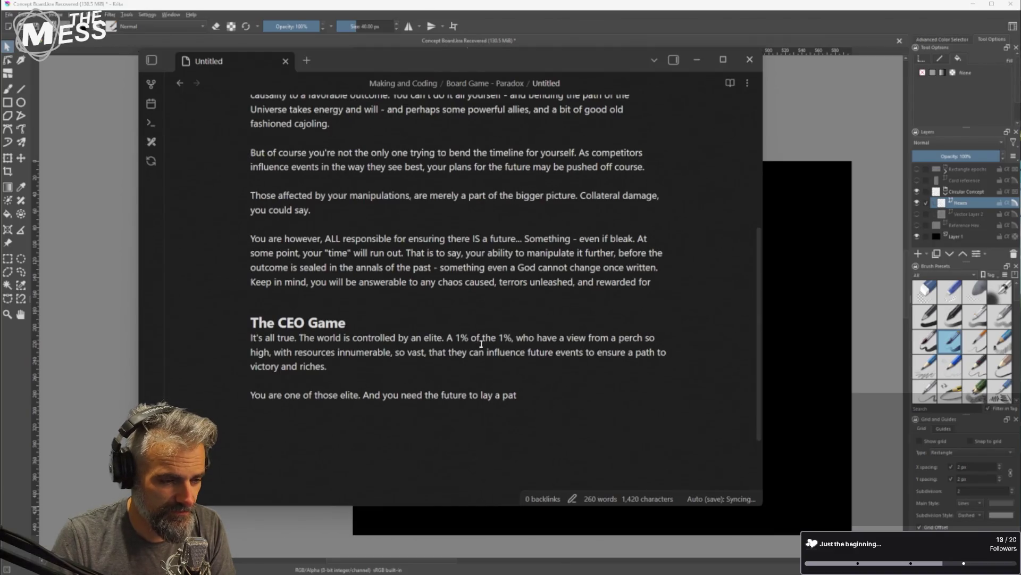
pyautogui.hotkey('shift', 'Down')
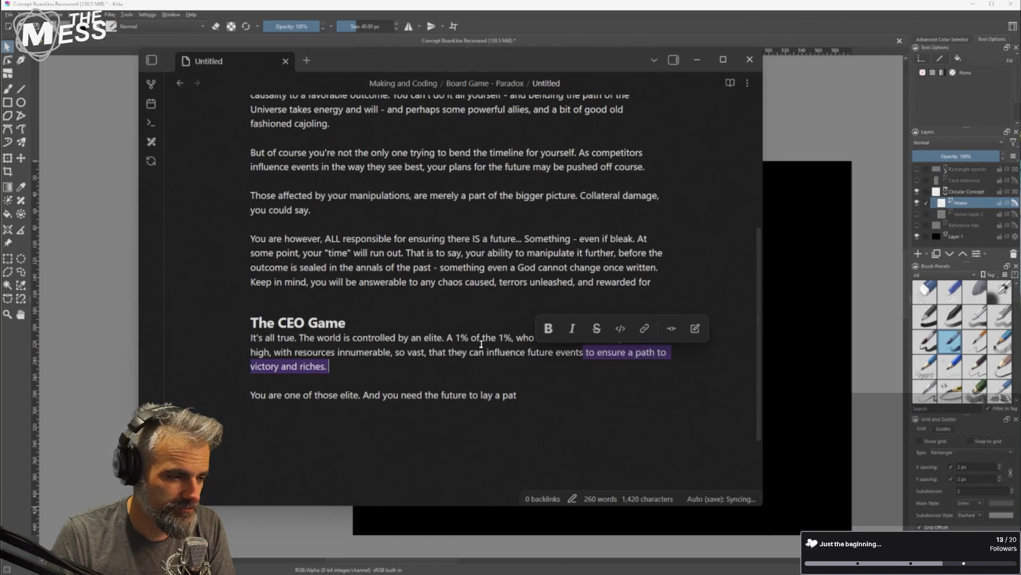
# Replace the ending with 'world-changing events, and bend the course of future history'
pyautogui.press('BackSpace')
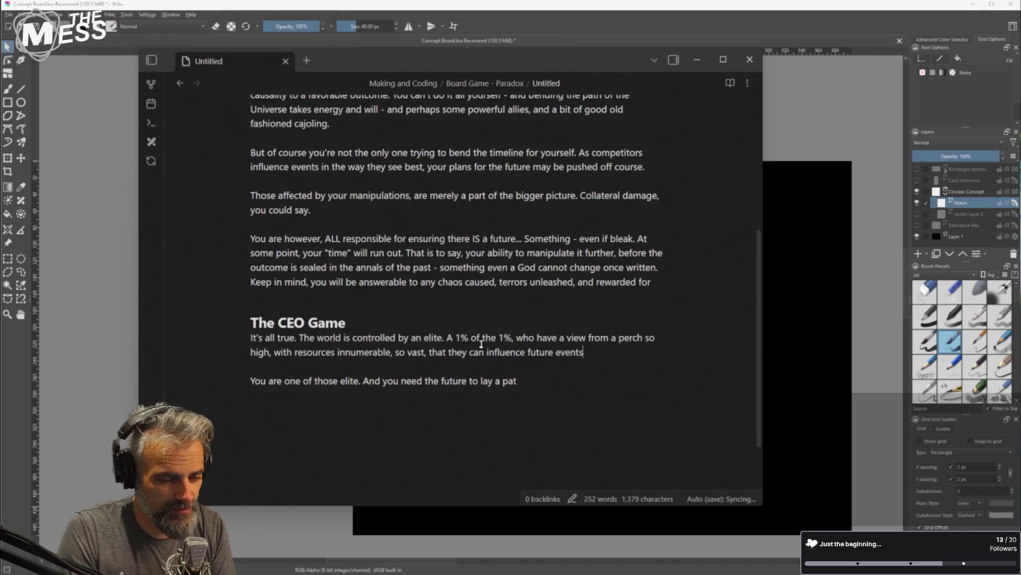
pyautogui.hotkey('ctrl', 'Left')
pyautogui.write('world')
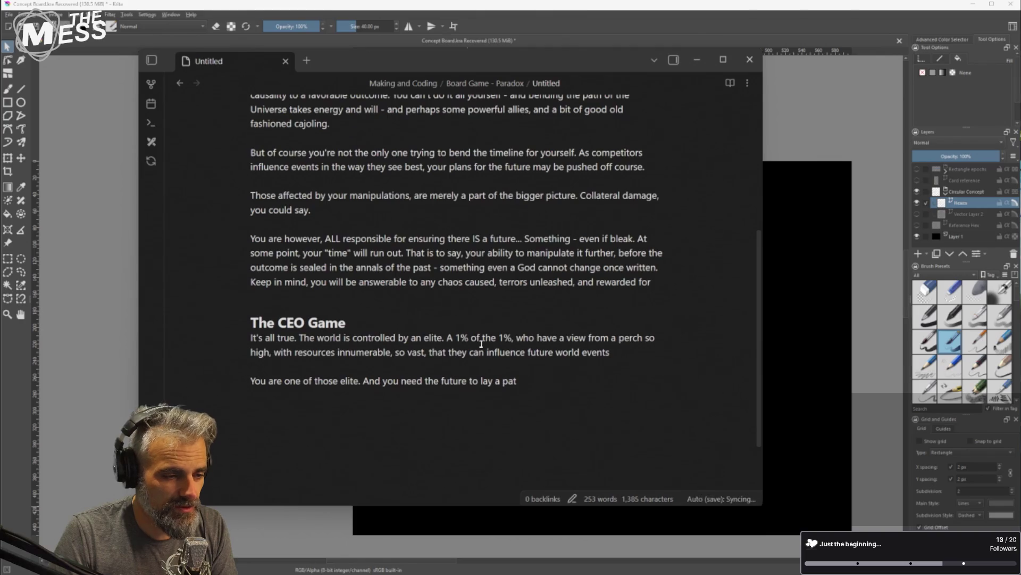
pyautogui.press('BackSpace')
pyautogui.write('-changing events')
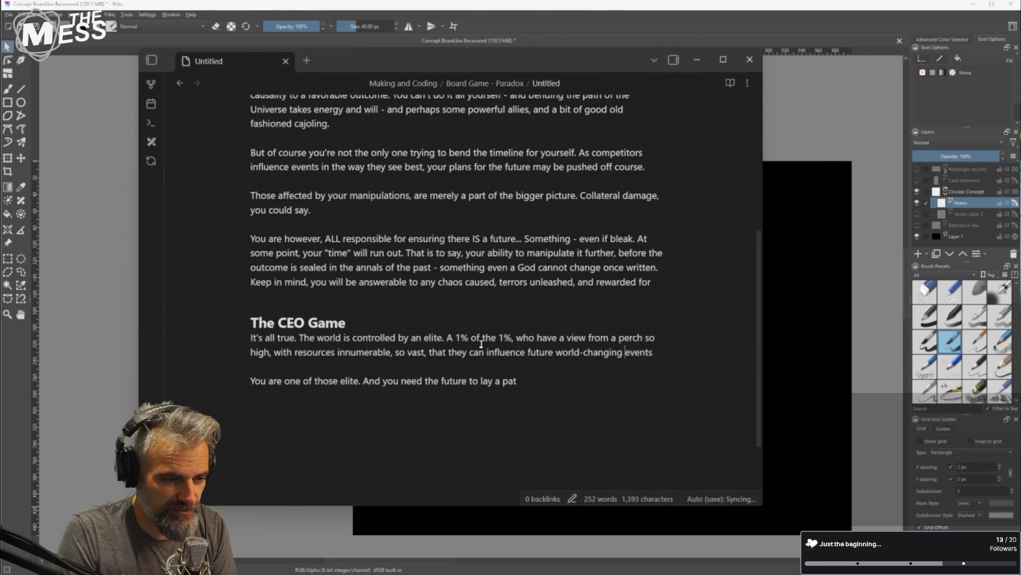
pyautogui.write(', ')
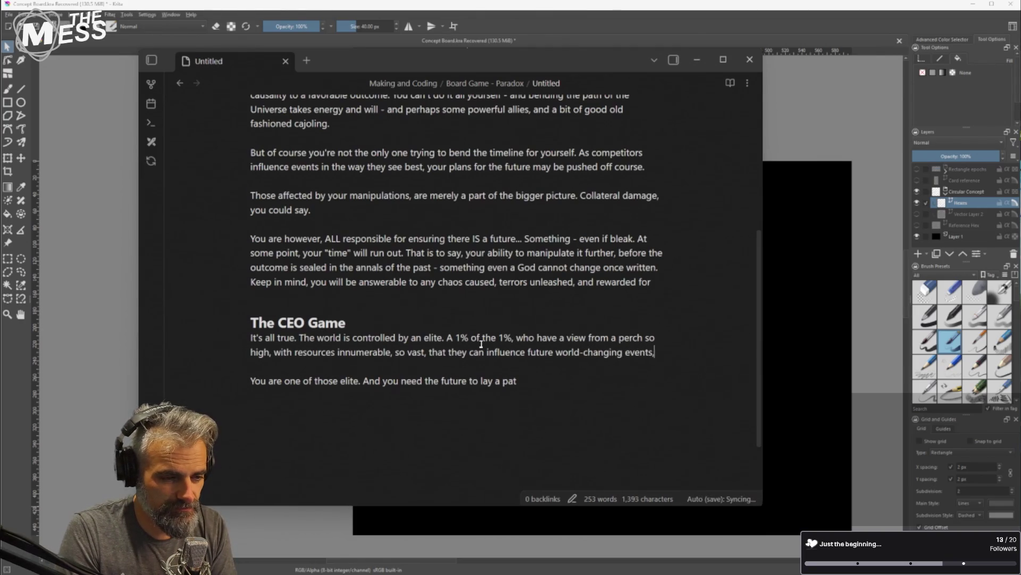
pyautogui.write('and bend th')
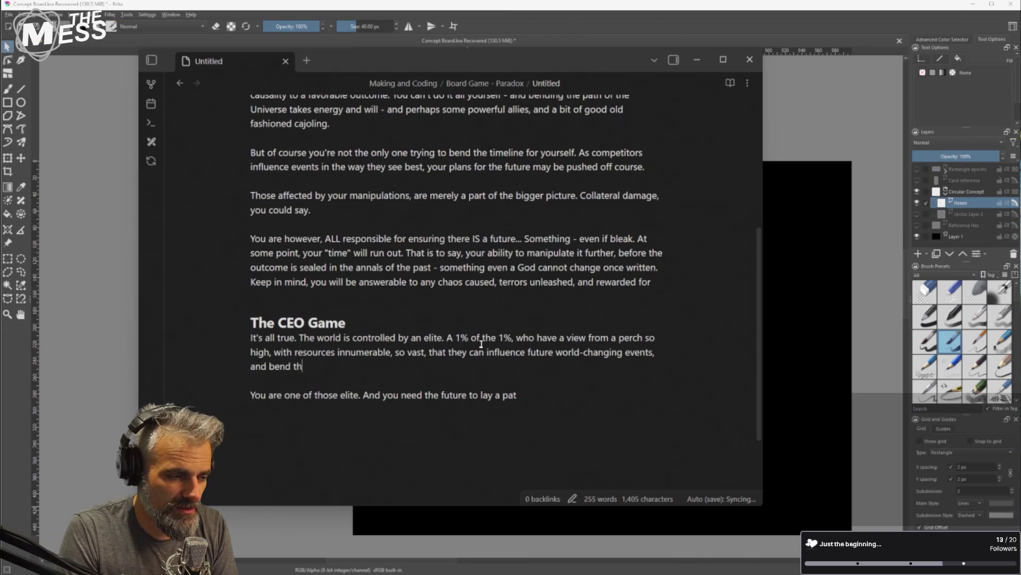
pyautogui.write('e course of')
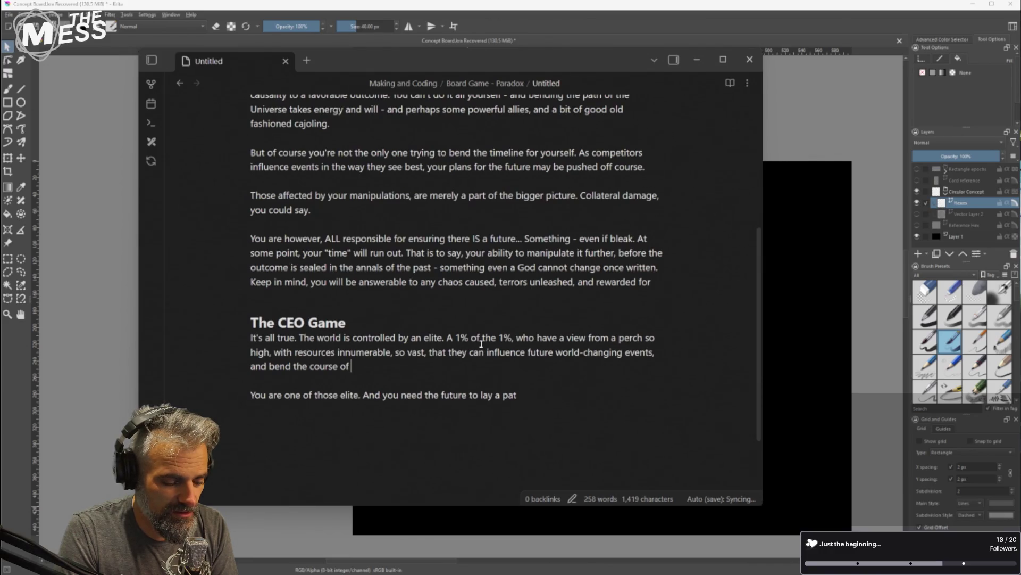
pyautogui.write('future history')
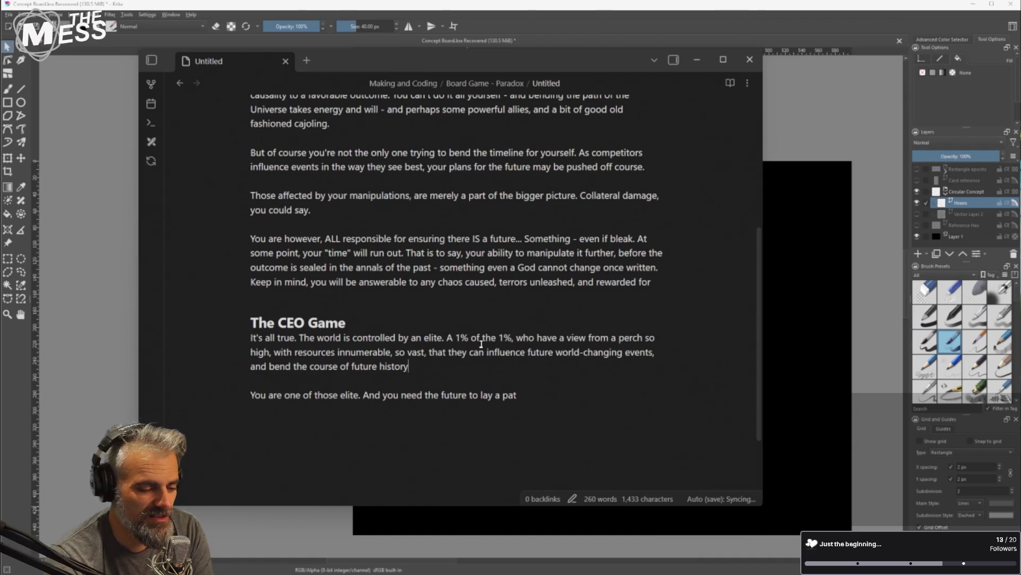
# Finish the sentence with 'to achieve their ends.' and remove the trailing space
pyautogui.hotkey('ctrl', 'Left')
pyautogui.hotkey('ctrl', 'Left')
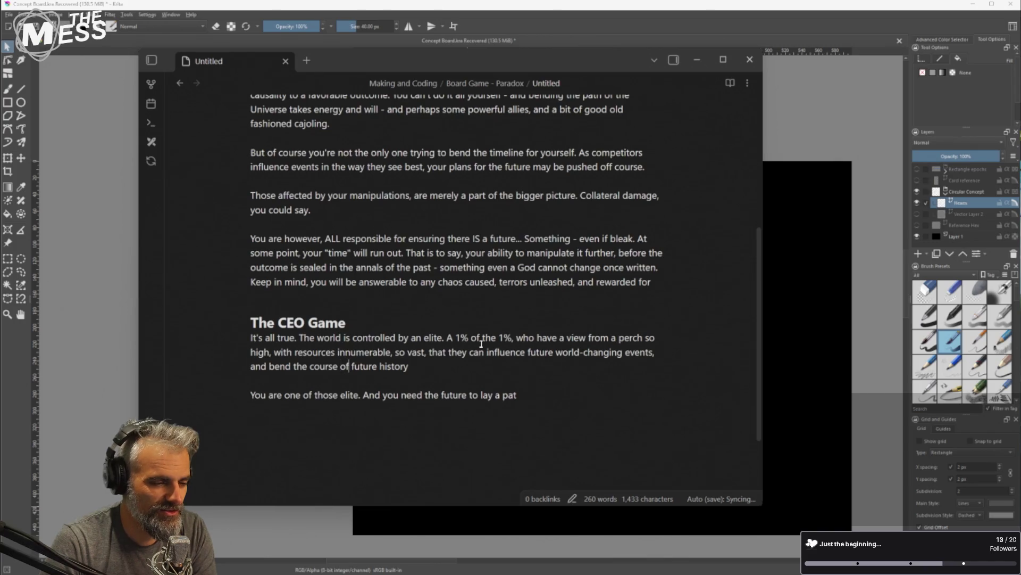
pyautogui.hotkey('ctrl', 'Right')
pyautogui.write("'s")
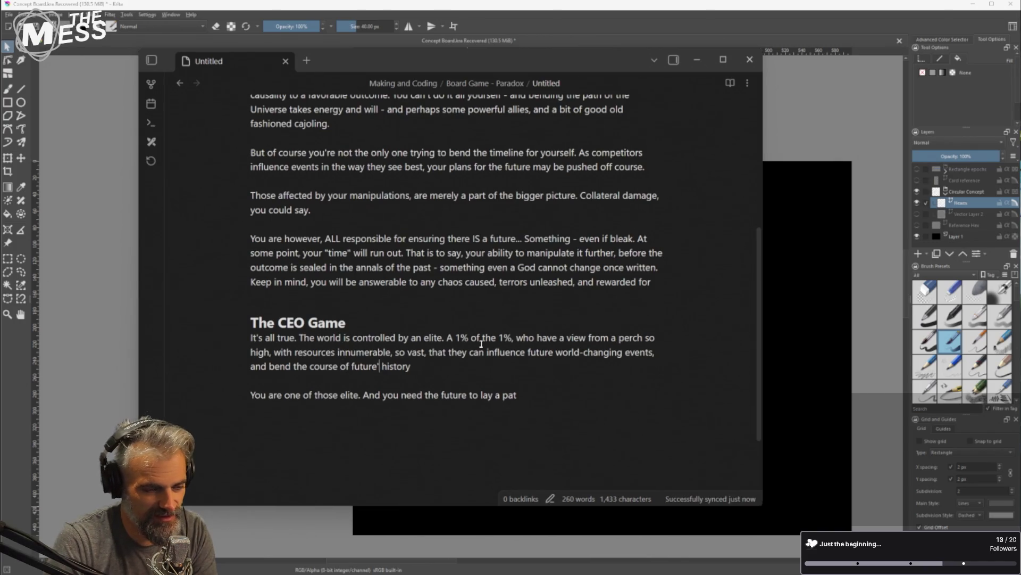
pyautogui.press('BackSpace')
pyautogui.press('BackSpace')
pyautogui.press('End')
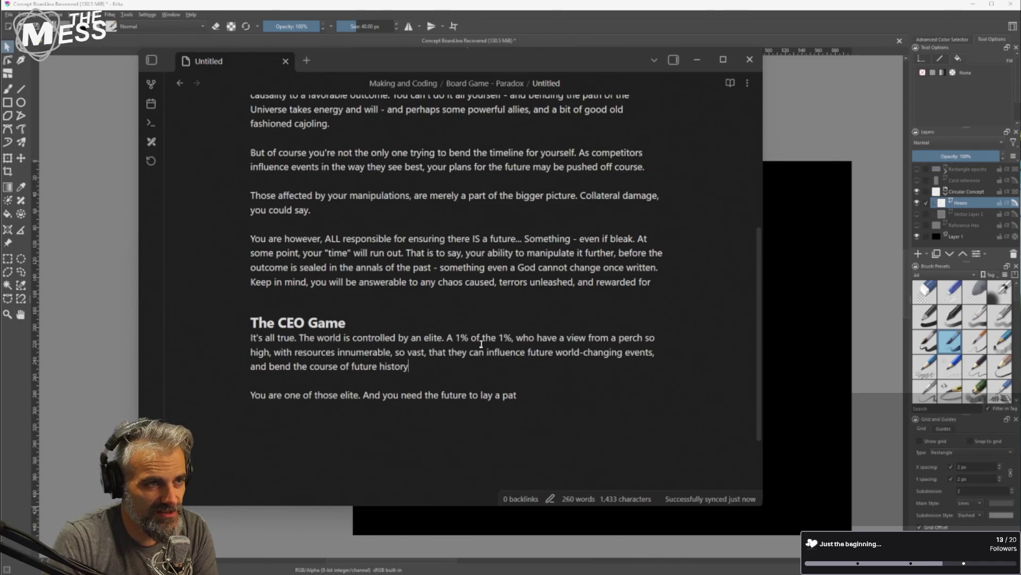
pyautogui.write(',')
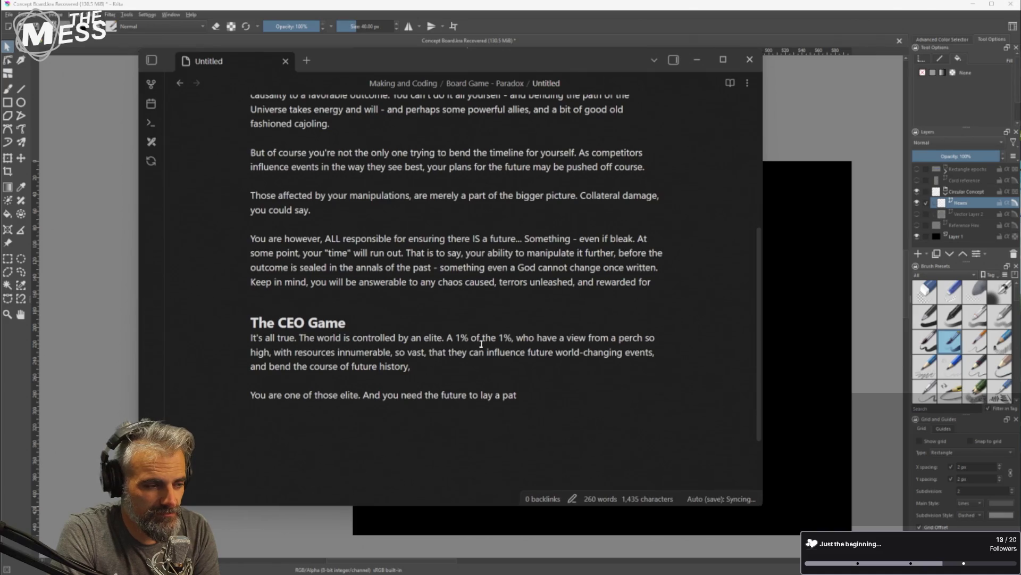
pyautogui.press('BackSpace')
pyautogui.press('BackSpace')
pyautogui.write('to ')
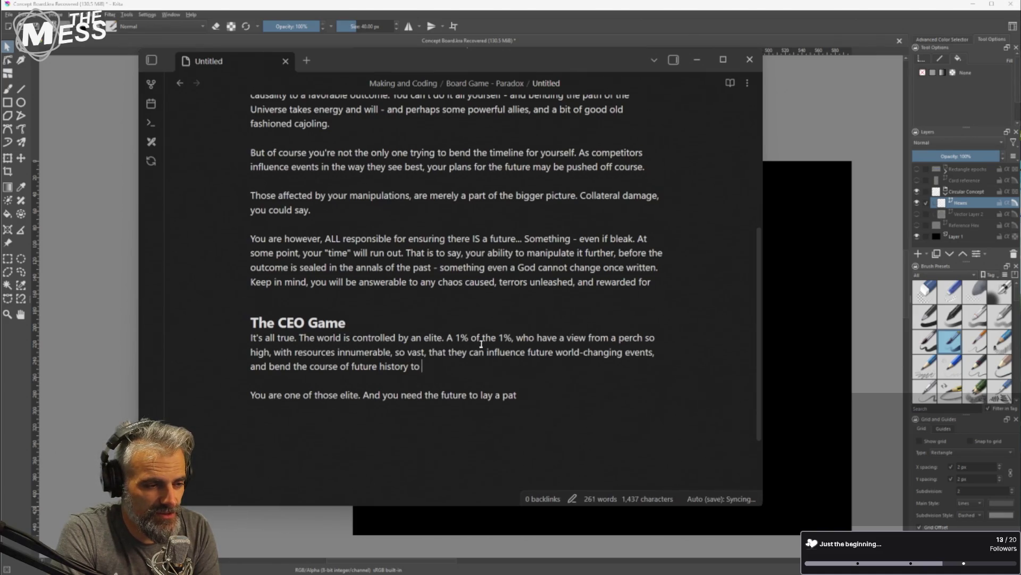
pyautogui.write('achieve th')
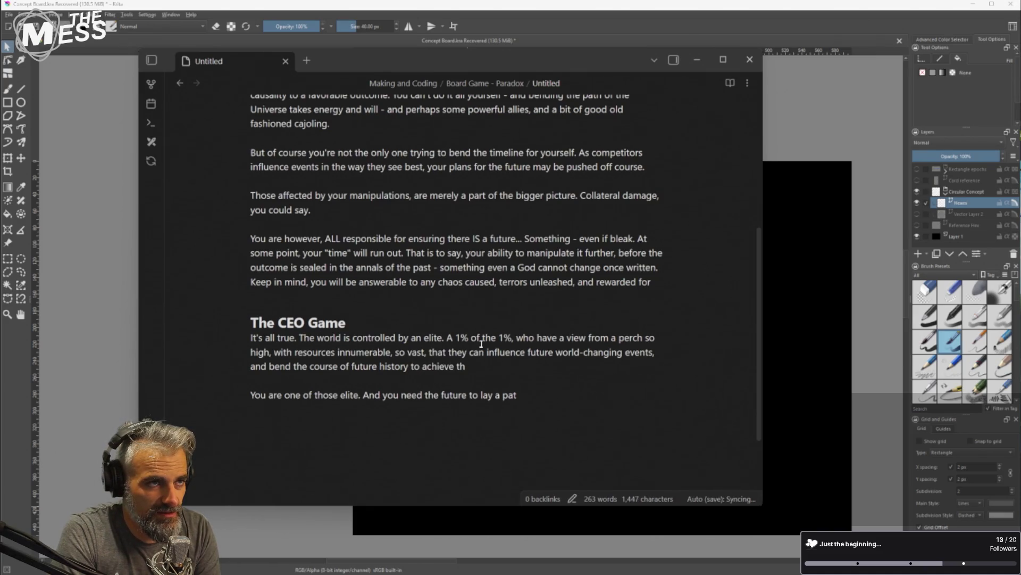
pyautogui.press('BackSpace')
pyautogui.press('BackSpace')
pyautogui.press('BackSpace')
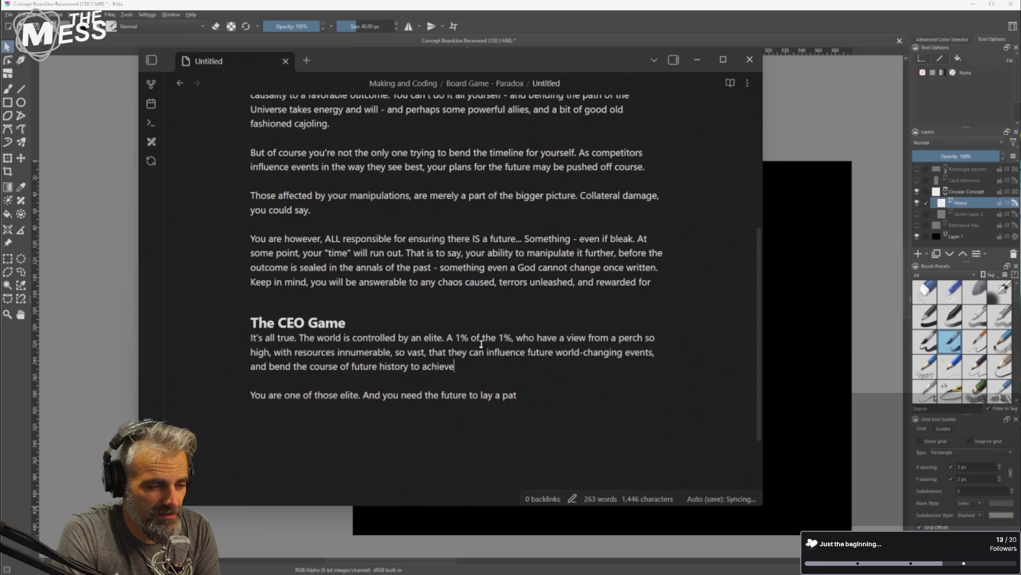
pyautogui.write('achieve their ends.')
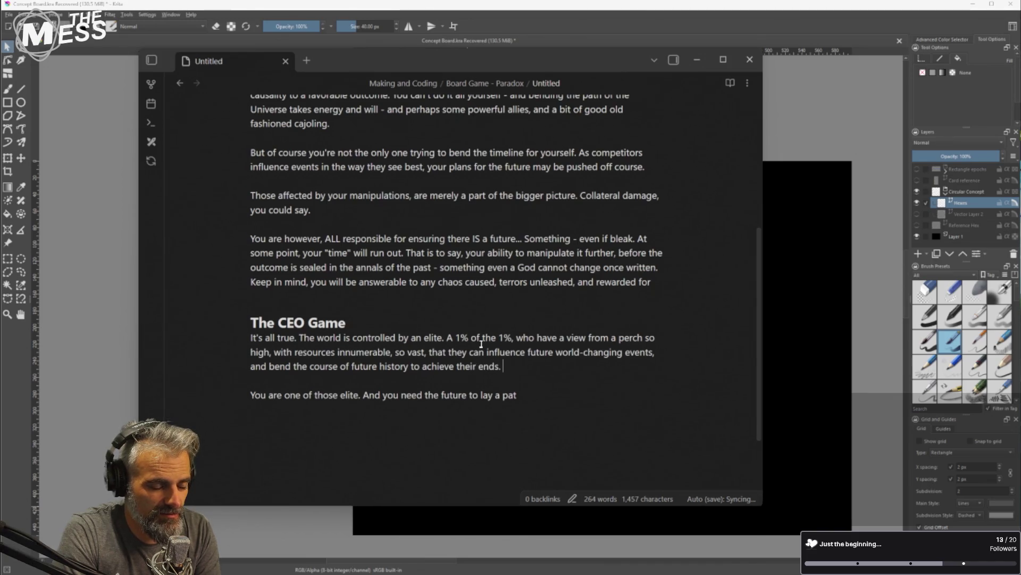
pyautogui.press('BackSpace')
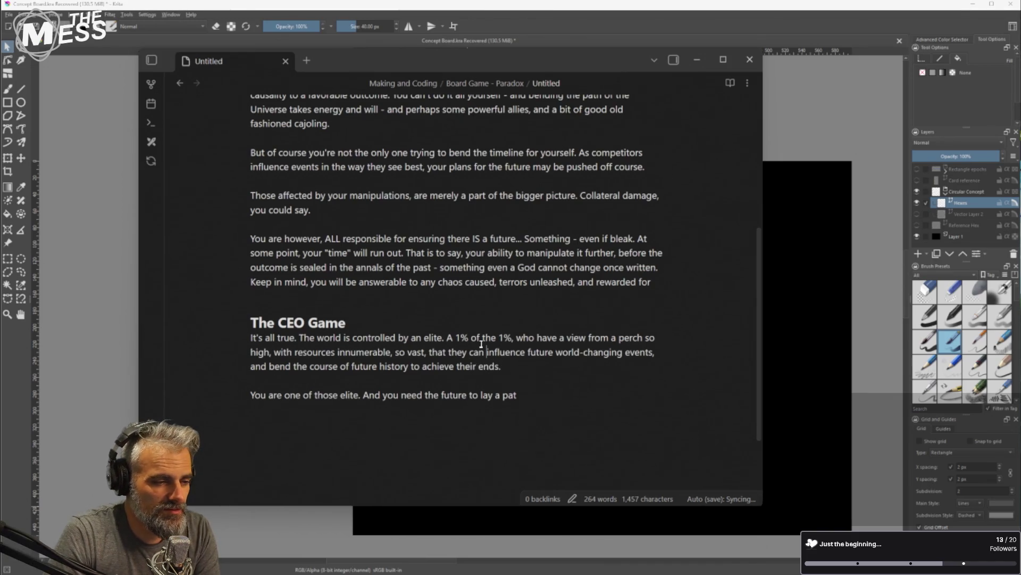
# Replace 'can' with 'have means to' and delete 'future' before 'world-changing'
pyautogui.doubleClick(481, 352)
pyautogui.write('ha')
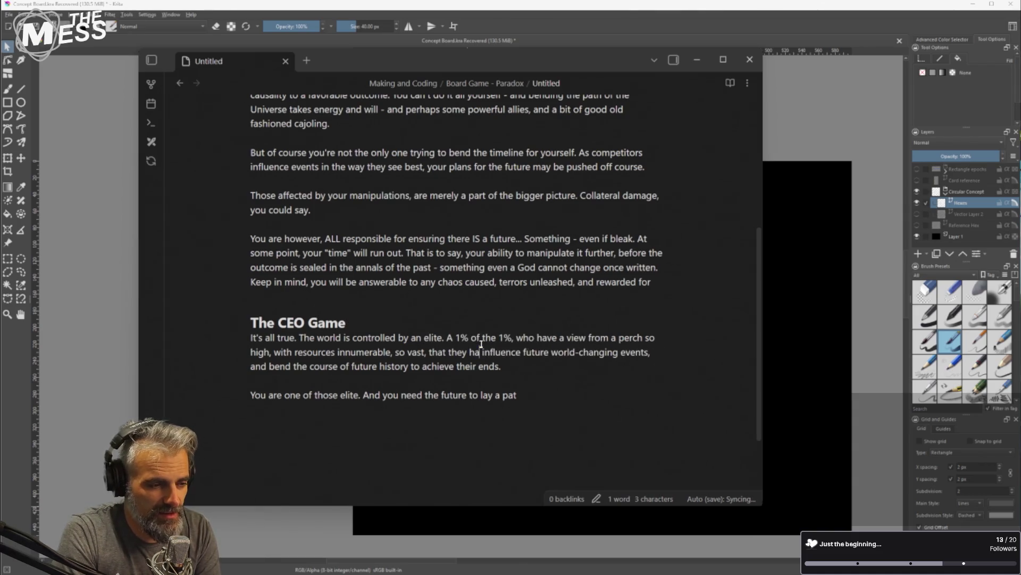
pyautogui.write('ve means to')
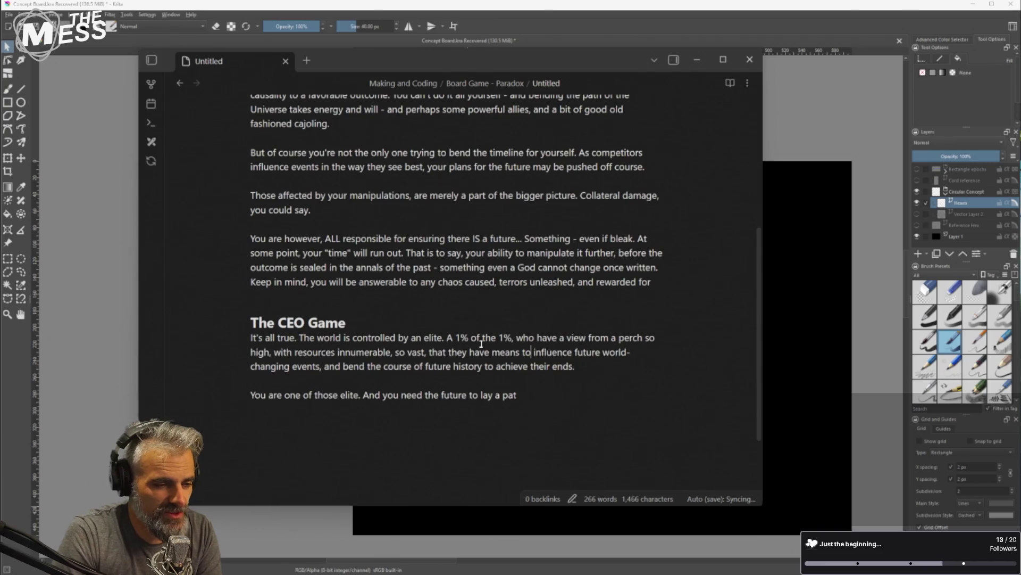
pyautogui.press('End')
pyautogui.press('Up')
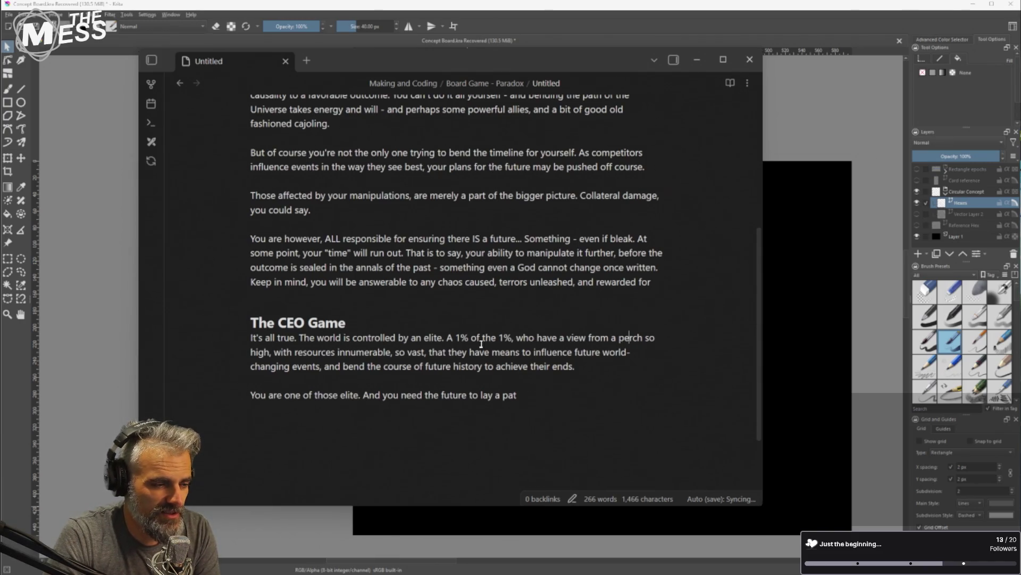
pyautogui.press('Down')
pyautogui.hotkey('ctrl', 'Left')
pyautogui.hotkey('ctrl', 'shift', 'Left')
pyautogui.press('BackSpace')
pyautogui.press('BackSpace')
pyautogui.press('End')
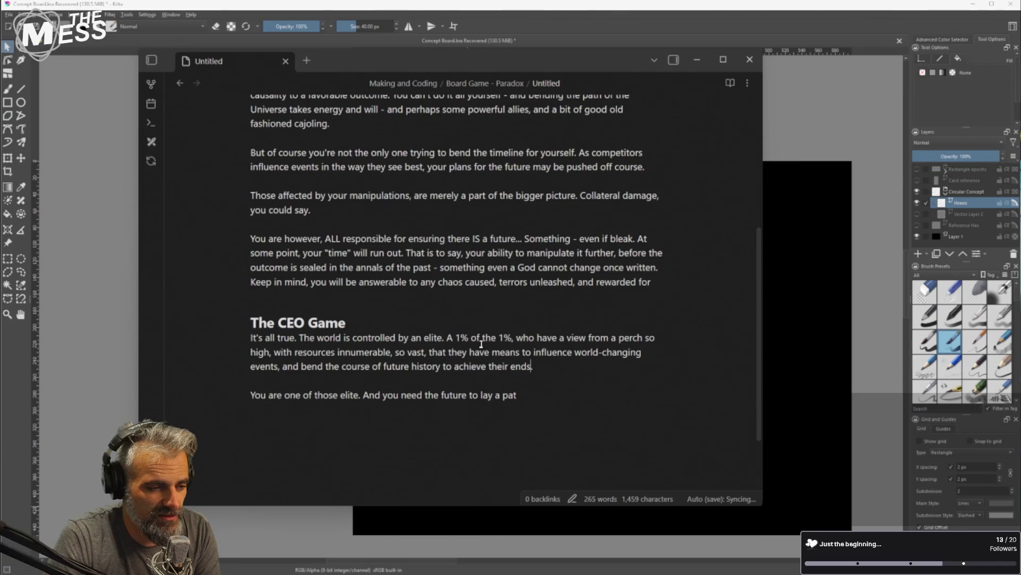
pyautogui.press('Down')
pyautogui.press('Down')
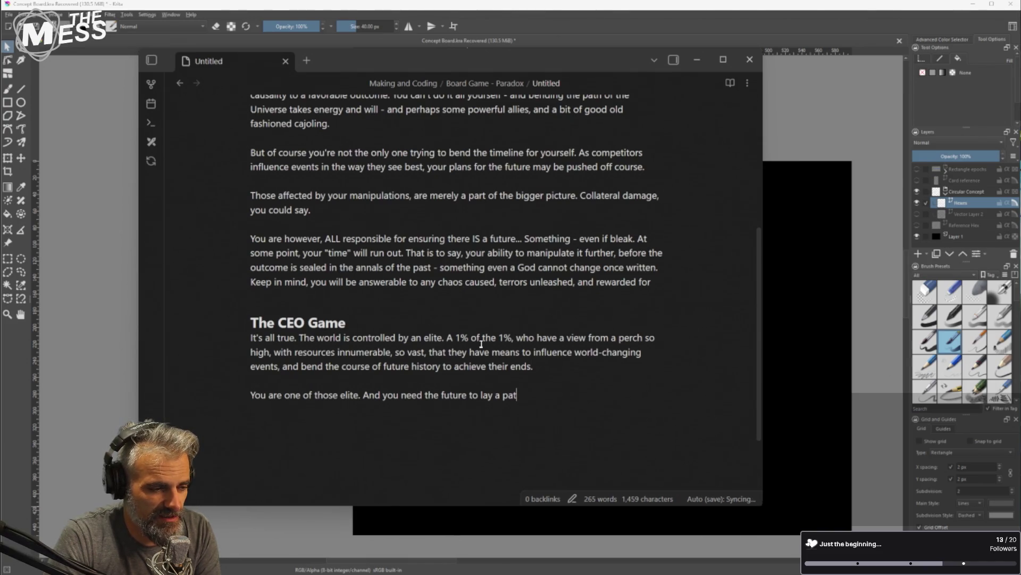
pyautogui.press('Home')
pyautogui.hotkey('ctrl', 'Right')
pyautogui.hotkey('ctrl', 'Right')
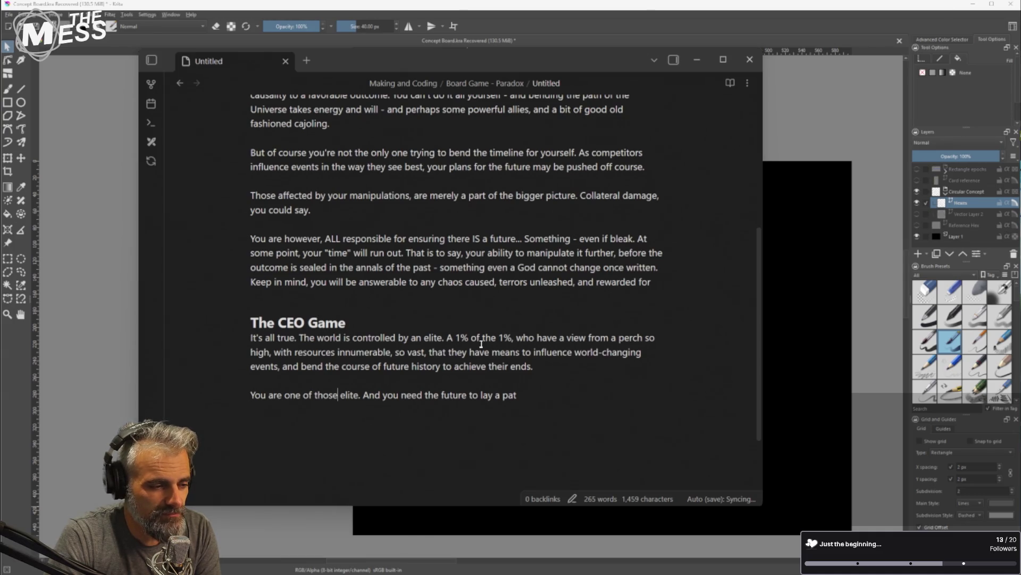
# Rewrite the last sentence as 'Through your power, money, influence, exceptional strategic mind and sheer disregard…'
pyautogui.hotkey('shift', 'End')
pyautogui.press('BackSpace')
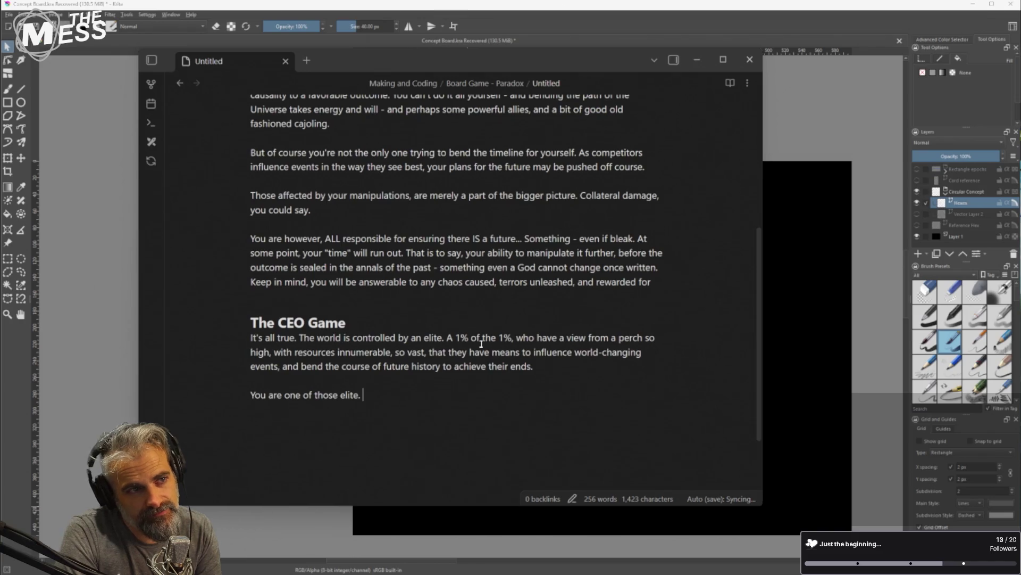
pyautogui.write('The')
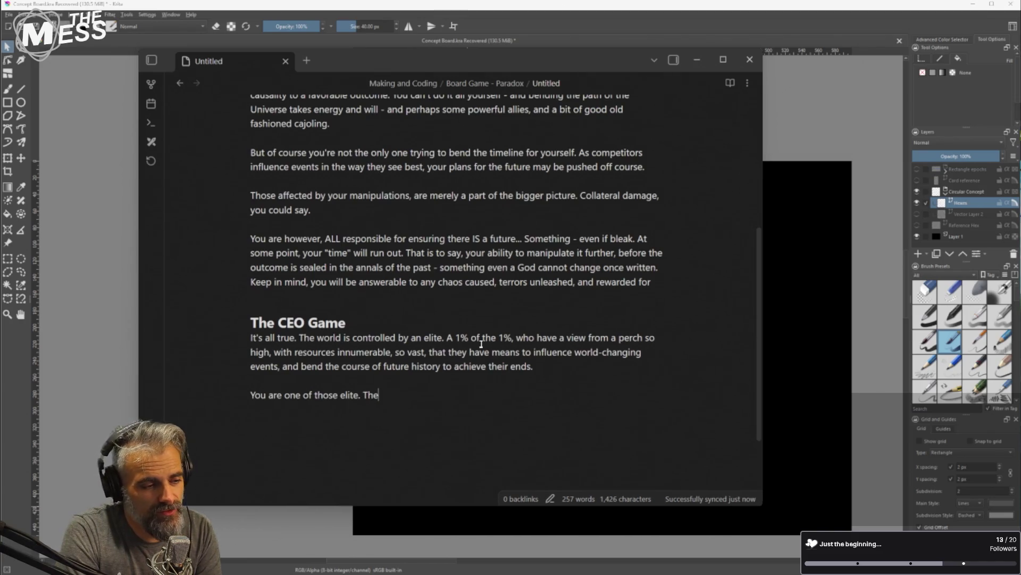
pyautogui.press('BackSpace')
pyautogui.write('rough yoru')
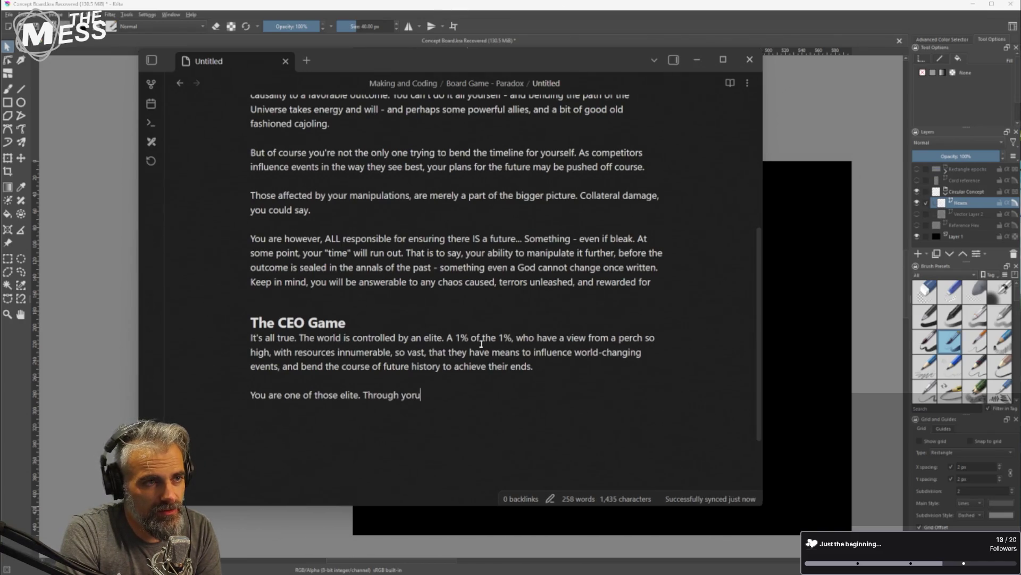
pyautogui.press('BackSpace')
pyautogui.press('BackSpace')
pyautogui.write('ur ')
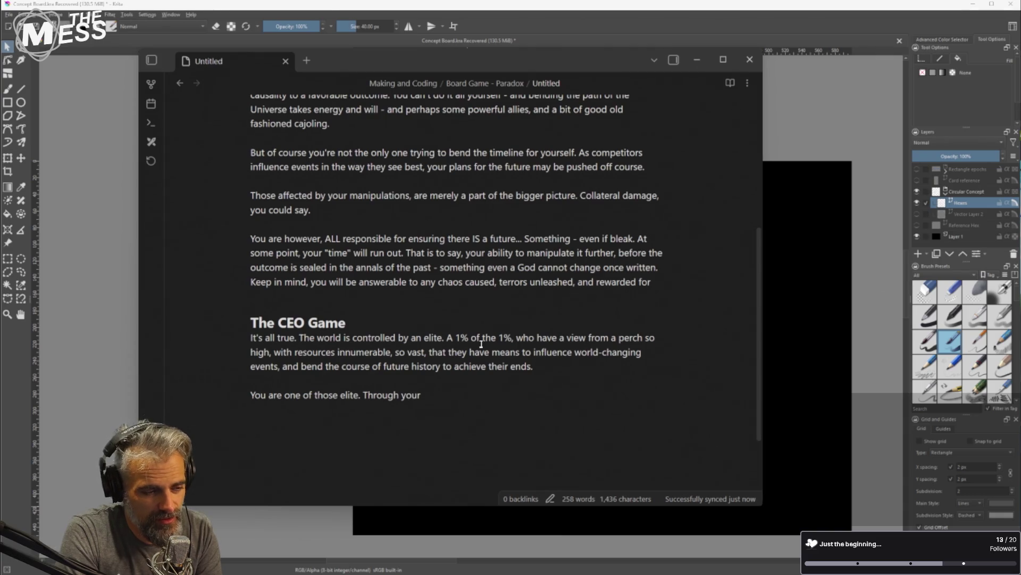
pyautogui.write('power, money, ')
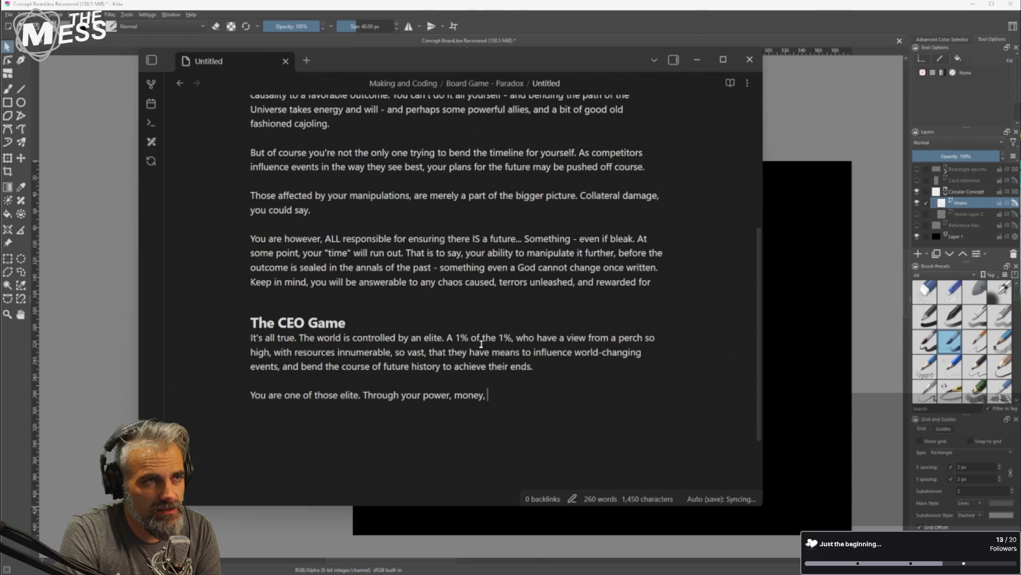
pyautogui.write('influence,')
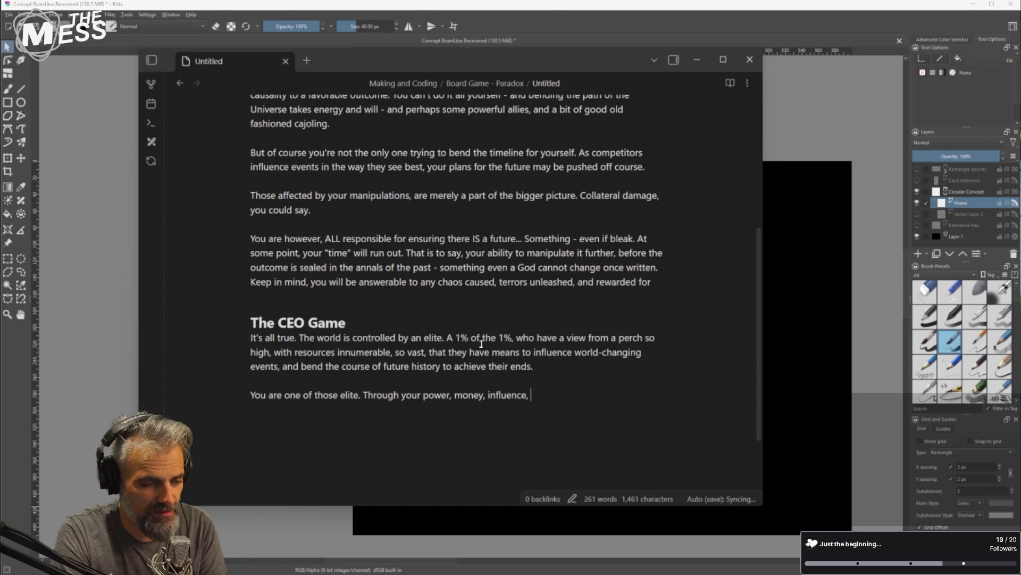
pyautogui.write('exceptional ')
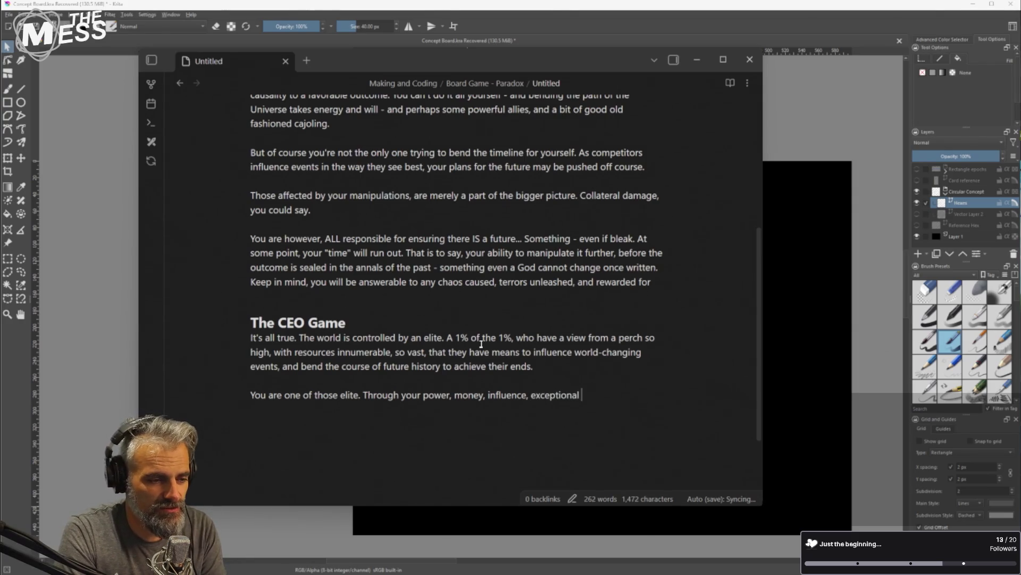
pyautogui.write('strateg')
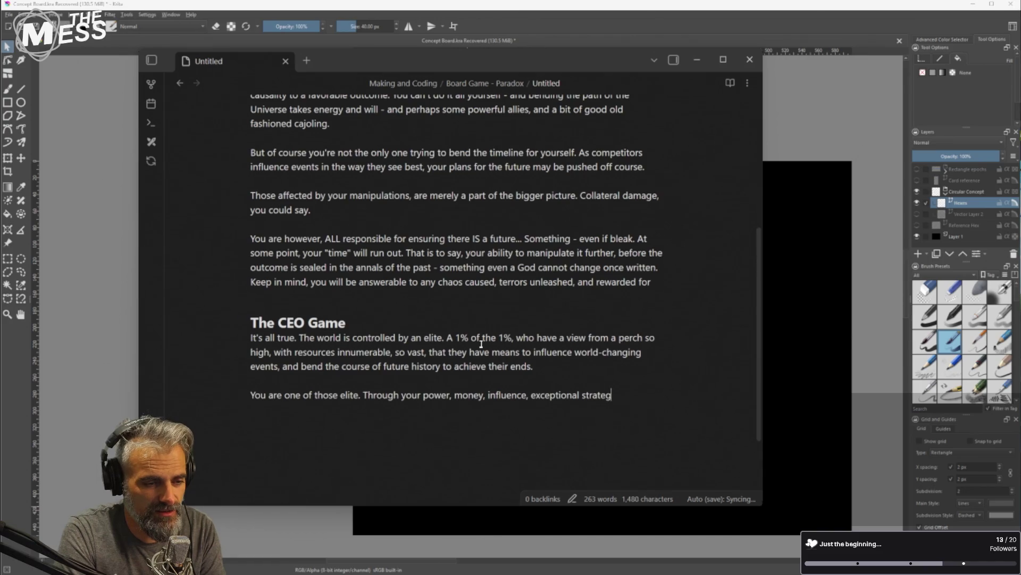
pyautogui.write('ic mind,')
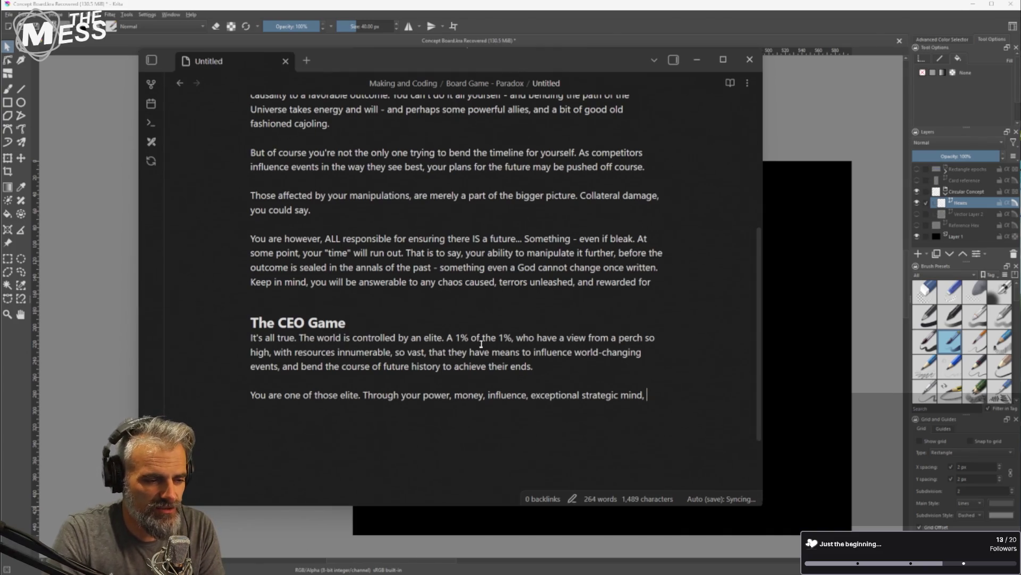
pyautogui.write('and sheer ')
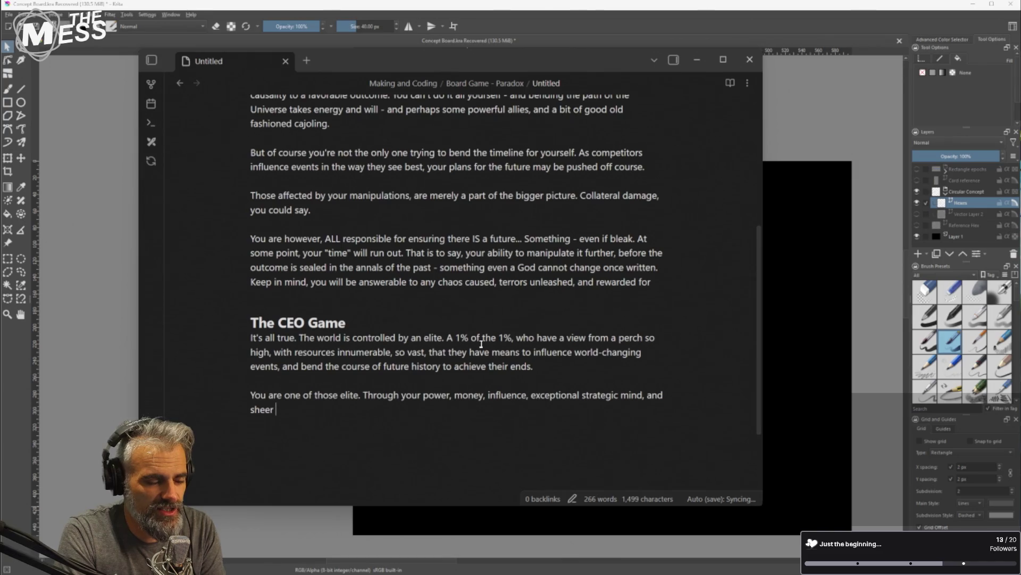
pyautogui.write('disregar')
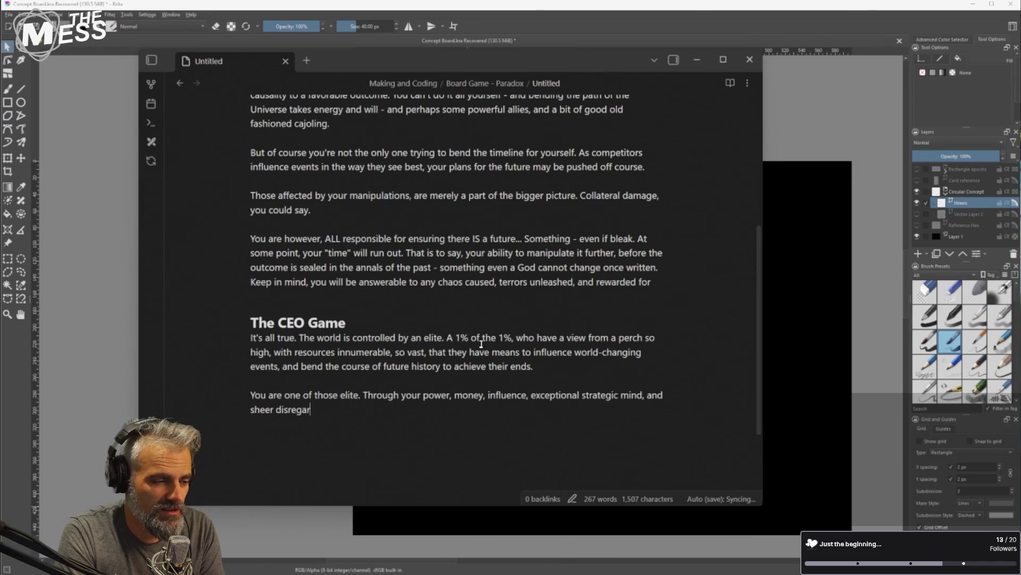
pyautogui.write('d for those ')
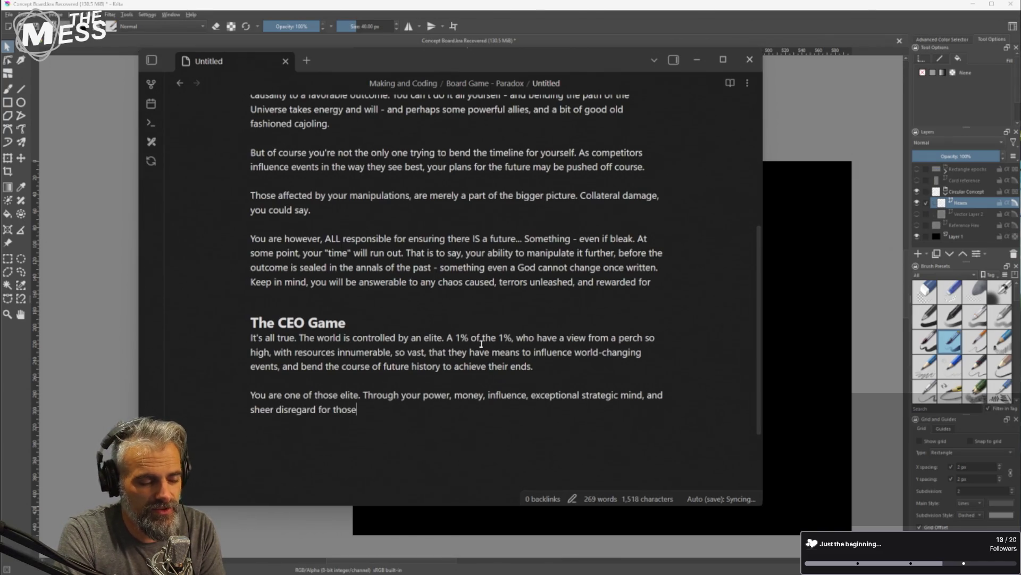
pyautogui.write('you mus')
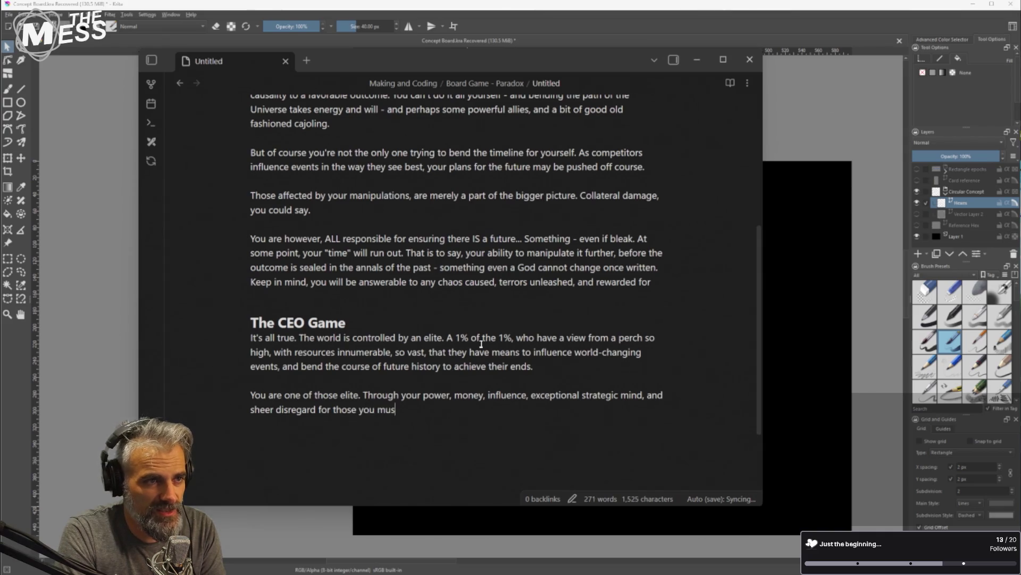
pyautogui.write('t step ')
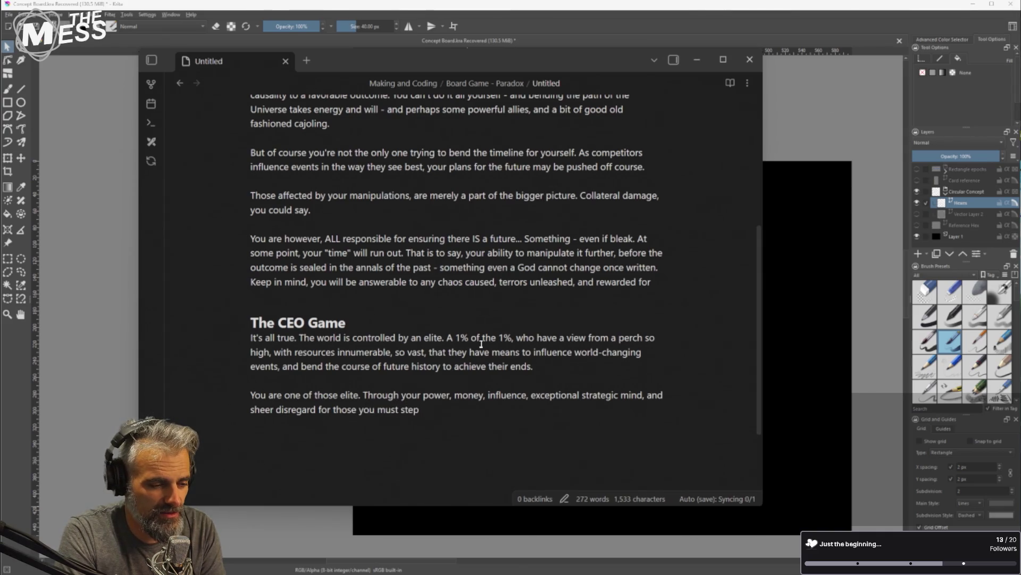
pyautogui.write('over (or ')
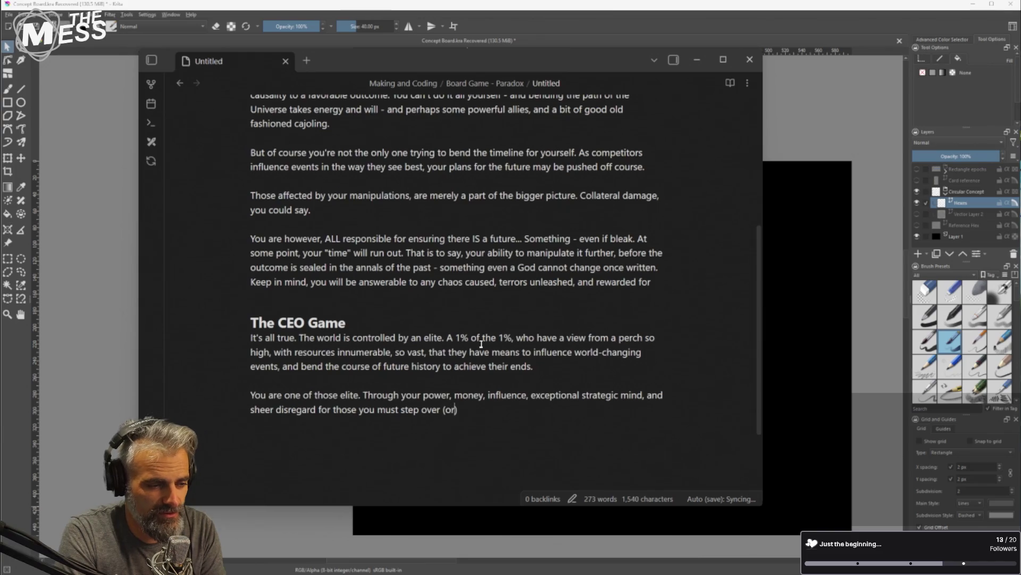
pyautogui.write('on) ')
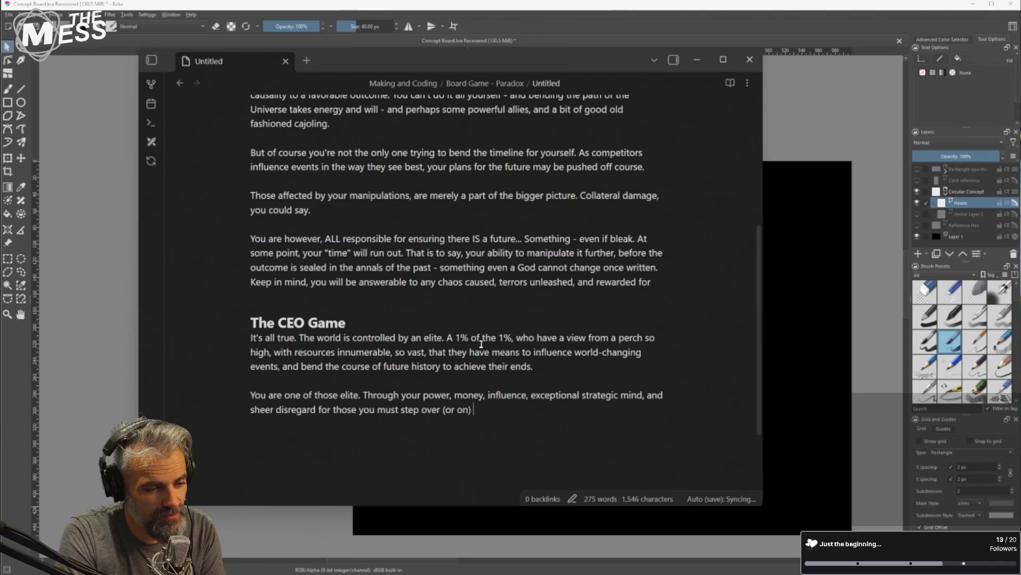
pyautogui.write('to get to where you need ot be')
# End it with 'to get to where you need to be, the timeline must be bent to your will.'
pyautogui.press('BackSpace')
pyautogui.press('BackSpace')
pyautogui.press('BackSpace')
pyautogui.write('to be,')
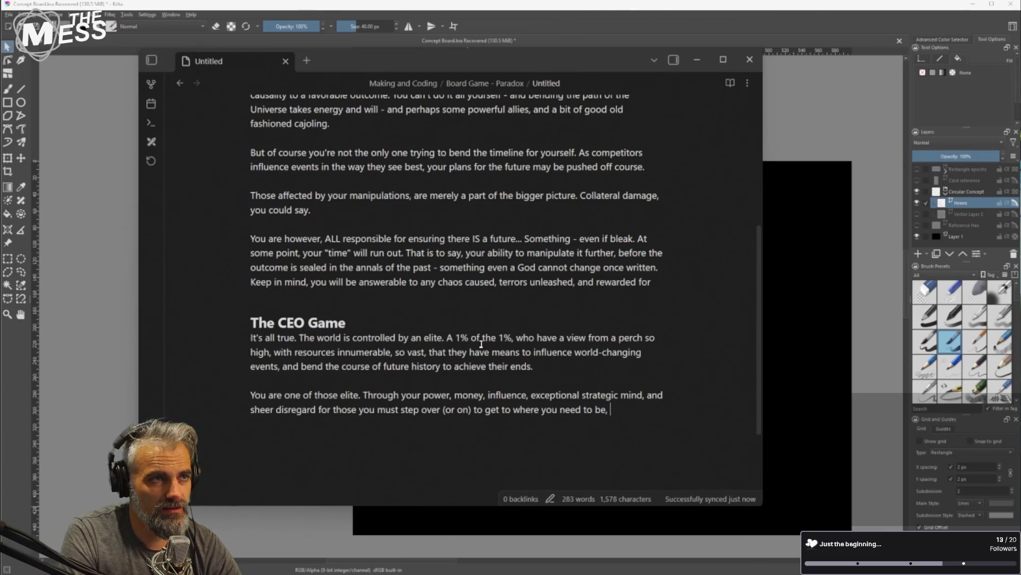
pyautogui.write('the timel')
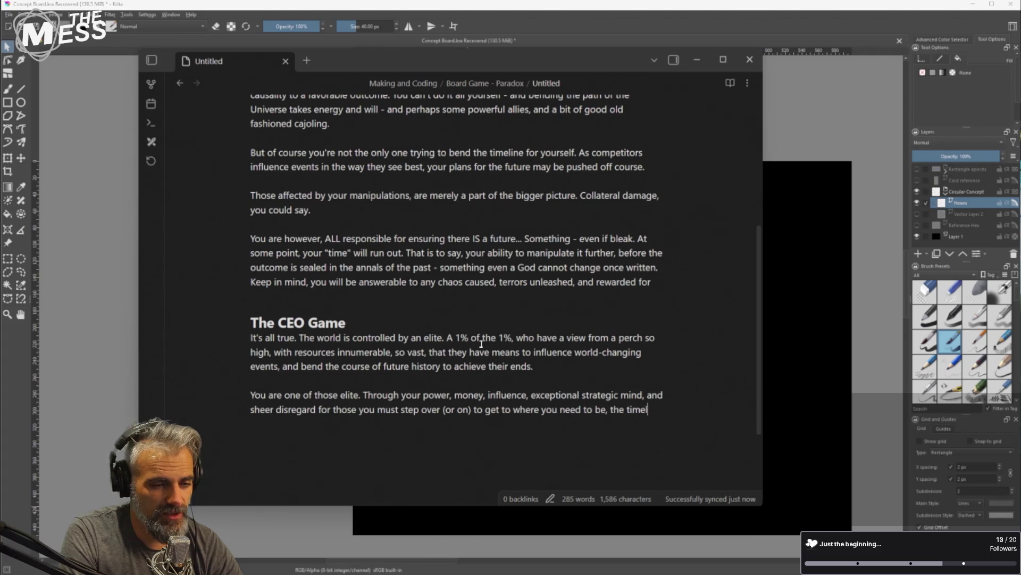
pyautogui.write('ine is your')
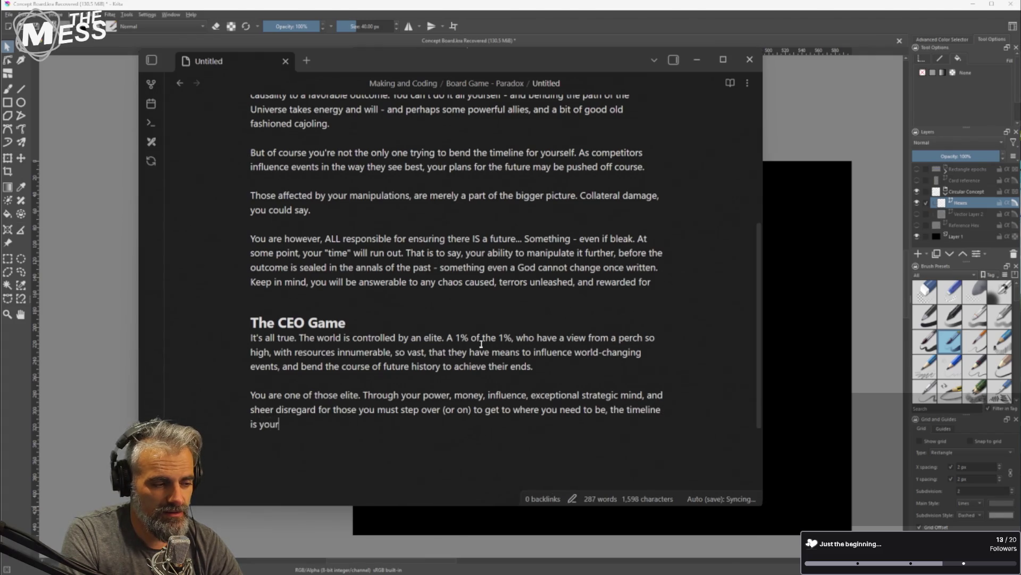
pyautogui.write('s for the takin')
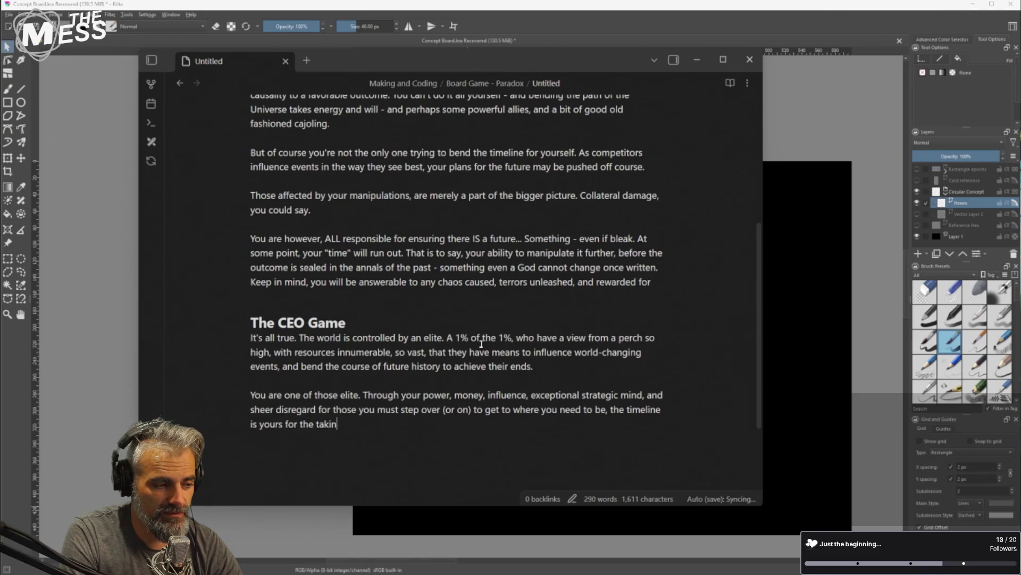
pyautogui.press('BackSpace')
pyautogui.press('BackSpace')
pyautogui.press('BackSpace')
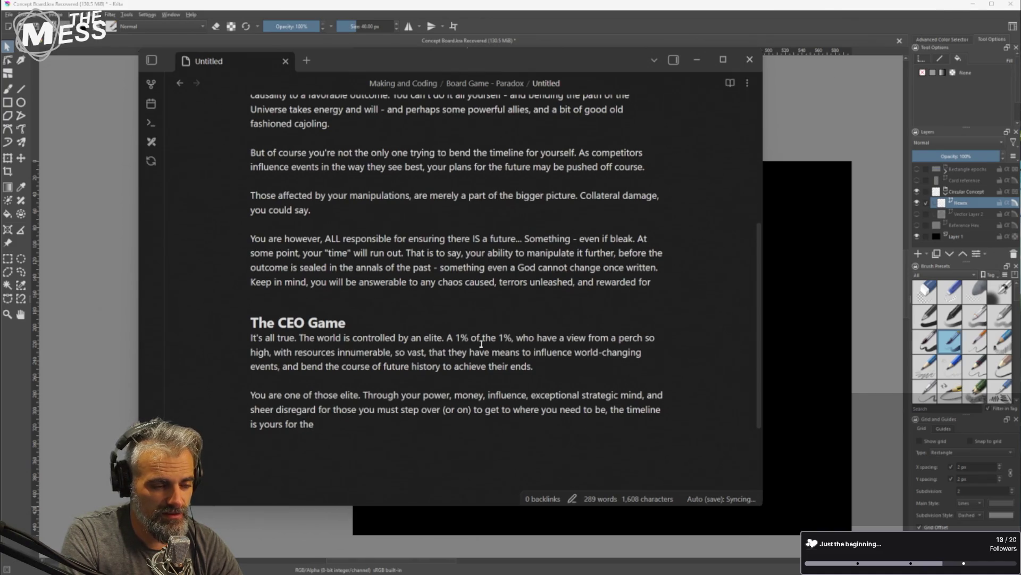
pyautogui.press('BackSpace')
pyautogui.press('BackSpace')
pyautogui.press('BackSpace')
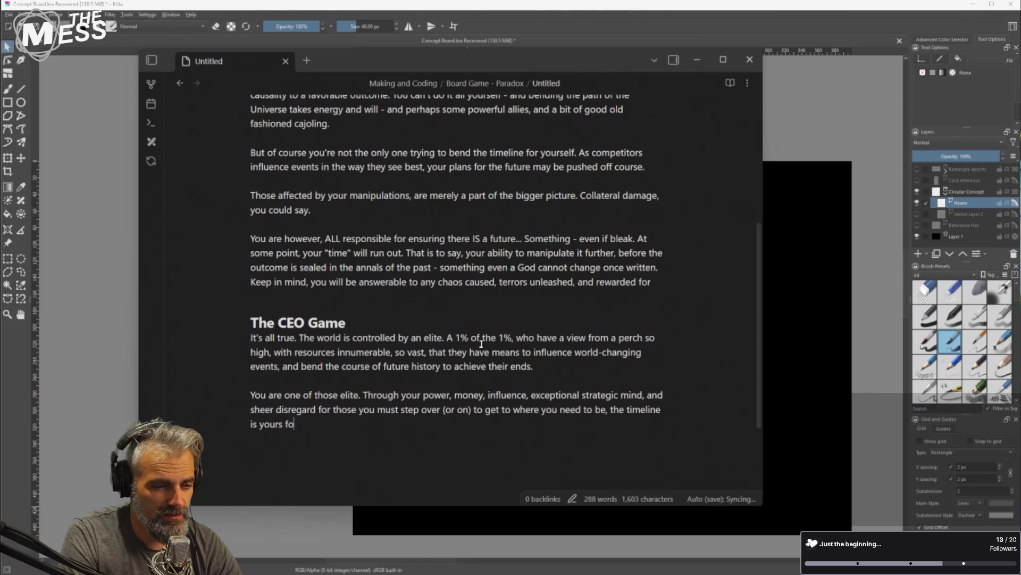
pyautogui.press('BackSpace')
pyautogui.press('BackSpace')
pyautogui.press('BackSpace')
pyautogui.write('must be ')
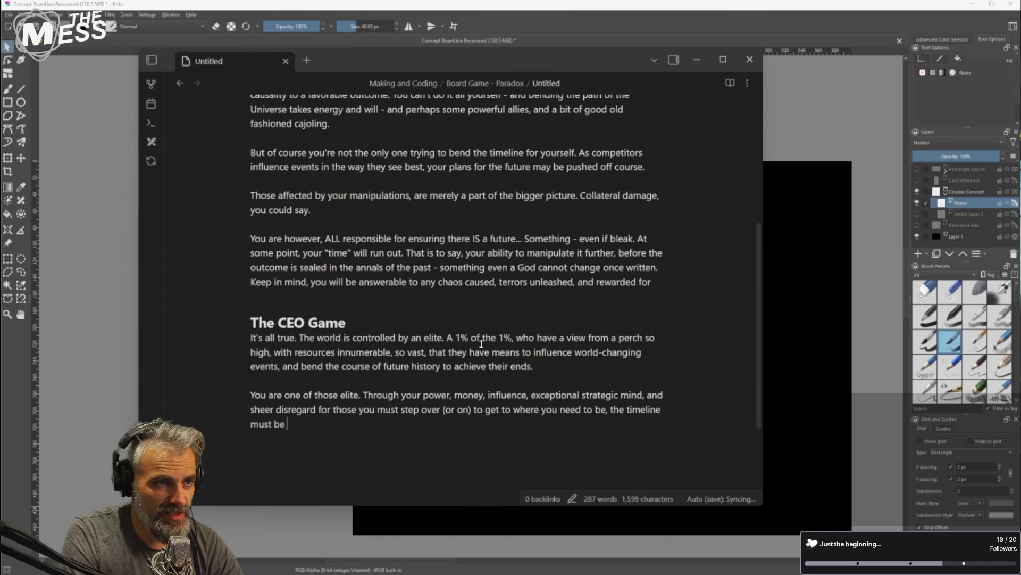
pyautogui.write('bent to y')
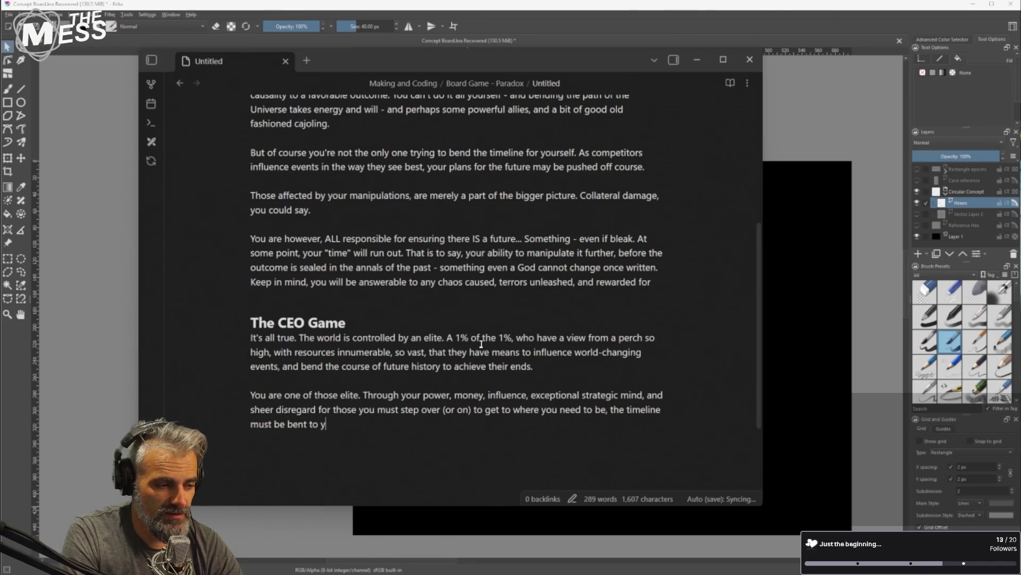
pyautogui.write('our will.')
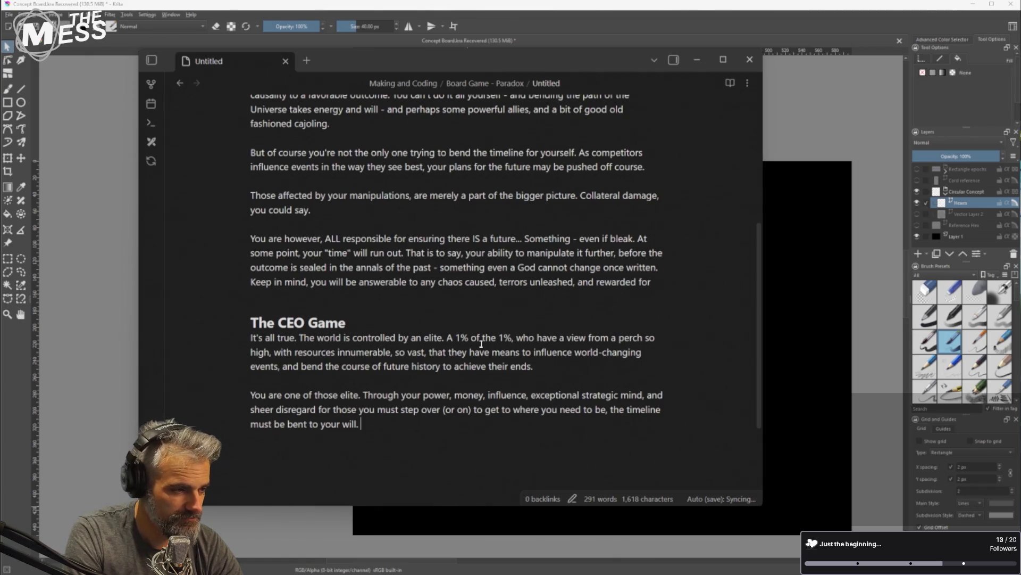
# Start a new paragraph 'Of course, power and money does nothing'
pyautogui.press('Return')
pyautogui.press('Return')
pyautogui.write('Of course,')
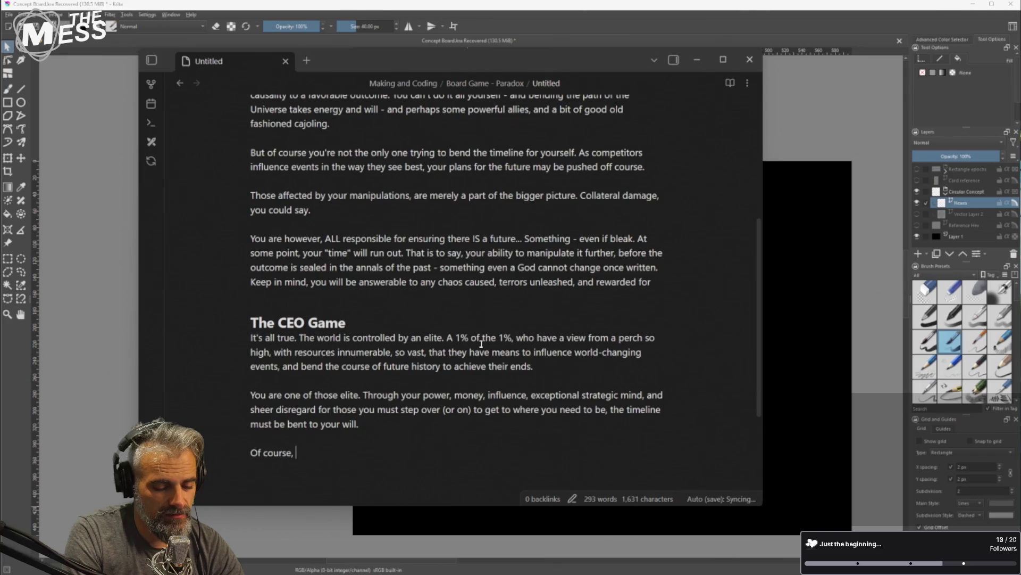
pyautogui.write('power and money ')
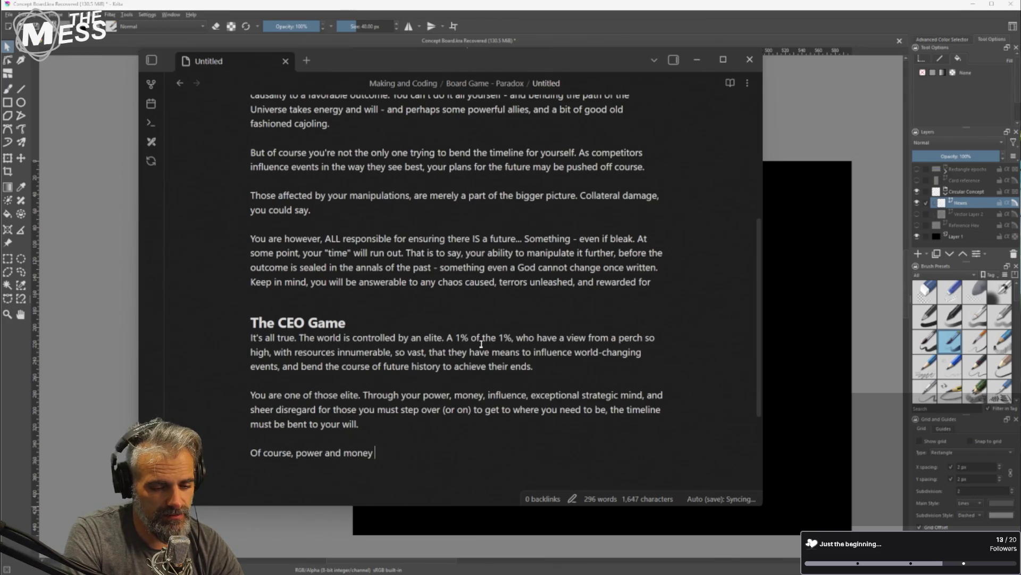
pyautogui.write('does th')
pyautogui.press('BackSpace')
pyautogui.press('BackSpace')
pyautogui.write('nothing to')
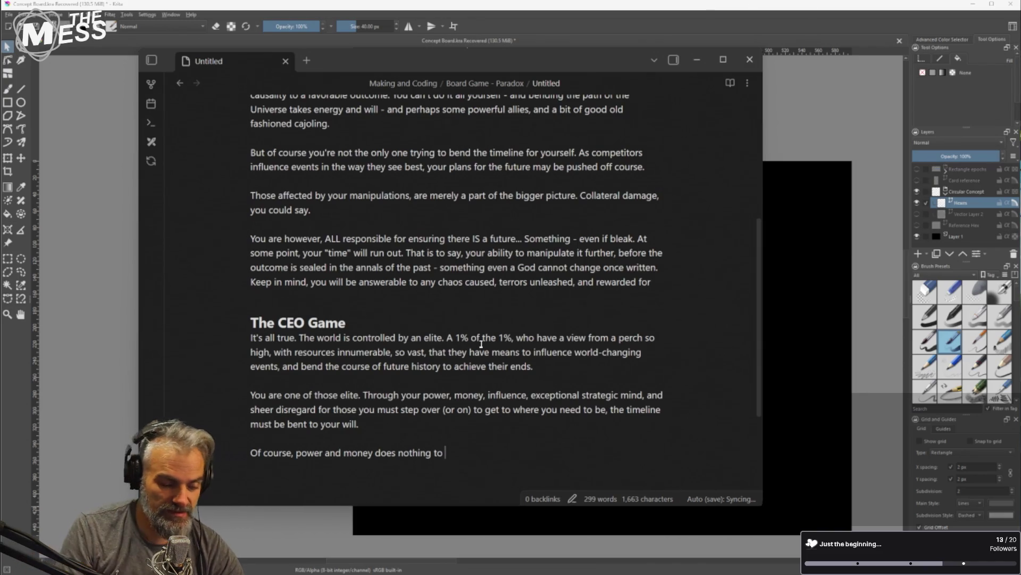
# Replace the words after 'Of course' so the line reads 'Of course your image'
pyautogui.hotkey('ctrl', 'shift', 'Left')
pyautogui.hotkey('ctrl', 'shift', 'Left')
pyautogui.hotkey('ctrl', 'shift', 'Left')
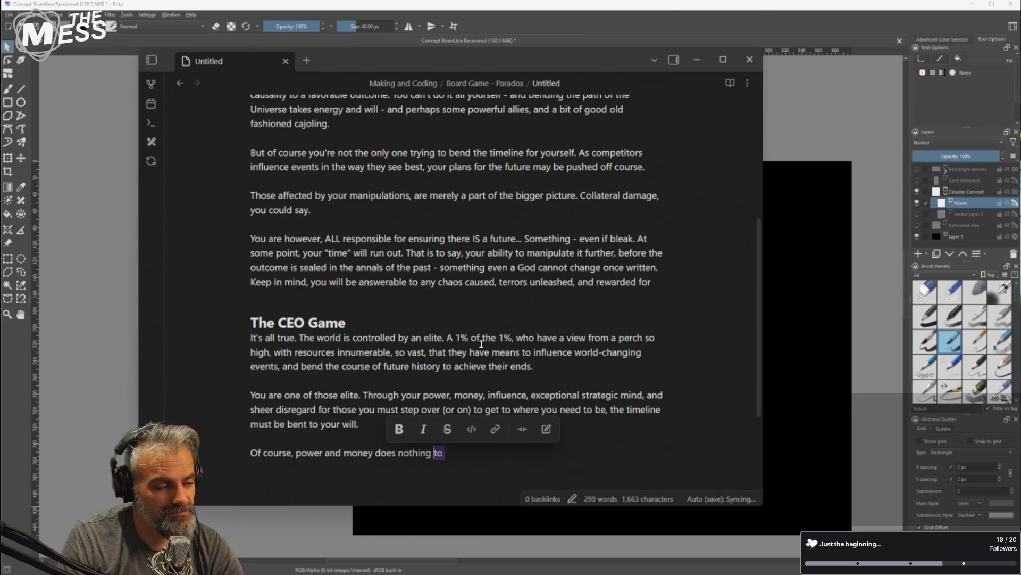
pyautogui.hotkey('ctrl', 'shift', 'Right')
pyautogui.hotkey('ctrl', 'shift', 'Right')
pyautogui.hotkey('ctrl', 'shift', 'Right')
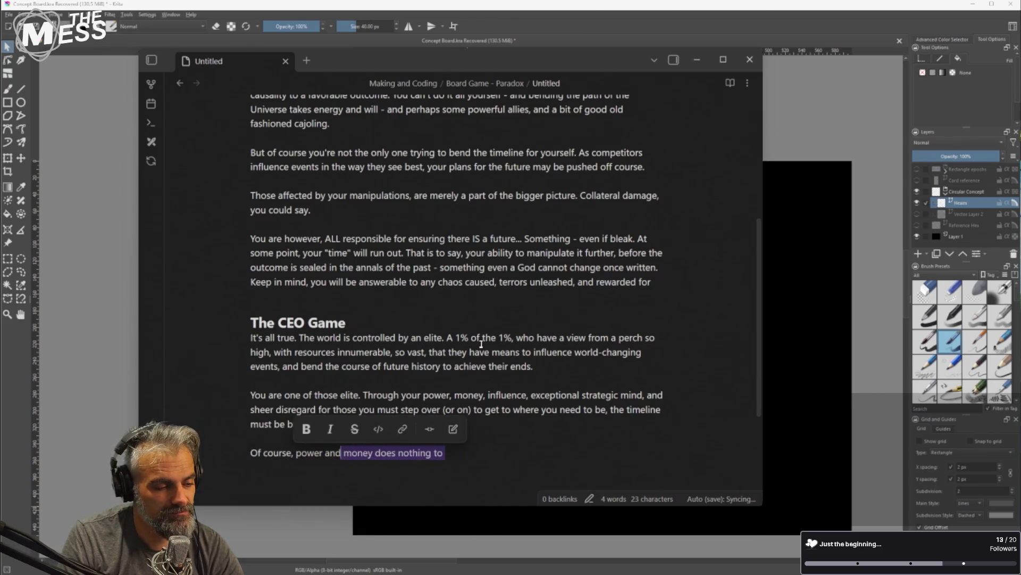
pyautogui.hotkey('ctrl', 'shift', 'Left')
pyautogui.hotkey('ctrl', 'shift', 'Left')
pyautogui.hotkey('ctrl', 'shift', 'Left')
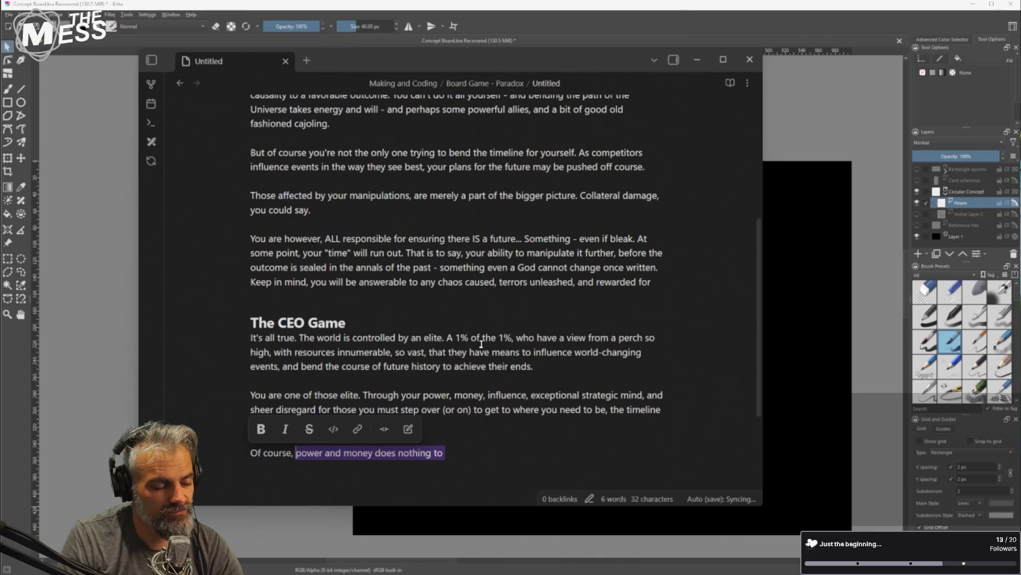
pyautogui.press('Right')
pyautogui.hotkey('ctrl', 'shift', 'Left')
pyautogui.hotkey('ctrl', 'shift', 'Left')
pyautogui.hotkey('ctrl', 'shift', 'Left')
pyautogui.hotkey('ctrl', 'shift', 'Left')
pyautogui.hotkey('ctrl', 'shift', 'Left')
pyautogui.hotkey('ctrl', 'shift', 'Left')
pyautogui.hotkey('shift', 'Left')
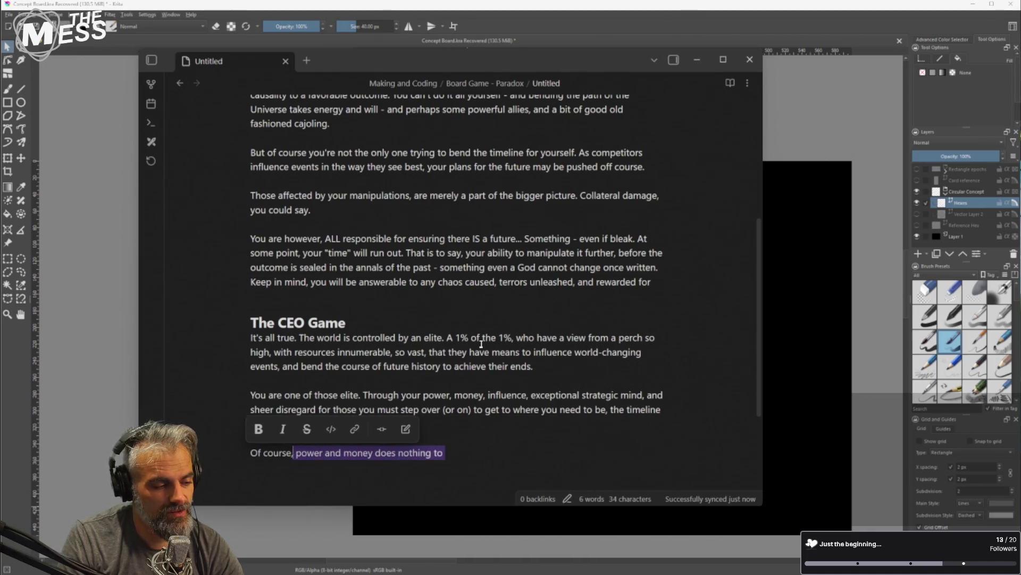
pyautogui.write('your image')
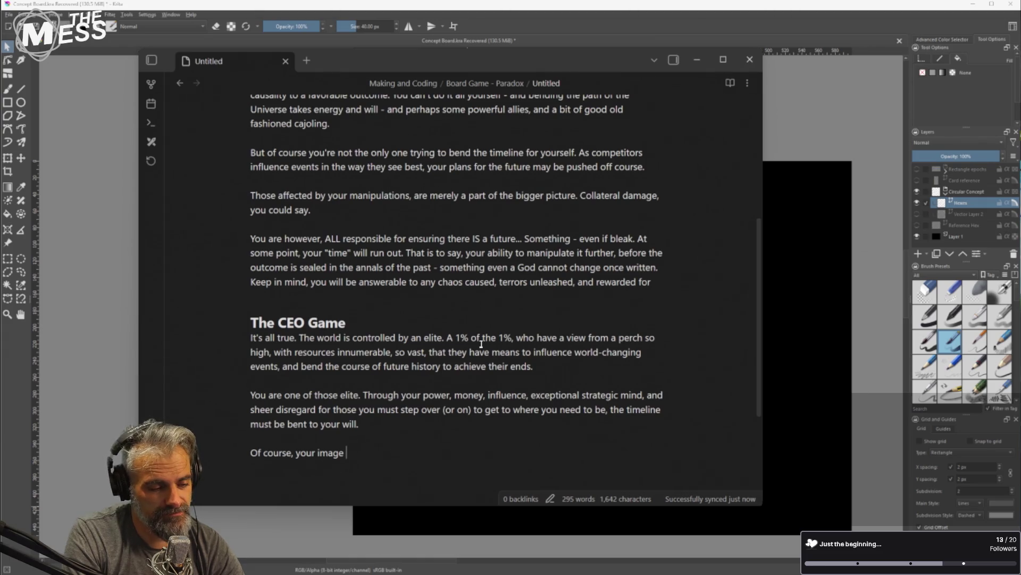
pyautogui.press('BackSpace')
pyautogui.press('BackSpace')
pyautogui.press('BackSpace')
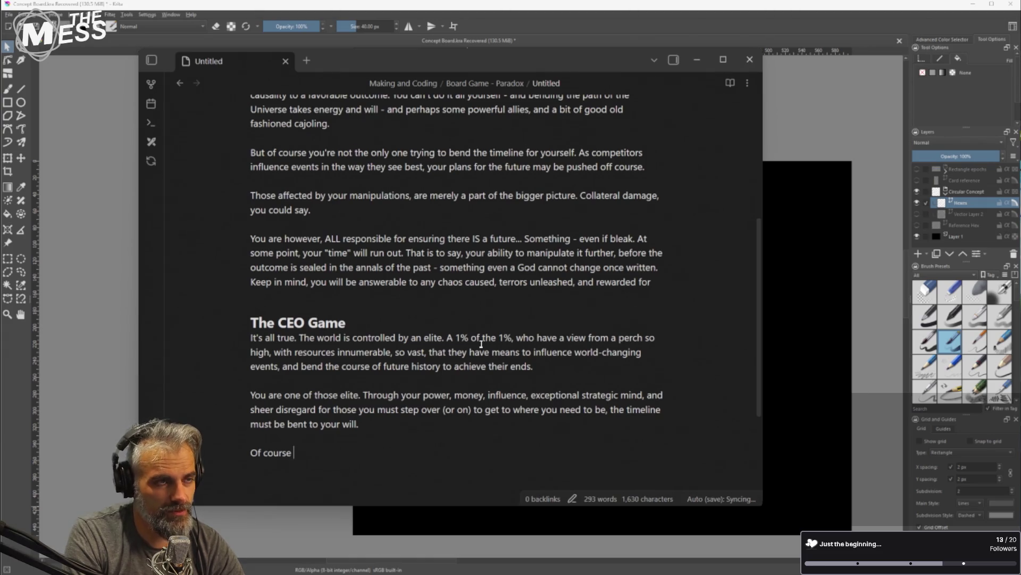
pyautogui.write('your image')
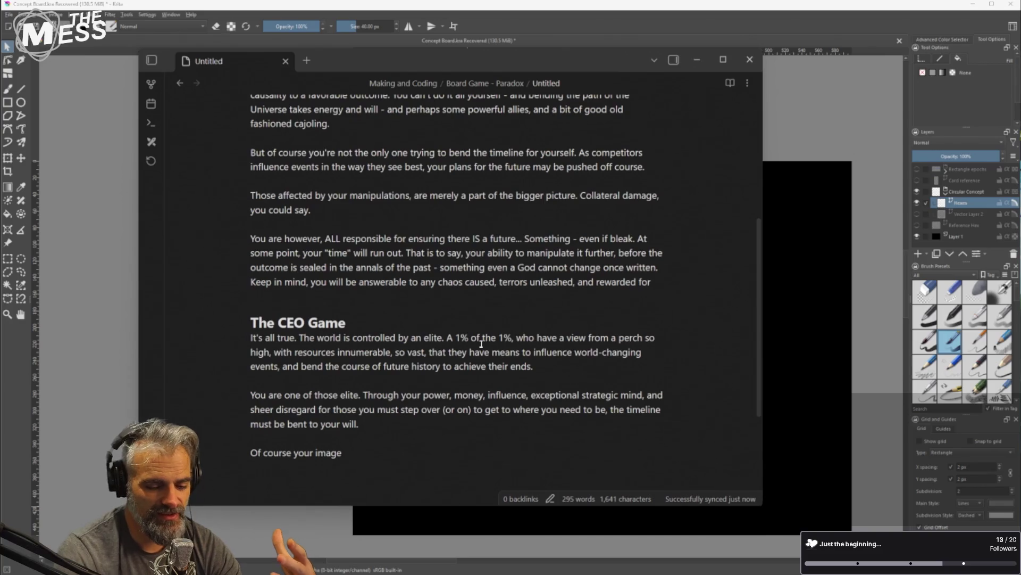
pyautogui.scroll(5, 473, 298)
# Rename the top heading to 'Story (expansion) concepts'
pyautogui.click(384, 191)
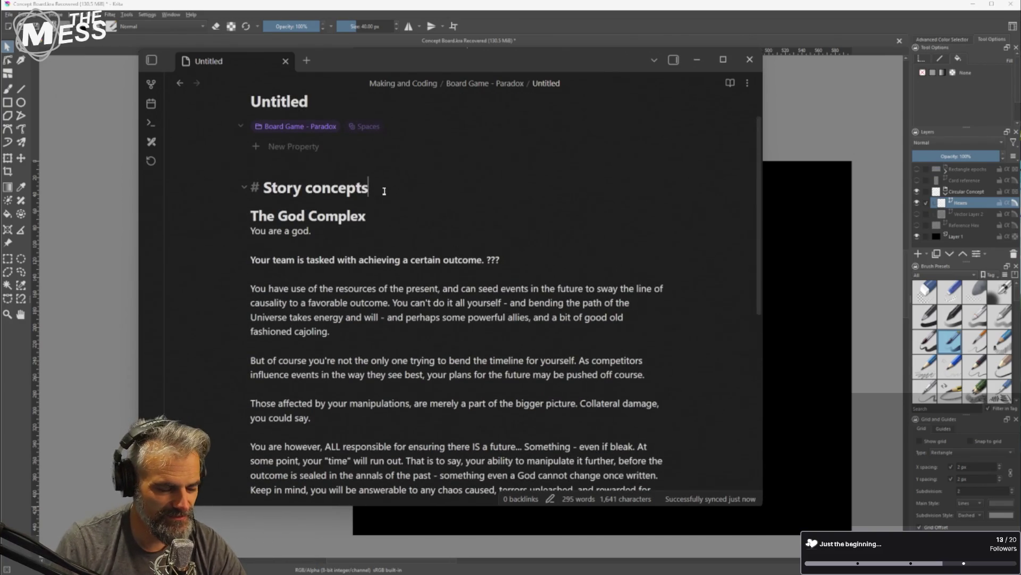
pyautogui.press('Home')
pyautogui.hotkey('ctrl', 'Right')
pyautogui.hotkey('ctrl', 'Right')
pyautogui.write('(e')
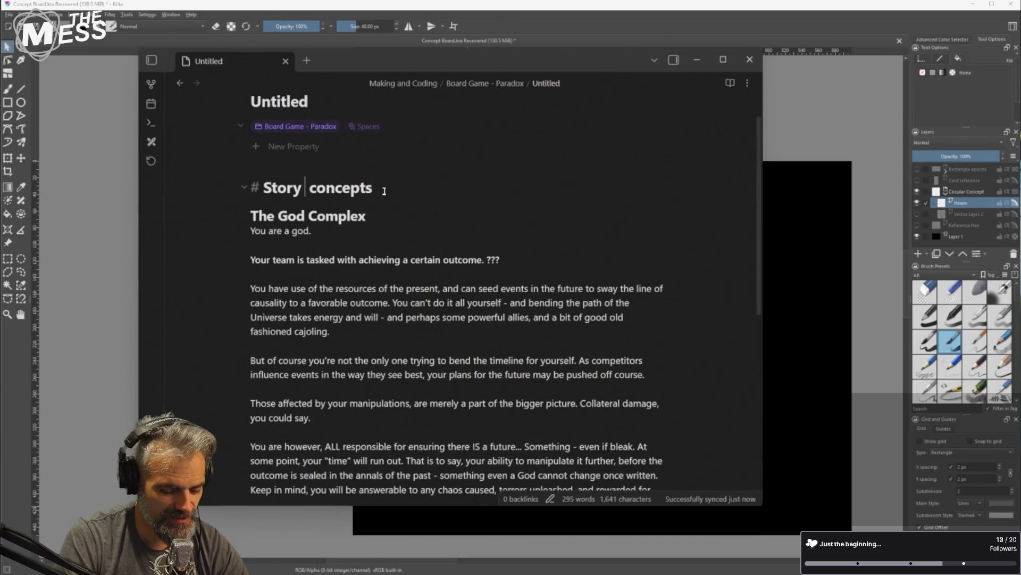
pyautogui.write('xpand')
pyautogui.press('BackSpace')
pyautogui.write('sion')
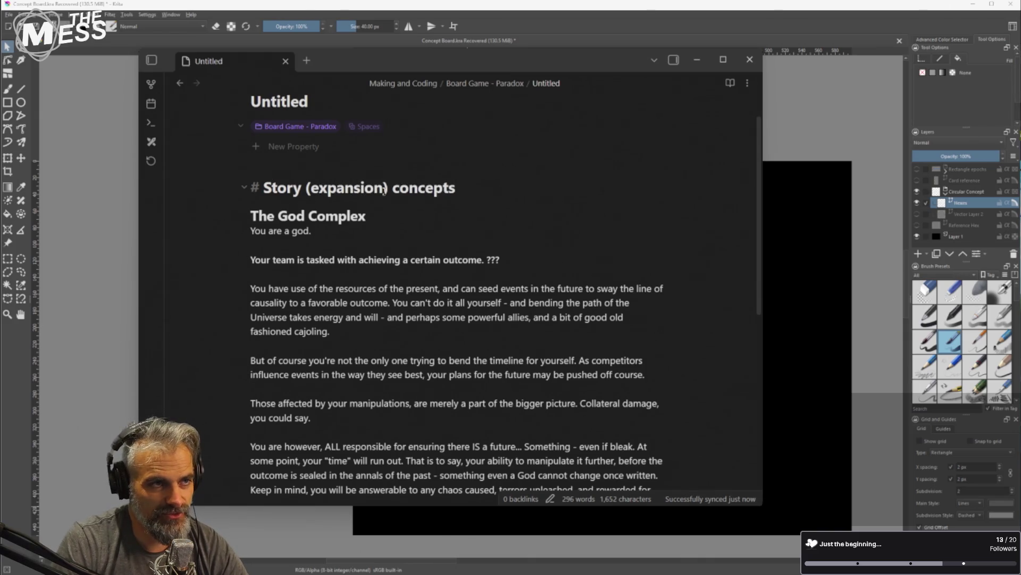
# Add a '## General notes' subheading below the main heading
pyautogui.press('Return')
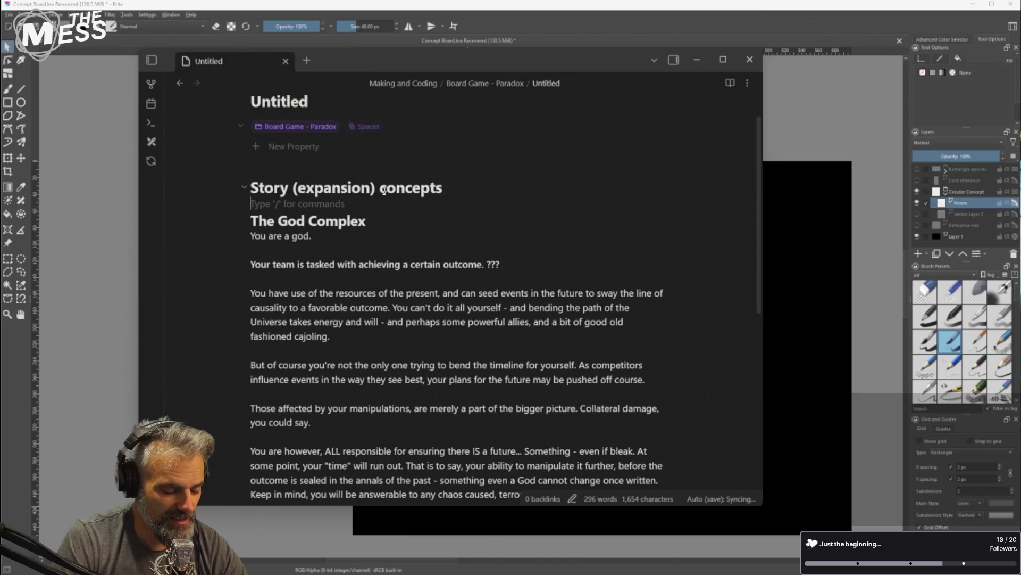
pyautogui.write('#')
pyautogui.press('BackSpace')
pyautogui.write('## General notes')
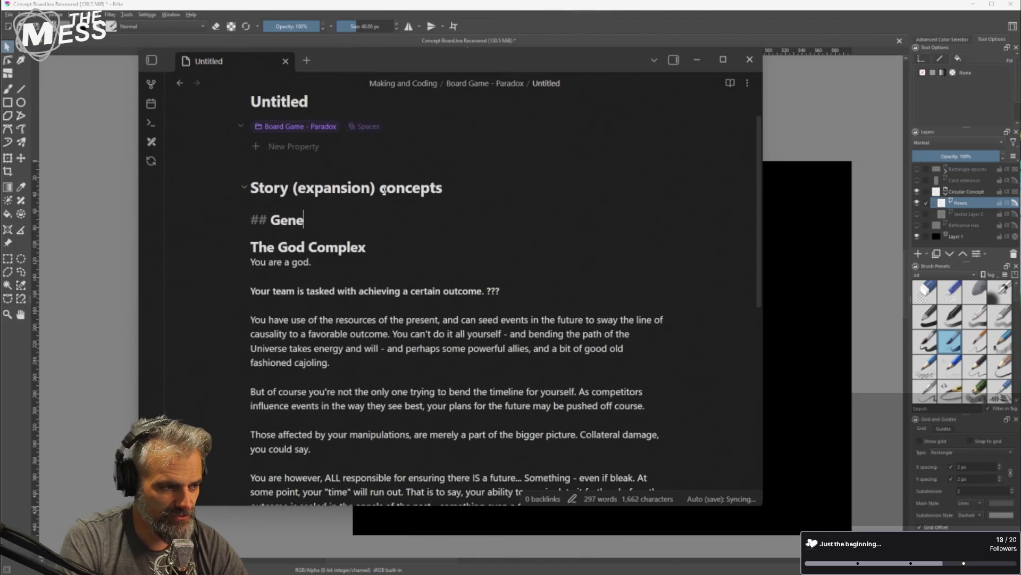
pyautogui.press('Return')
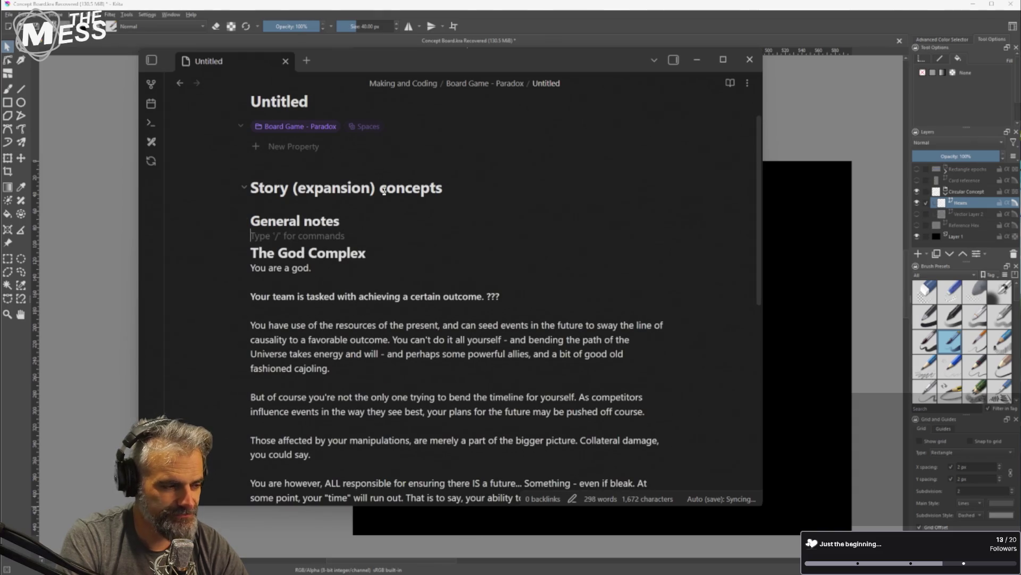
# Add General notes sentences on the God game and CEO game, ending 'a CEO with a god on your side.'
pyautogui.write('So w')
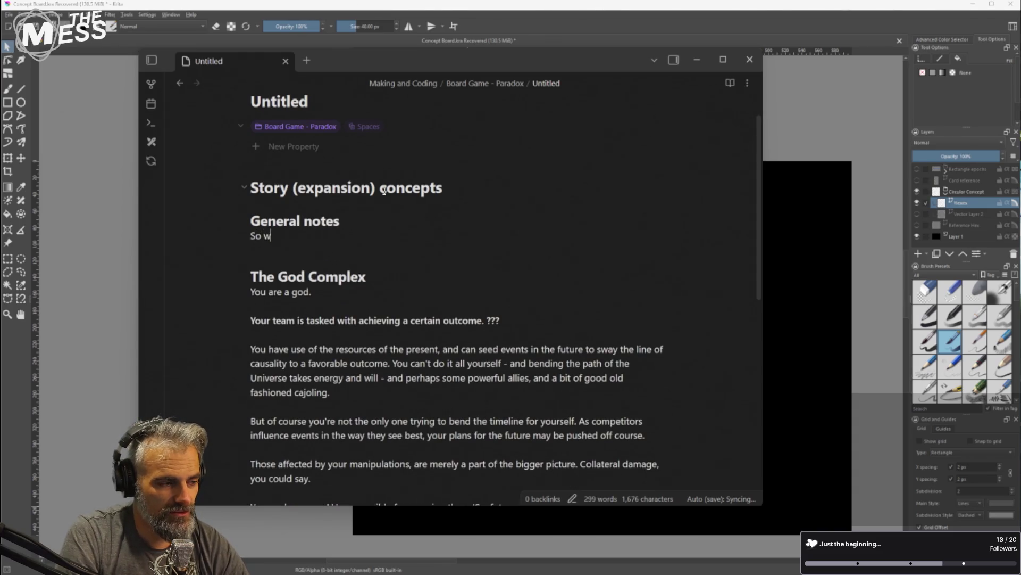
pyautogui.write('e could have the "God')
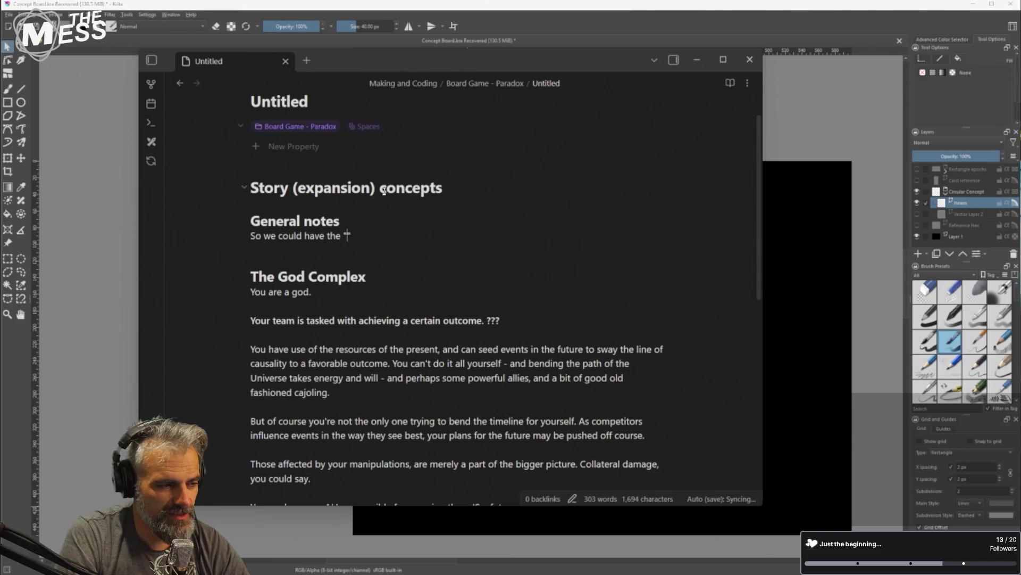
pyautogui.write('game, th')
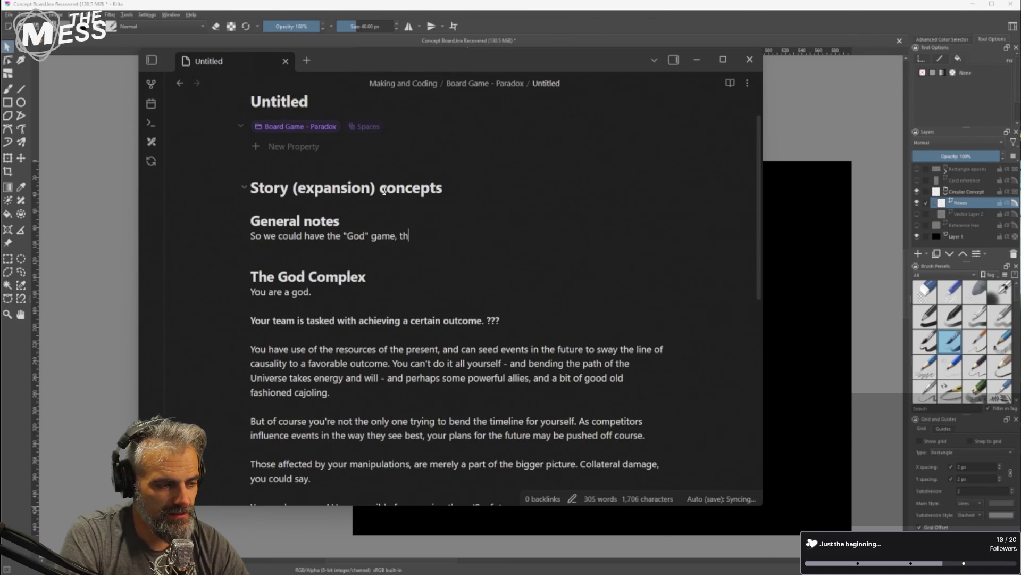
pyautogui.write('e "CEO game, ')
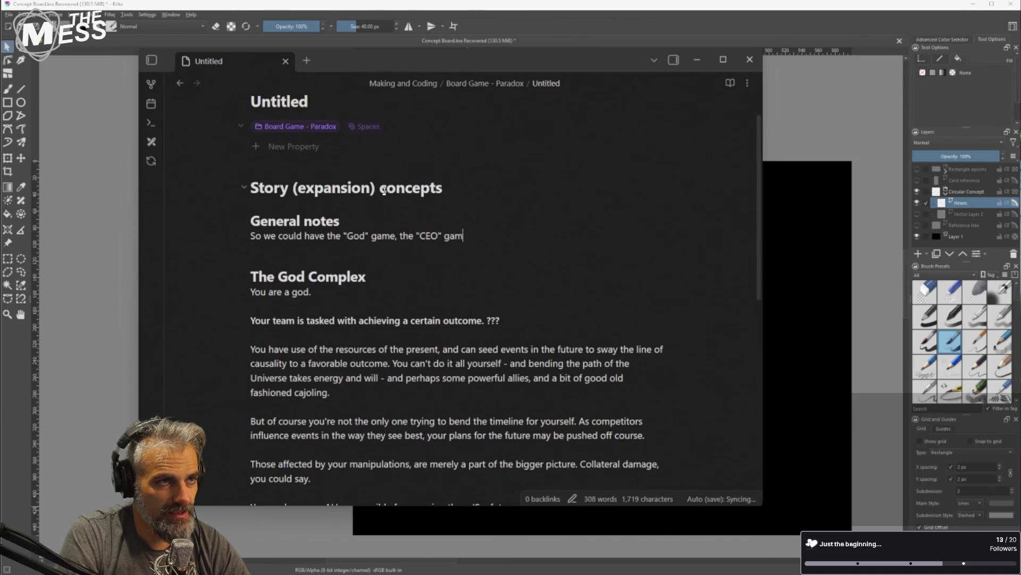
pyautogui.write('Of course, like any good expansion, these s')
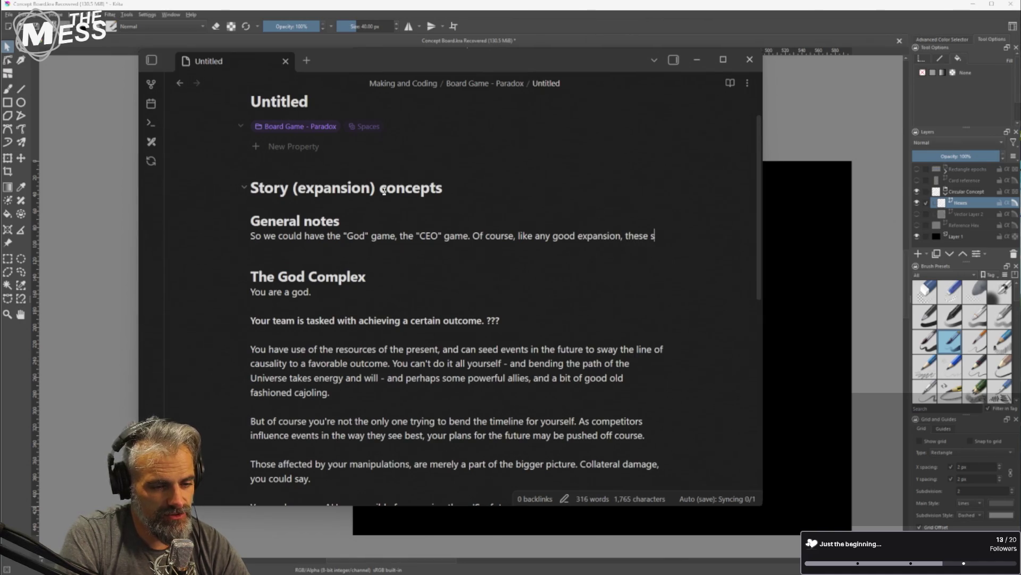
pyautogui.write('hould be playable together.')
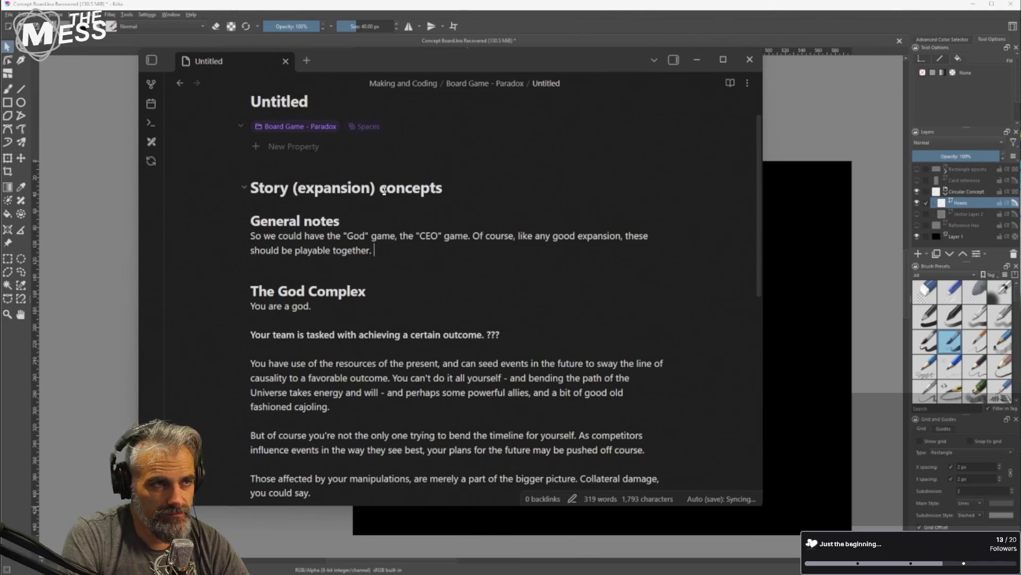
pyautogui.write('So are you a ')
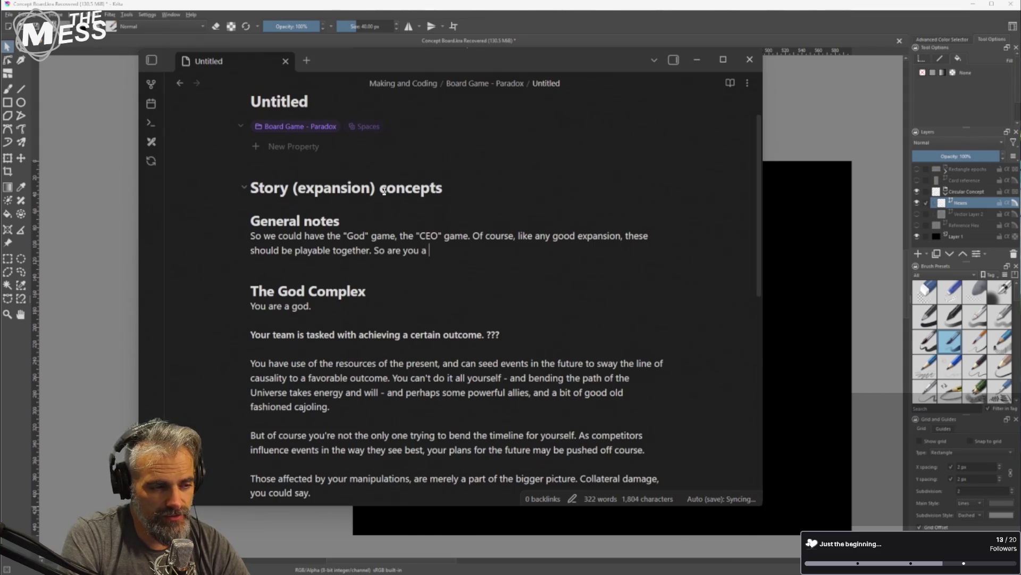
pyautogui.write('God AND')
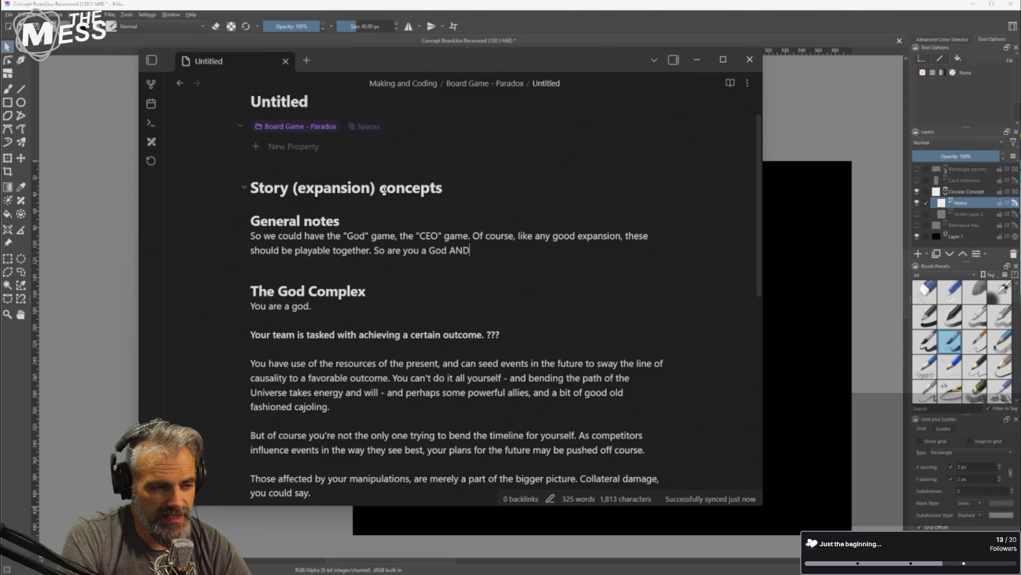
pyautogui.write(' a ceo? Or ')
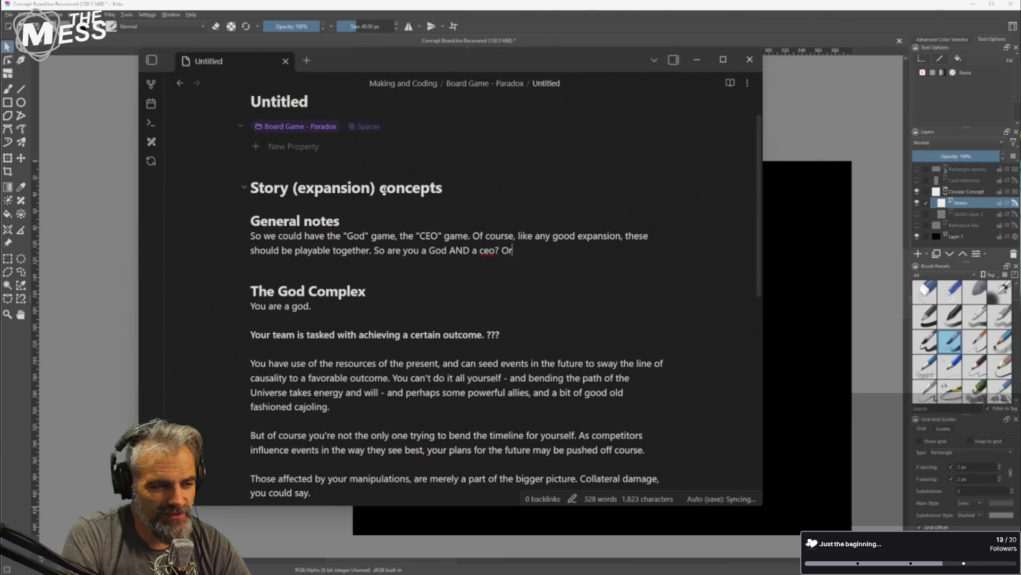
pyautogui.write('are you a C')
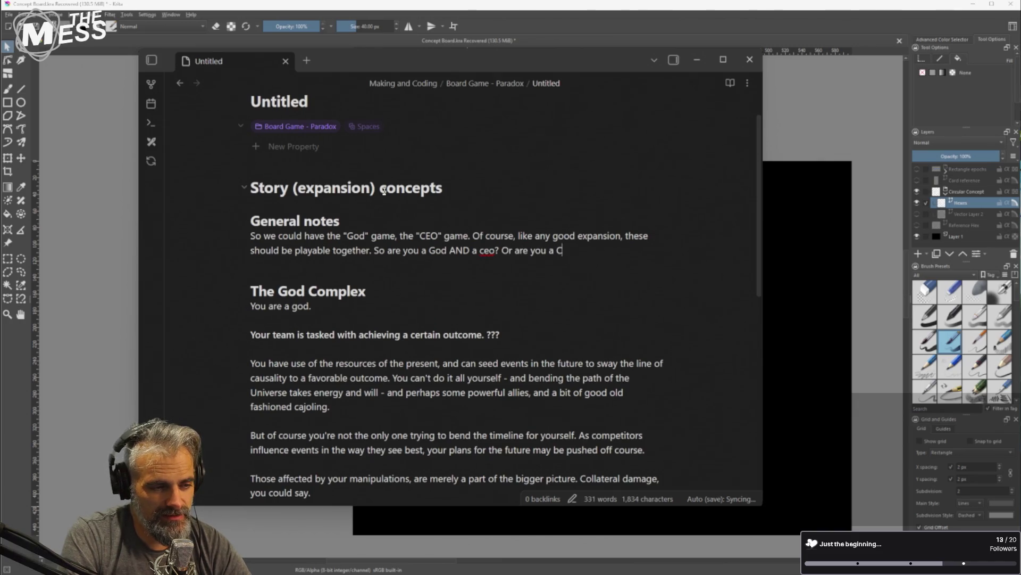
pyautogui.write('EO with a god on y')
pyautogui.write('our side...')
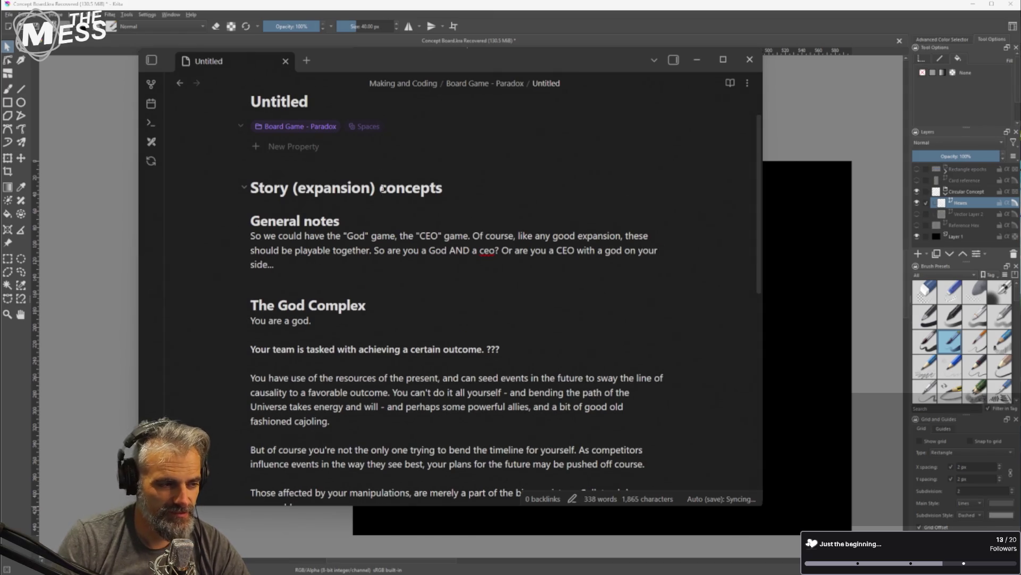
pyautogui.hotkey('ctrl', 'End')
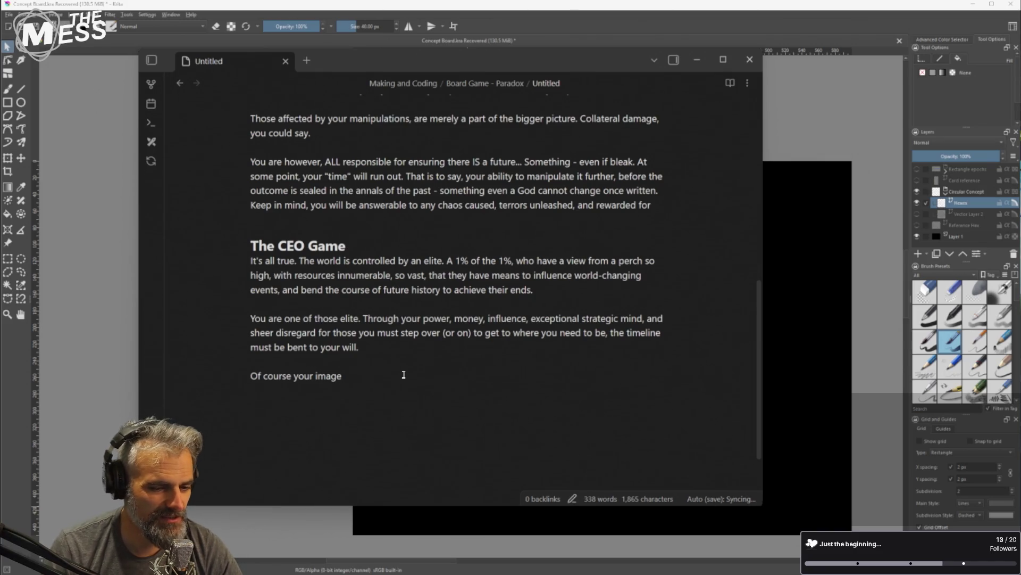
# Look over the note, then add an empty line after the 'Of course your image' line
pyautogui.scroll(5, 412, 372)
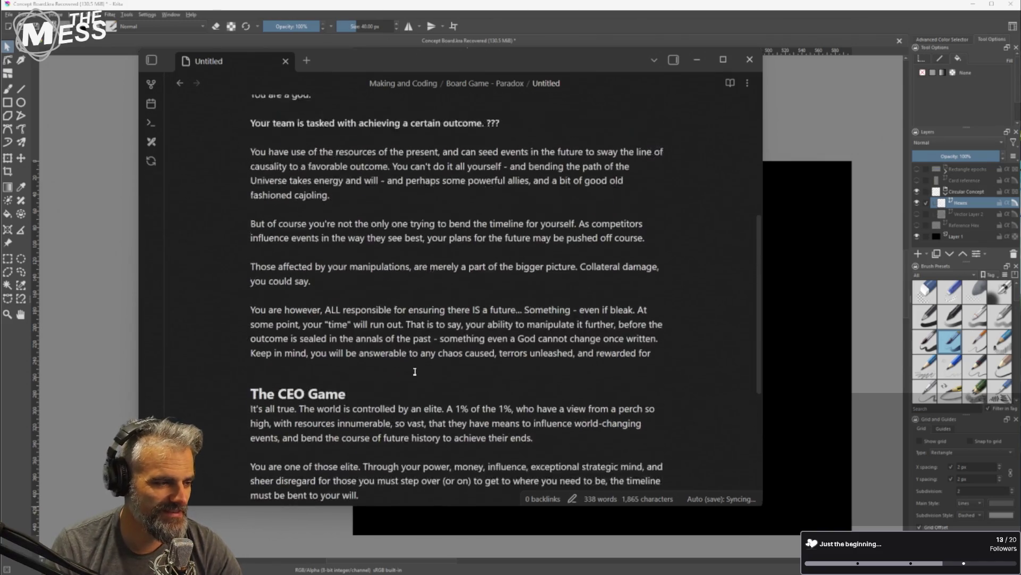
pyautogui.scroll(-2, 413, 368)
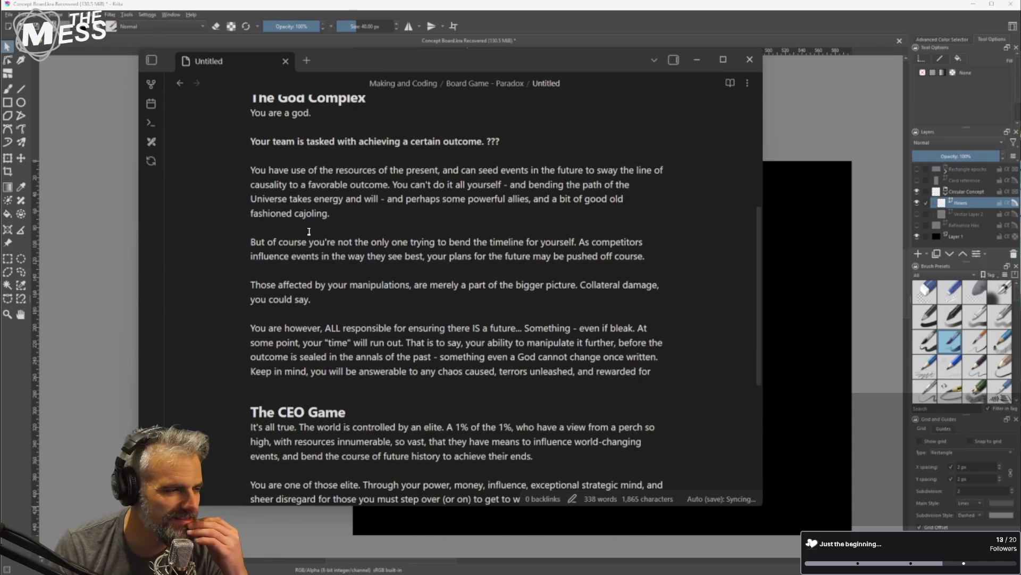
pyautogui.scroll(1, 309, 232)
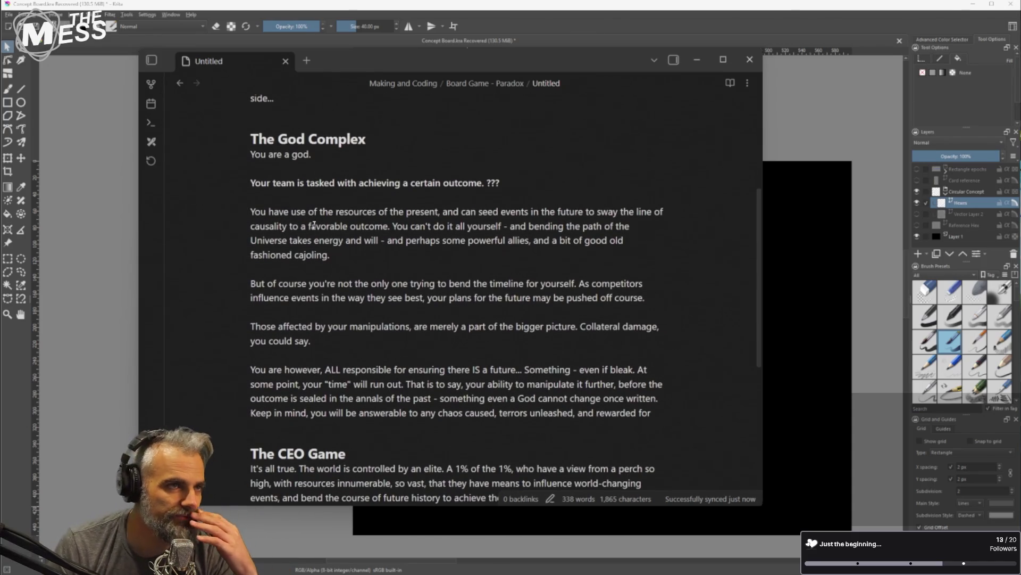
pyautogui.scroll(-3, 360, 218)
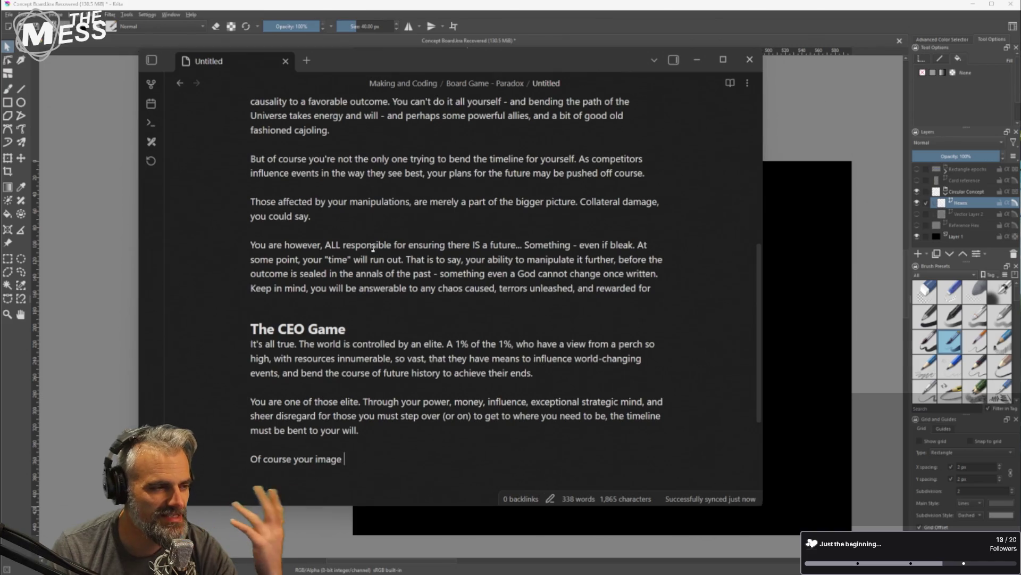
pyautogui.scroll(3, 359, 242)
pyautogui.scroll(-3, 360, 242)
pyautogui.scroll(3, 367, 158)
pyautogui.scroll(-2, 343, 164)
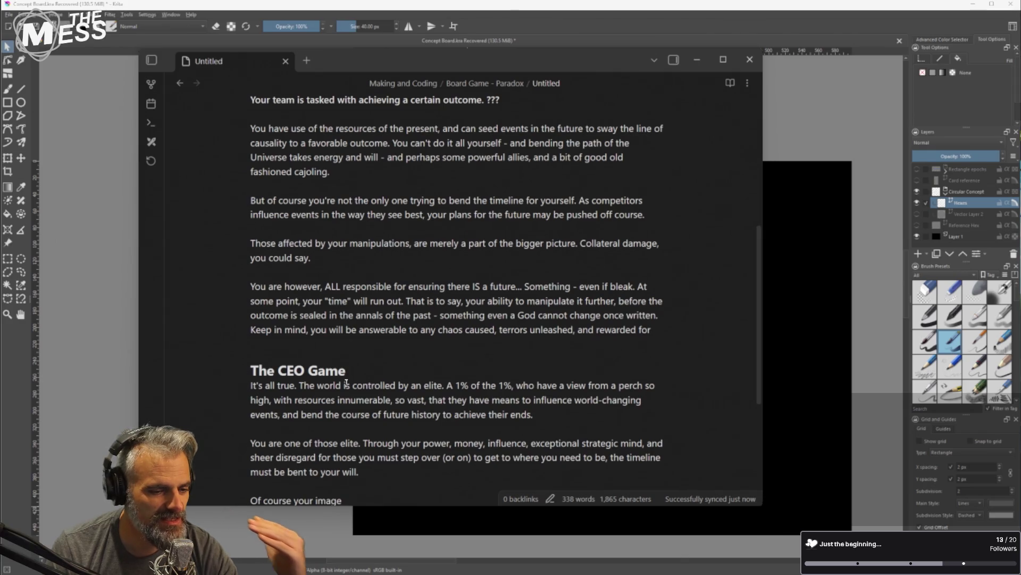
pyautogui.scroll(-3, 346, 383)
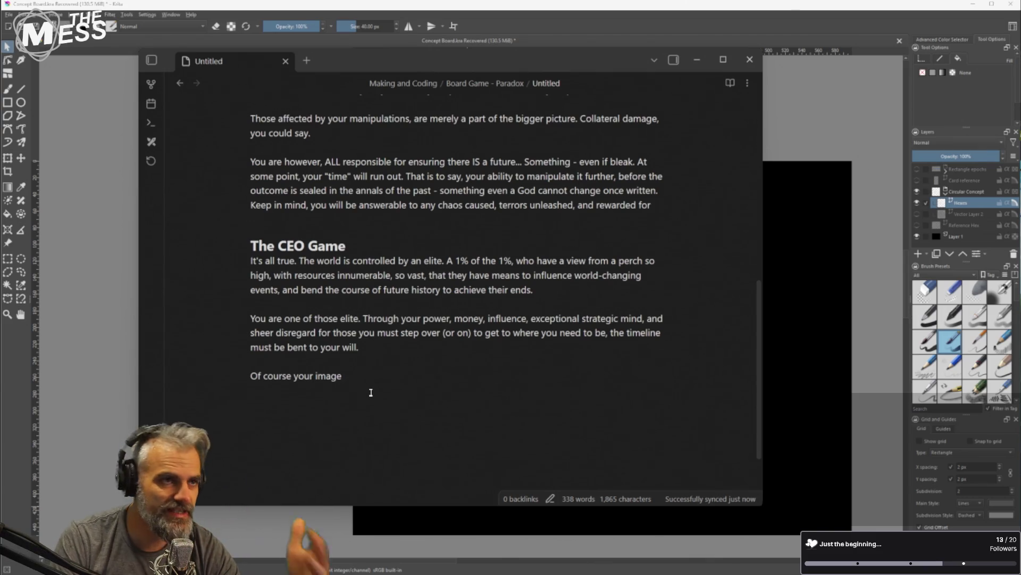
pyautogui.press('Return')
pyautogui.press('Return')
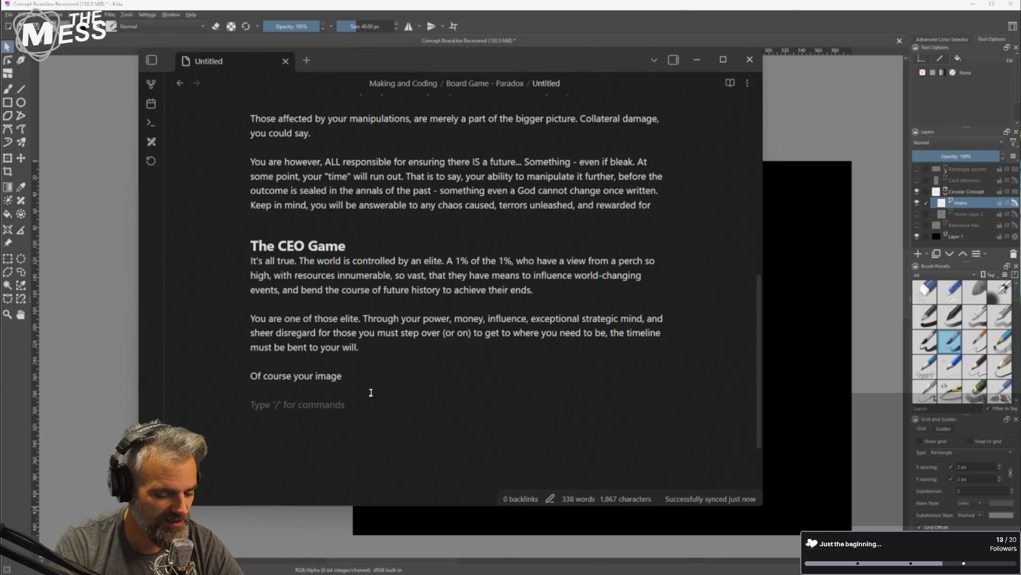
# Type a '## Friends and Family?' heading at the end of the note
pyautogui.write('##')
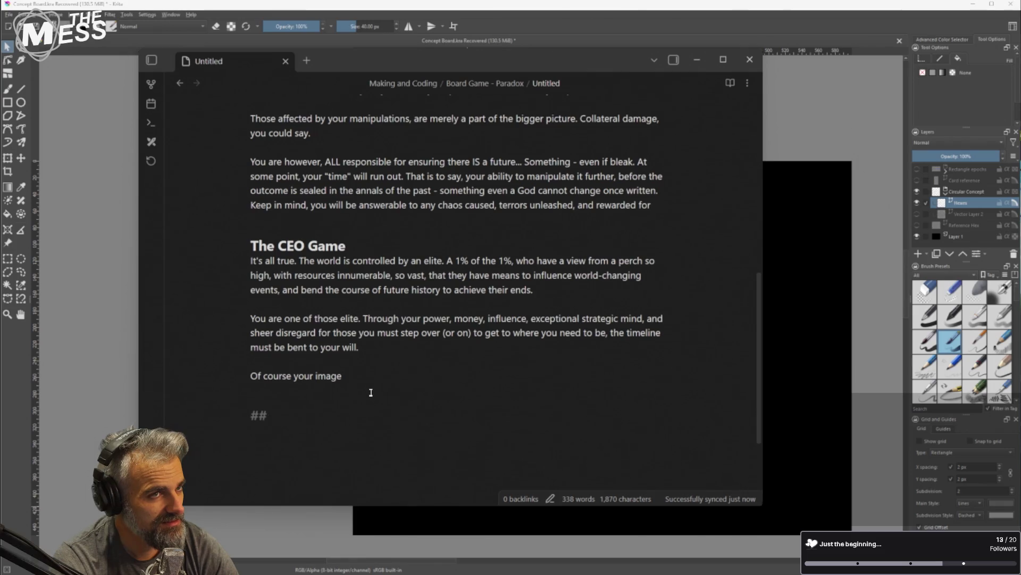
pyautogui.write('Friends and a')
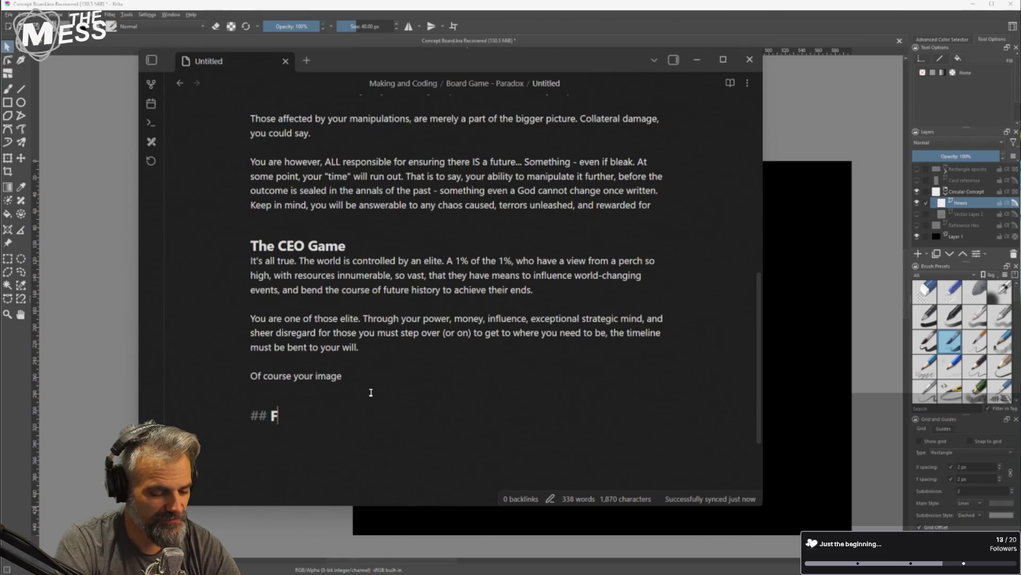
pyautogui.press('BackSpace')
pyautogui.press('BackSpace')
pyautogui.write('Family?')
# Insert an '## Other story fronts' heading on a new line above it
pyautogui.press('Up')
pyautogui.press('Return')
pyautogui.press('Down')
pyautogui.press('Up')
pyautogui.write('## Other ')
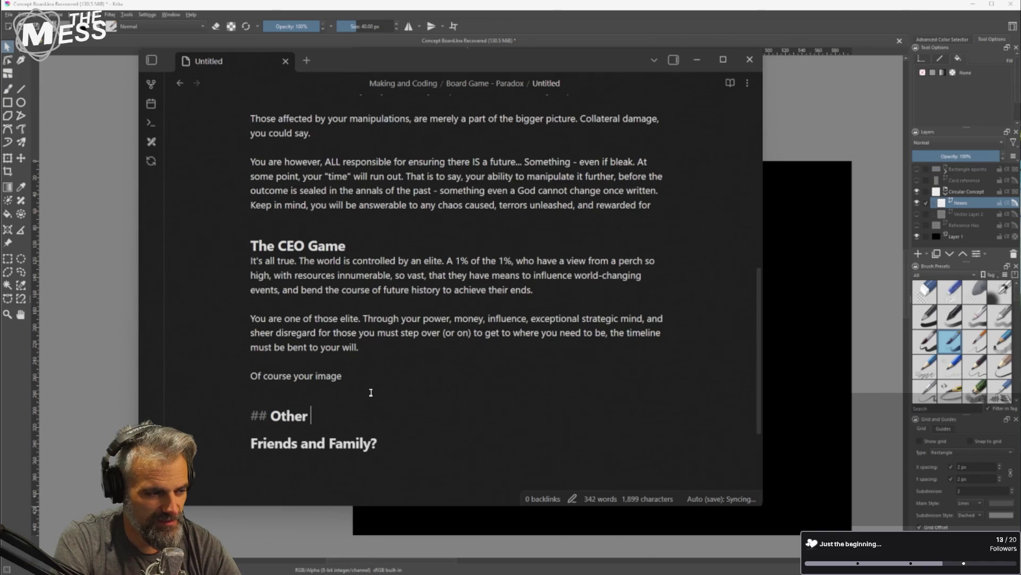
pyautogui.write('story')
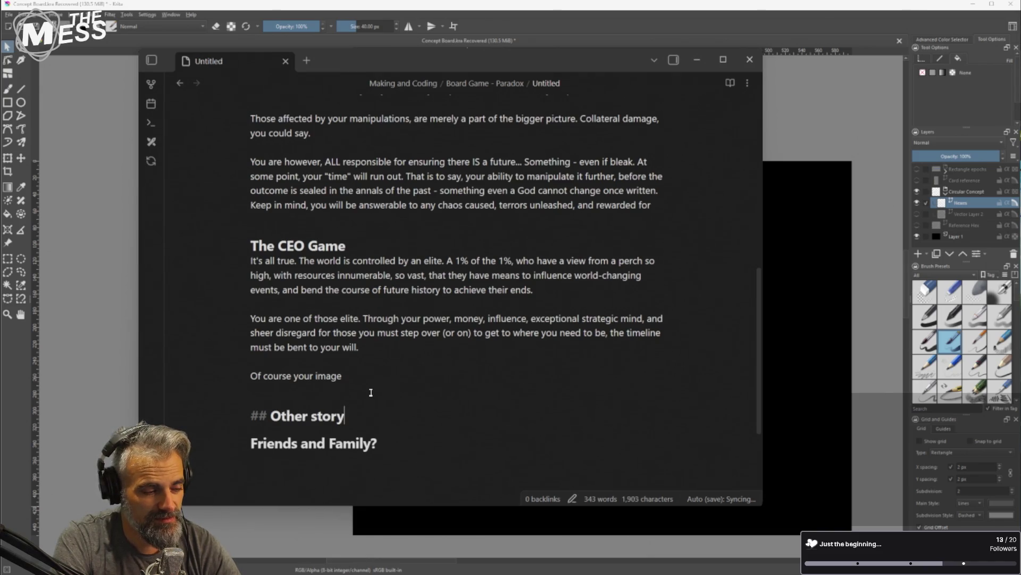
pyautogui.write(' fronts')
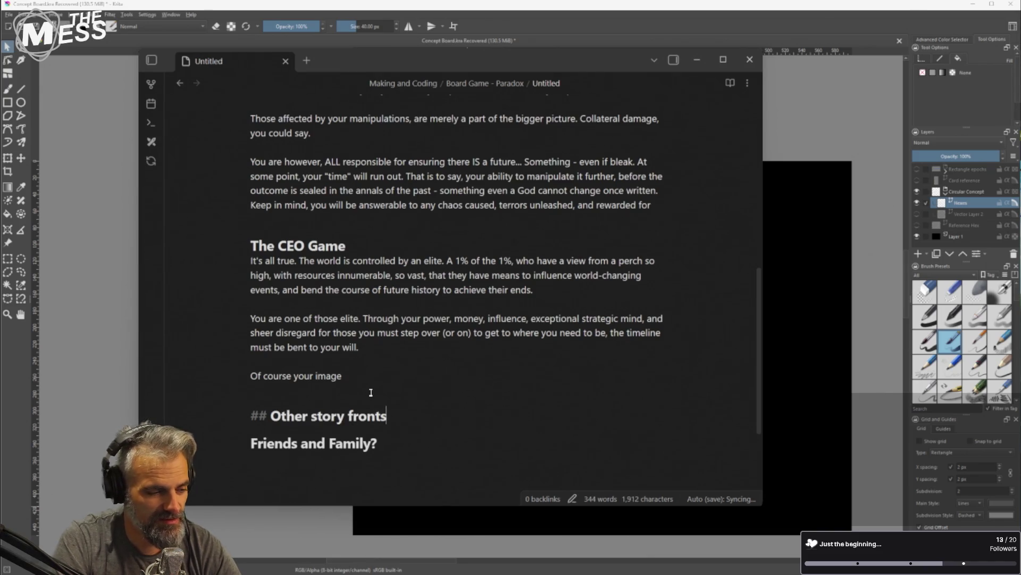
# Turn 'Friends and Family?' into a bullet item and return to the 'Of course your image' line
pyautogui.press('Down')
pyautogui.press('Home')
pyautogui.press('Delete')
pyautogui.press('Delete')
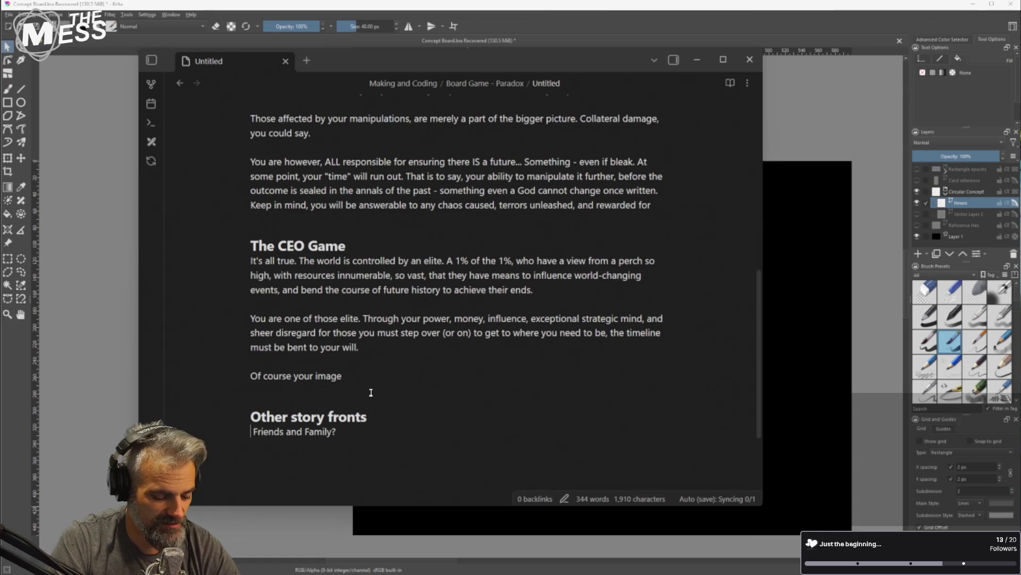
pyautogui.press('Delete')
pyautogui.press('End')
pyautogui.write('-')
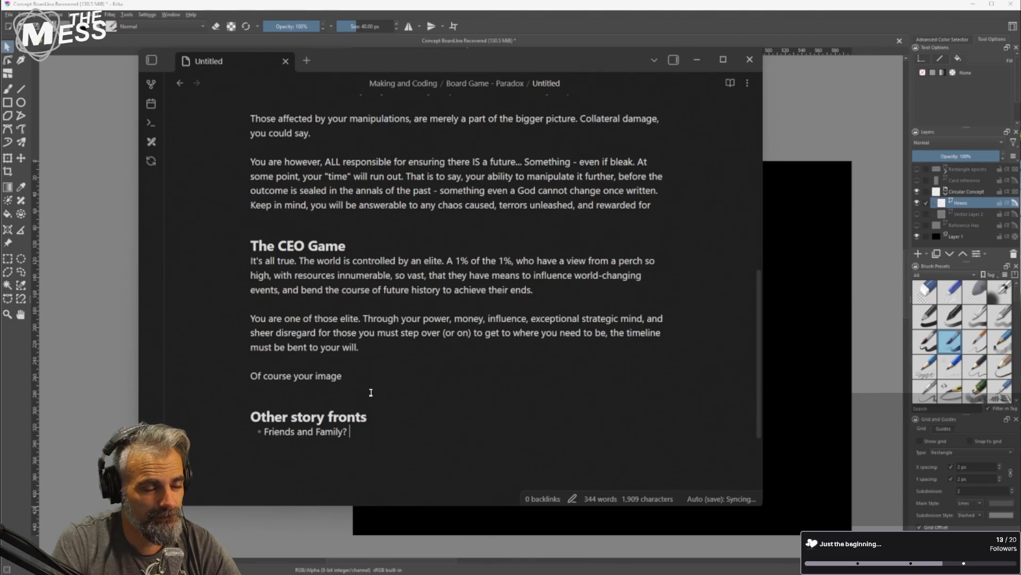
pyautogui.click(371, 392)
pyautogui.press('Left')
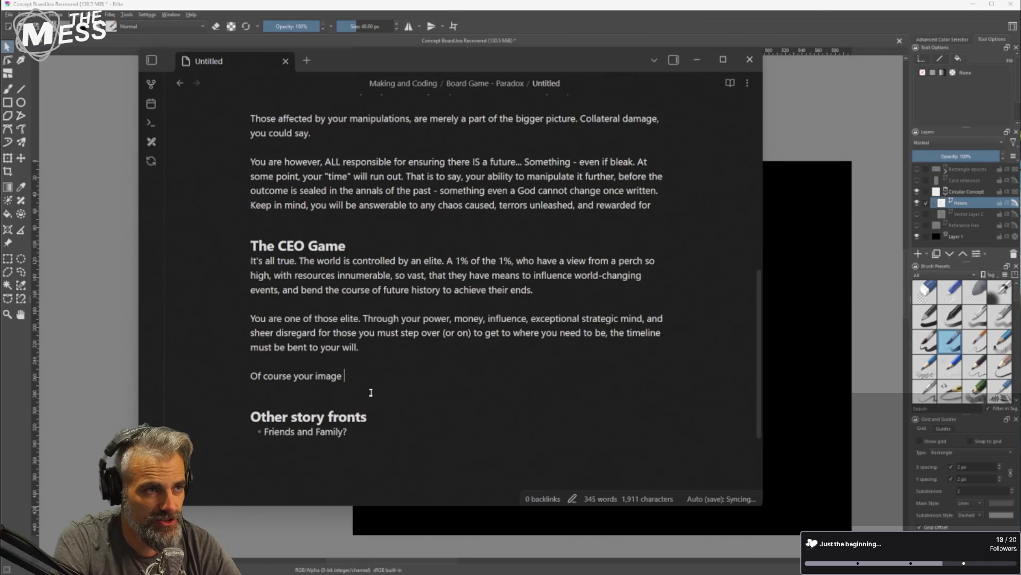
# Continue the image paragraph: effectiveness of efforts and expenditure, so don't go 'planning too many genocides...'
pyautogui.write('ha')
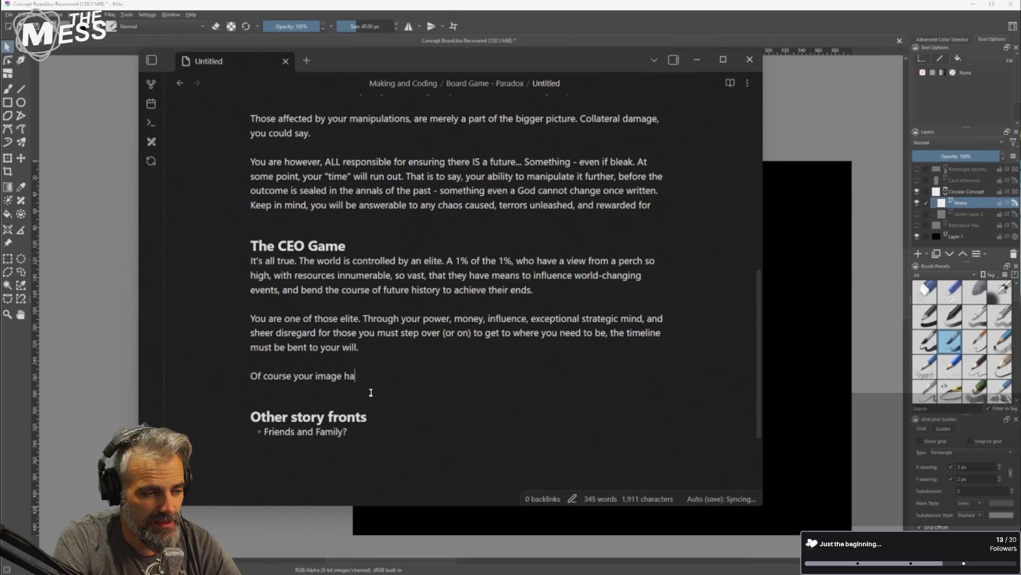
pyautogui.write('s a part to play ')
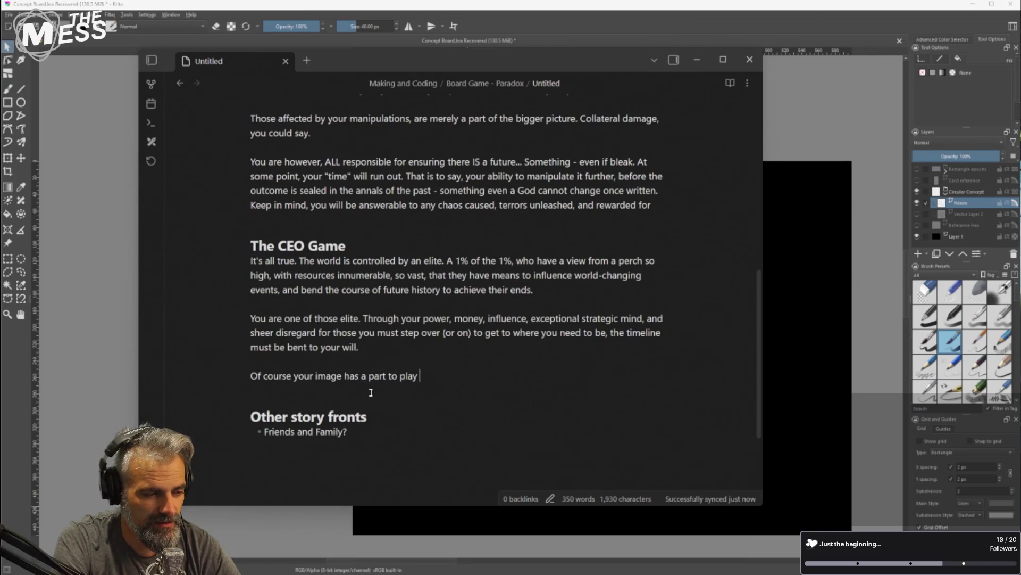
pyautogui.write('in how weffective your')
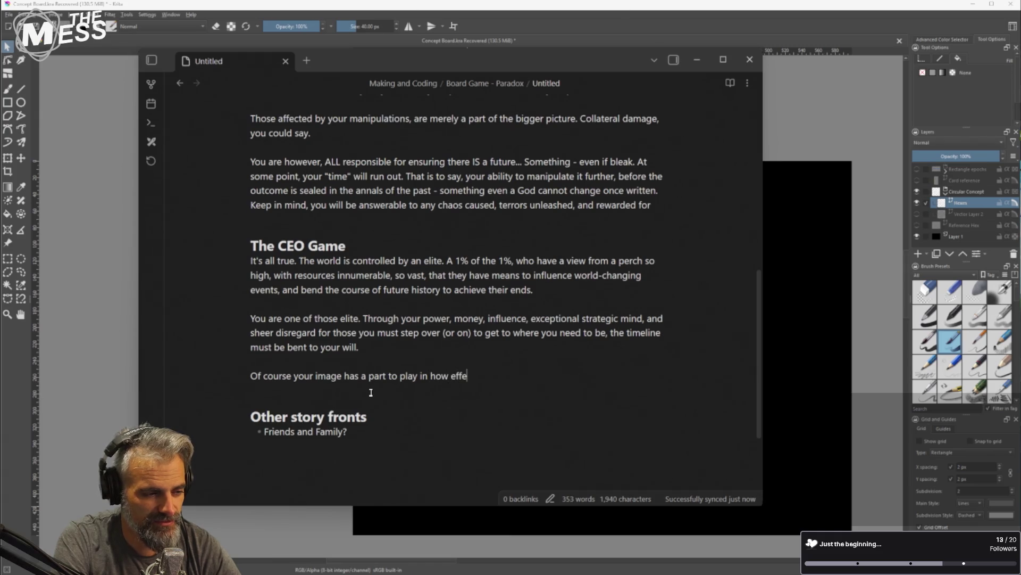
pyautogui.press('BackSpace')
pyautogui.press('BackSpace')
pyautogui.write('efforts')
pyautogui.write('and expenditure a')
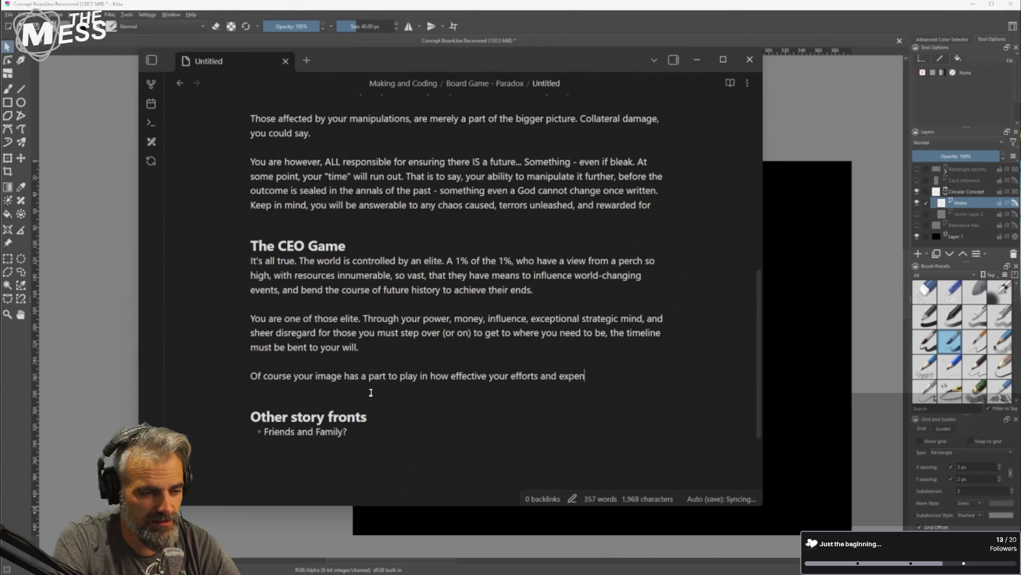
pyautogui.write('re.')
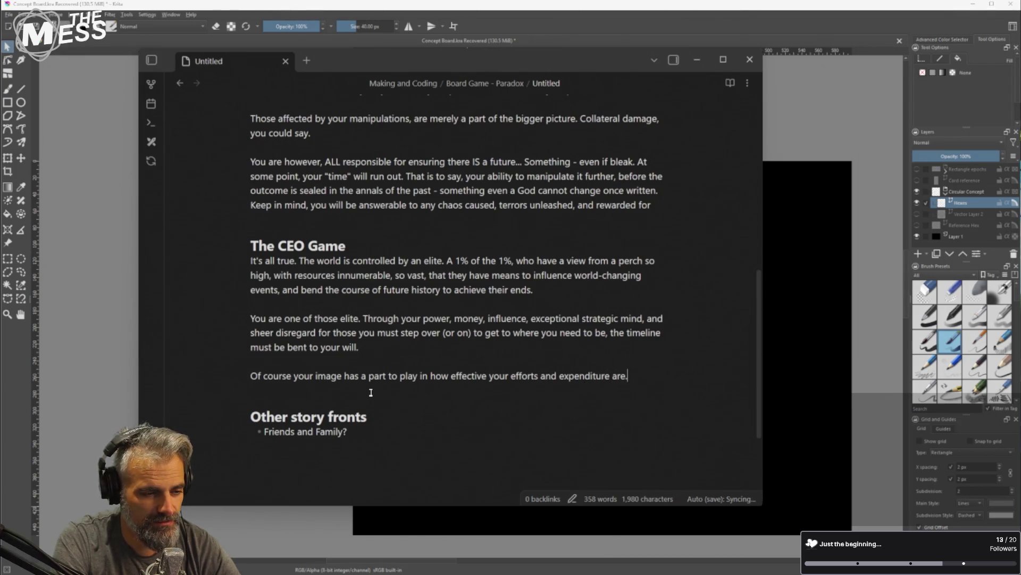
pyautogui.write(' So ')
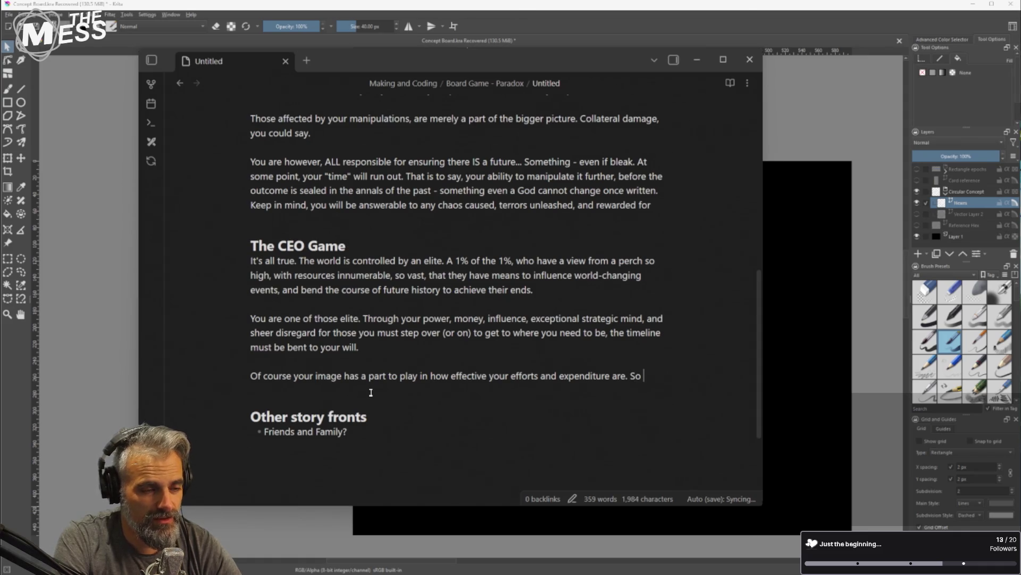
pyautogui.write("don't go ")
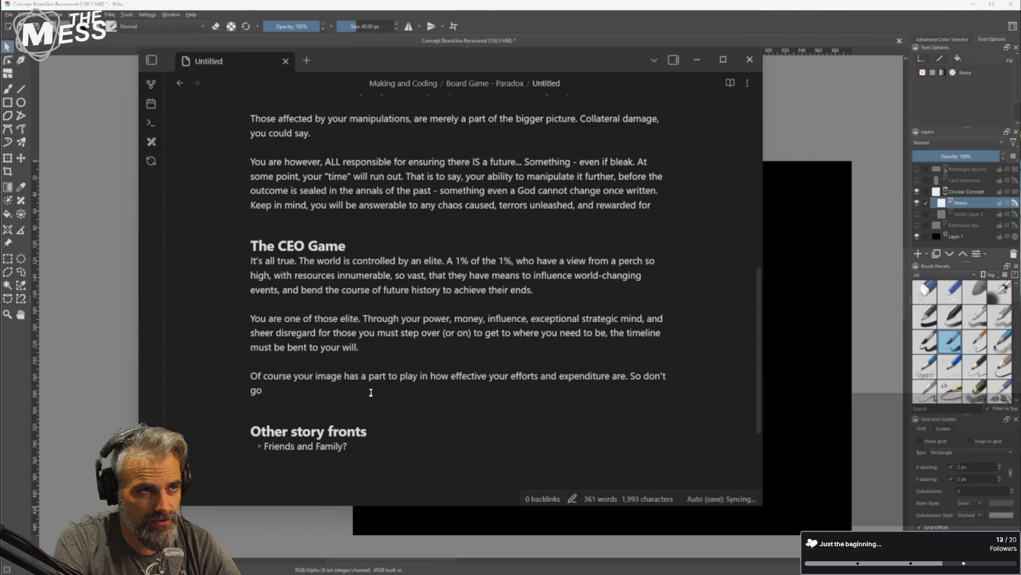
pyautogui.write('on too many')
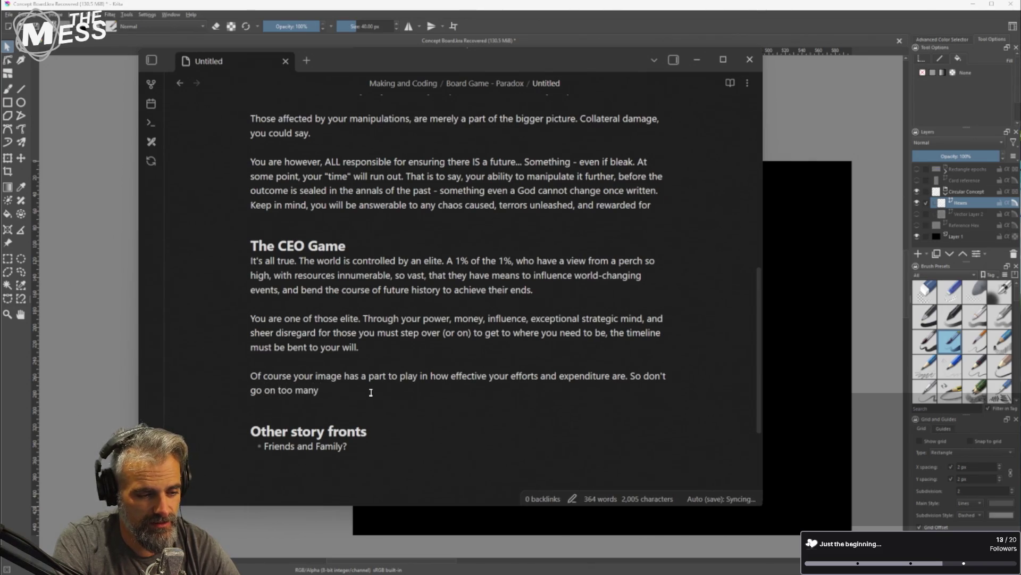
pyautogui.press('BackSpace')
pyautogui.press('BackSpace')
pyautogui.press('BackSpace')
pyautogui.write('planning too man')
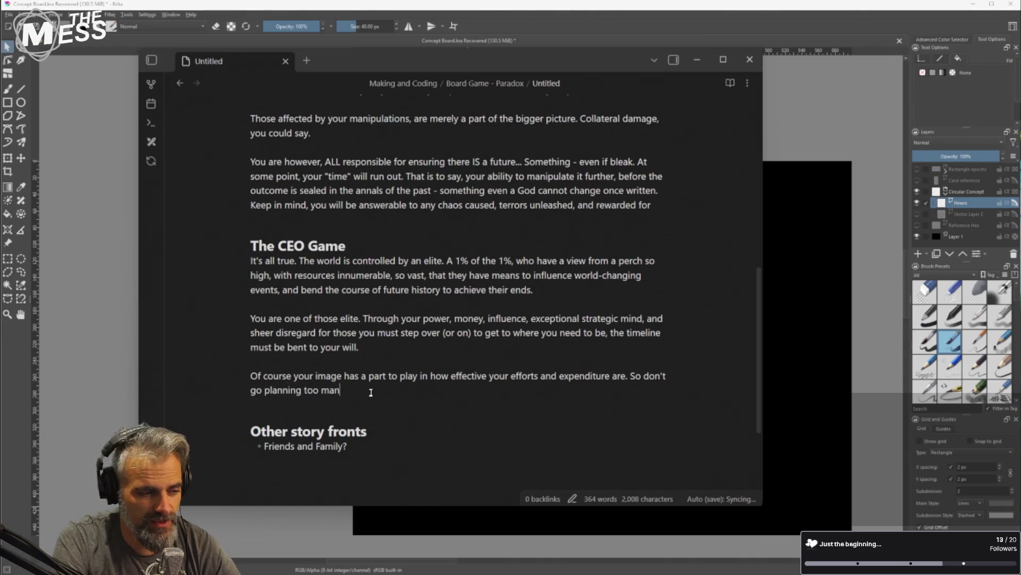
pyautogui.write('y genocides,')
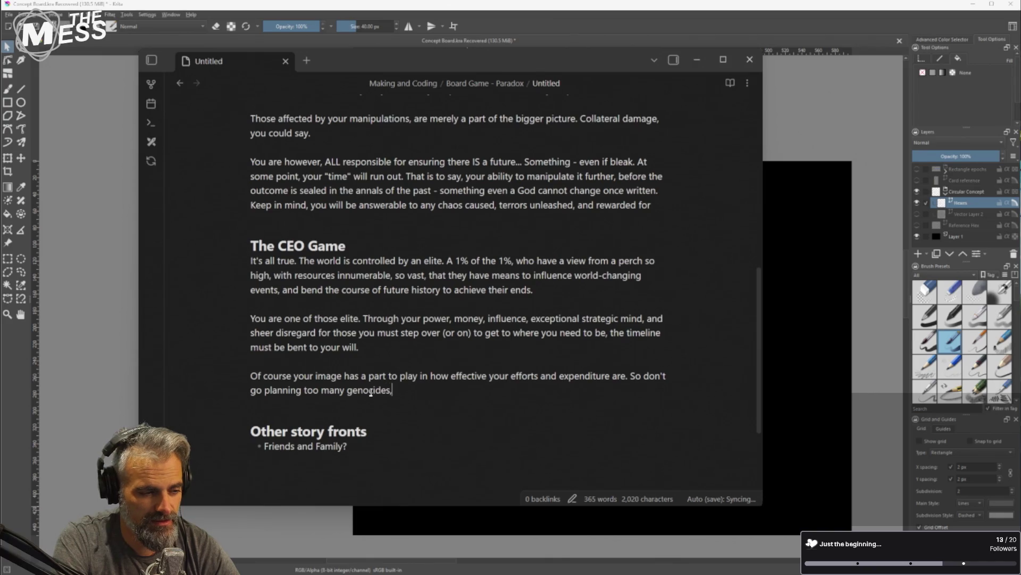
pyautogui.write('..')
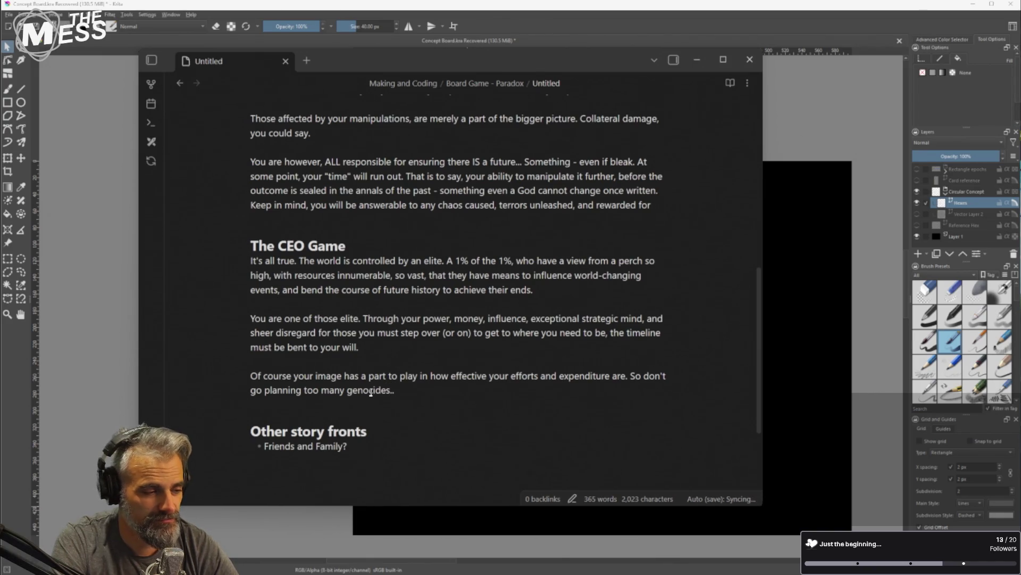
pyautogui.write('.')
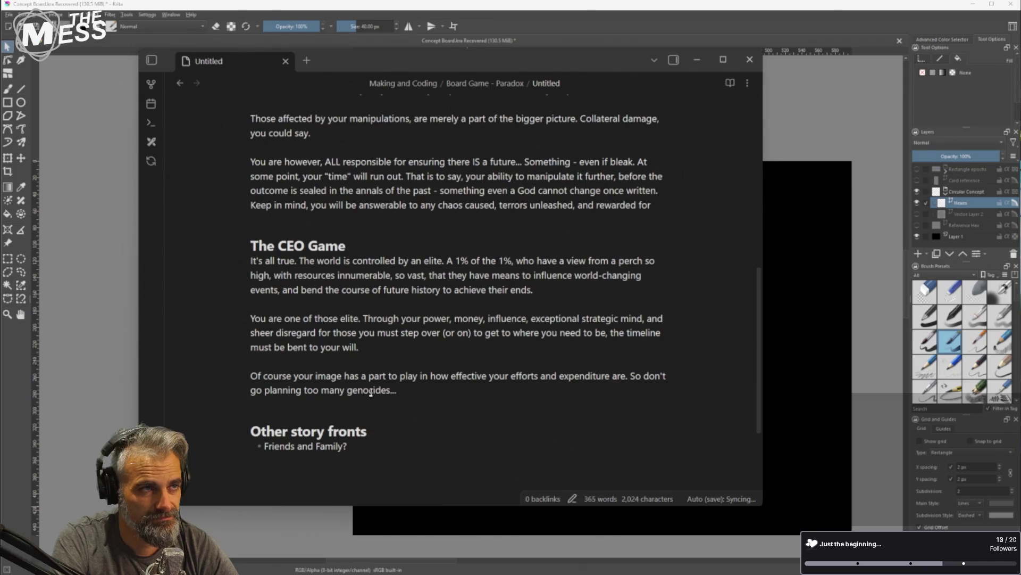
# Finish with 'They're generally frowned upon.' and start a new line after it
pyautogui.write(" They're gene")
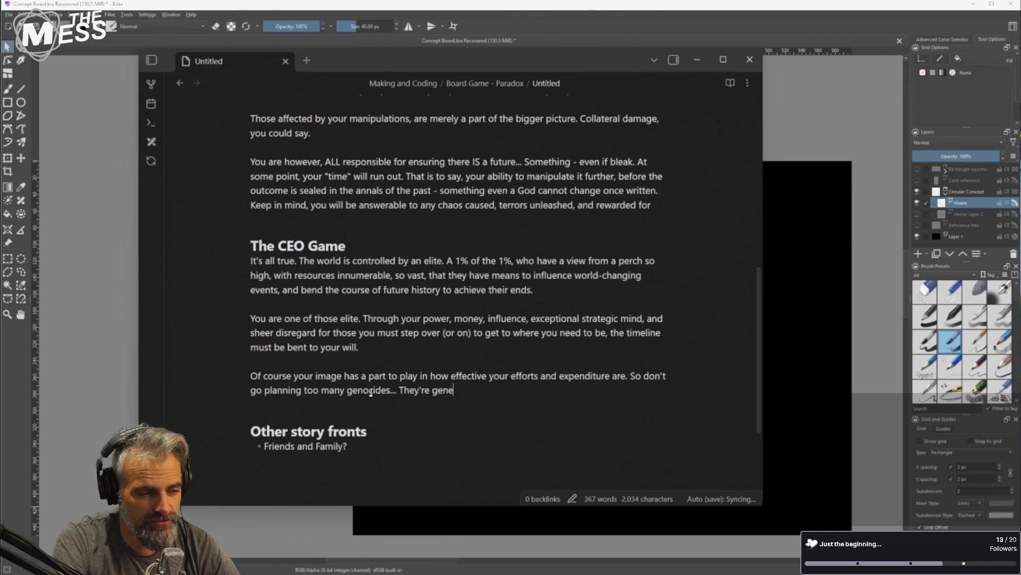
pyautogui.write('rally frowned ')
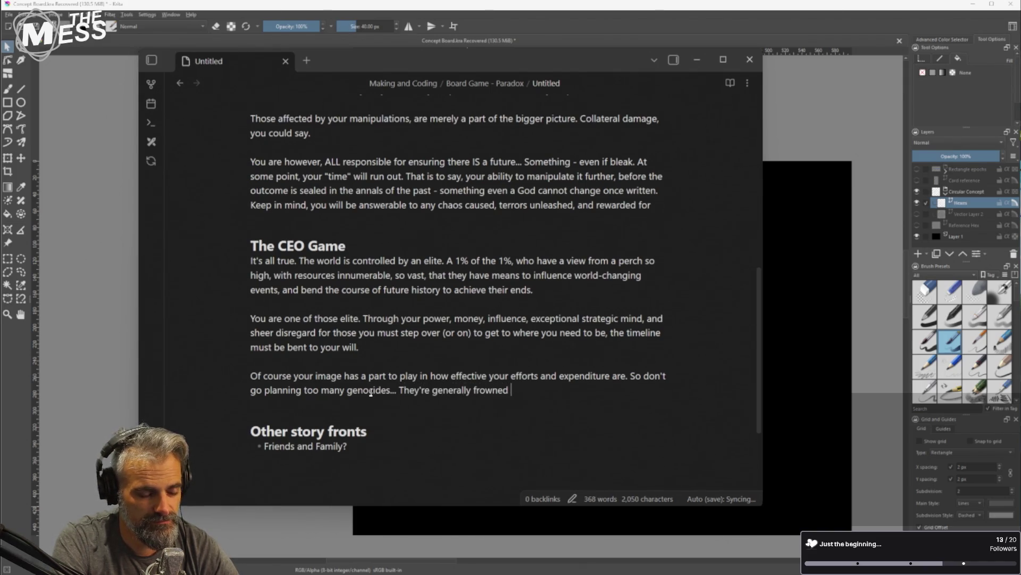
pyautogui.write('upon.')
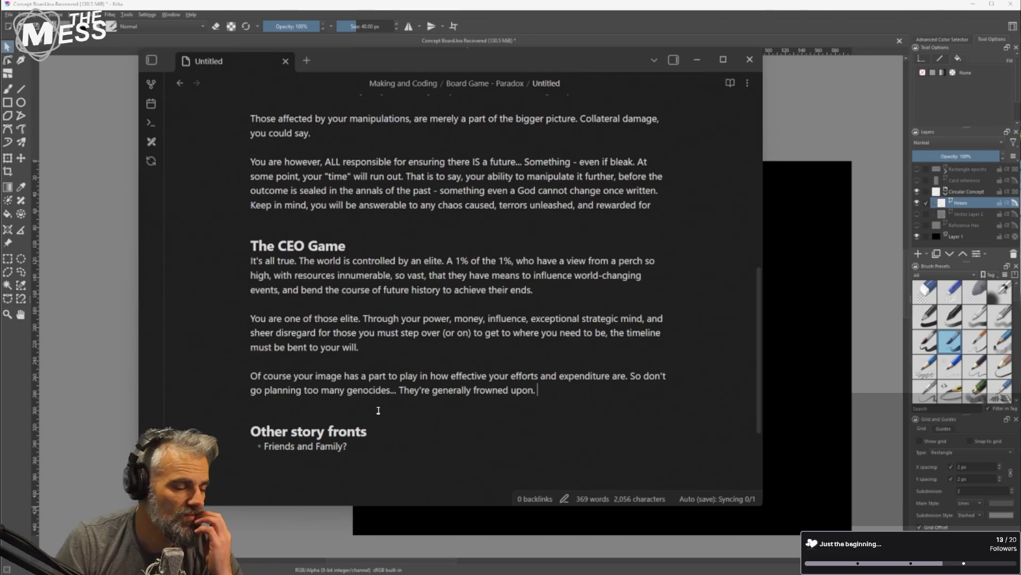
pyautogui.scroll(2, 400, 427)
pyautogui.scroll(-2, 388, 426)
pyautogui.press('Return')
pyautogui.scroll(4, 418, 409)
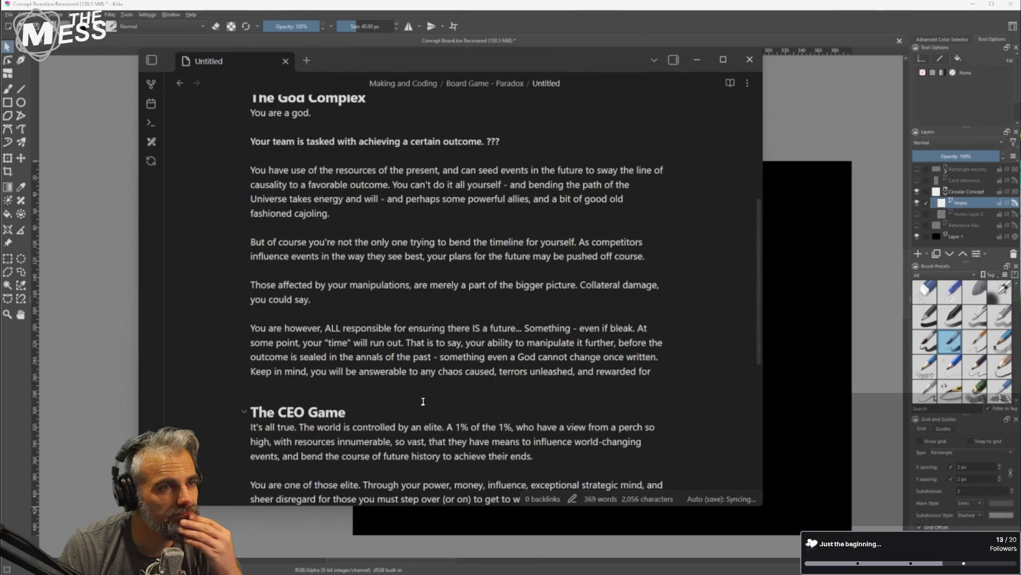
pyautogui.scroll(-3, 421, 405)
pyautogui.scroll(5, 412, 397)
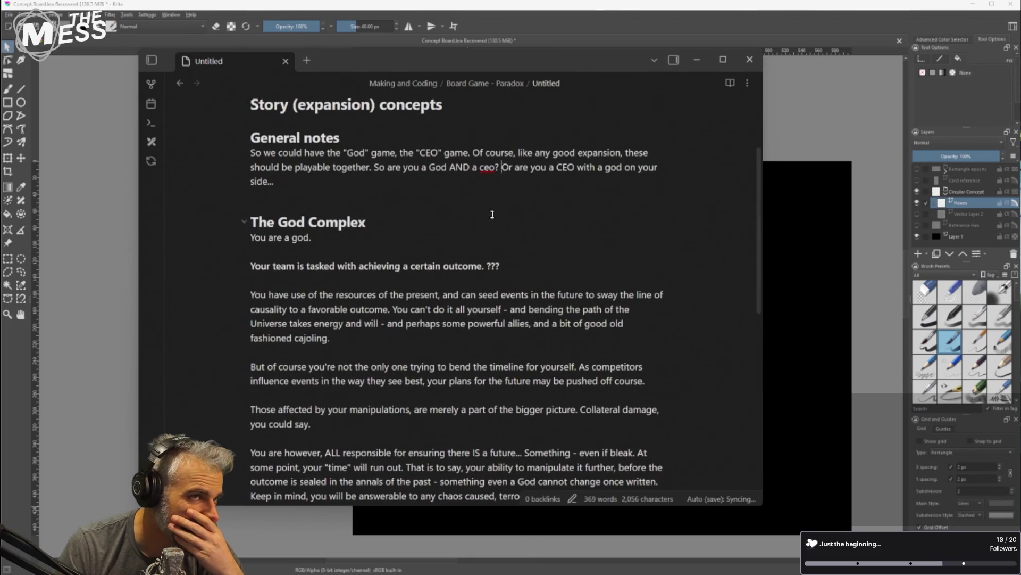
pyautogui.click(862, 260)
# Zoom and pan the Krita canvas to frame the whole circular hex grid, then return to the notes
pyautogui.scroll(-3, 745, 319)
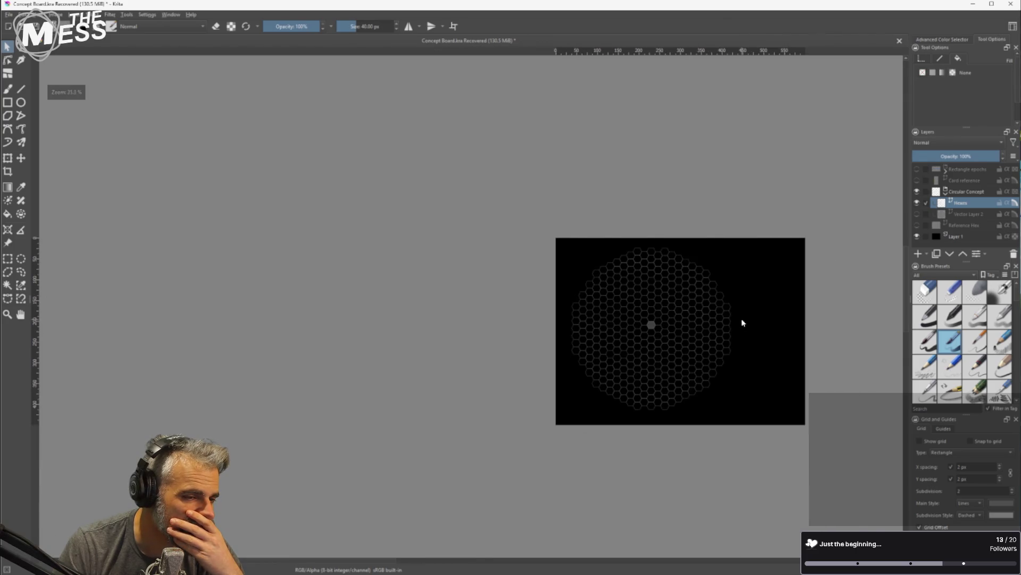
pyautogui.scroll(3, 730, 316)
pyautogui.scroll(-1, 656, 276)
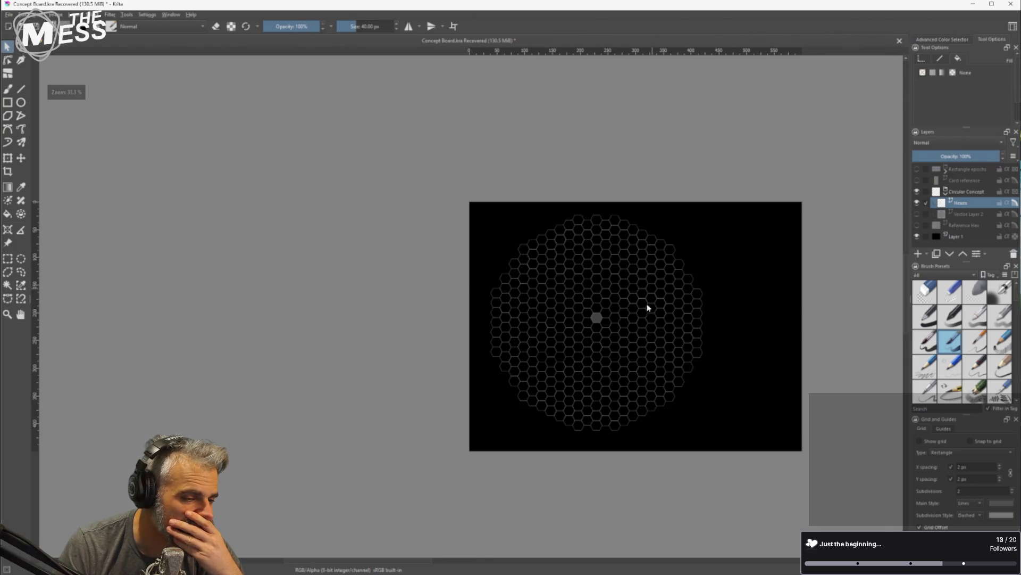
pyautogui.scroll(2, 648, 305)
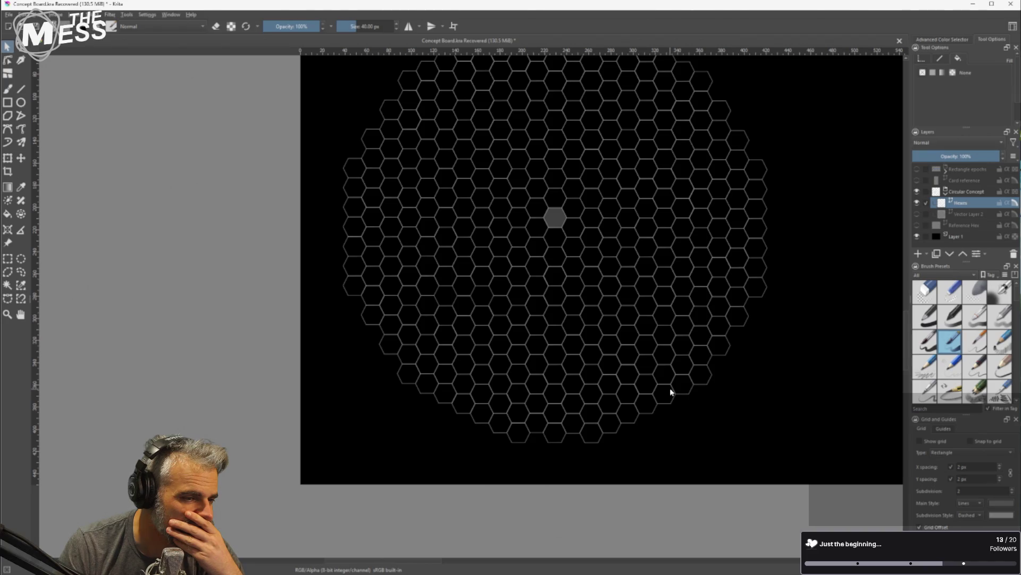
pyautogui.scroll(-1, 672, 388)
pyautogui.moveTo(608, 387); pyautogui.dragTo(439, 427)
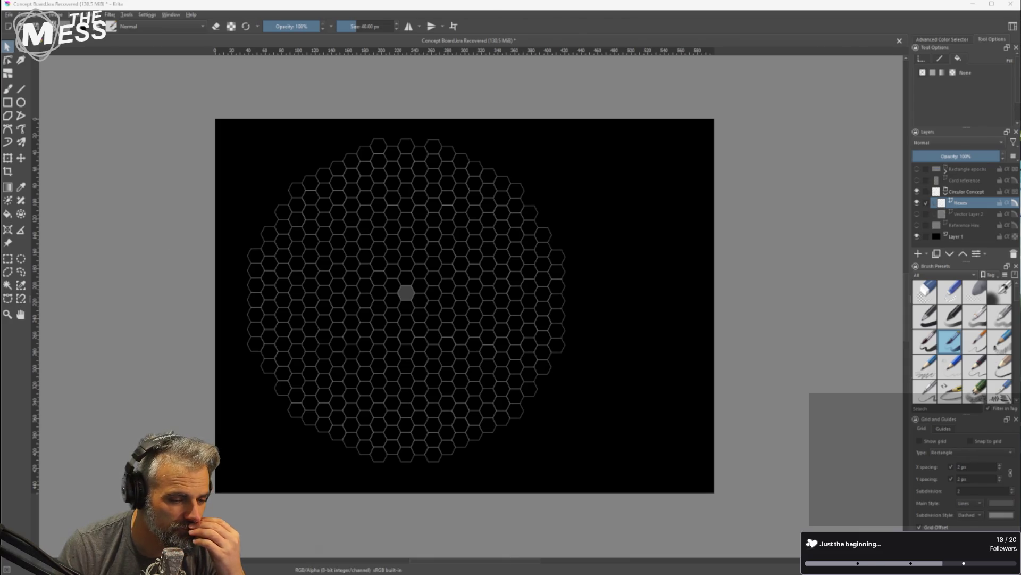
pyautogui.click(665, 538)
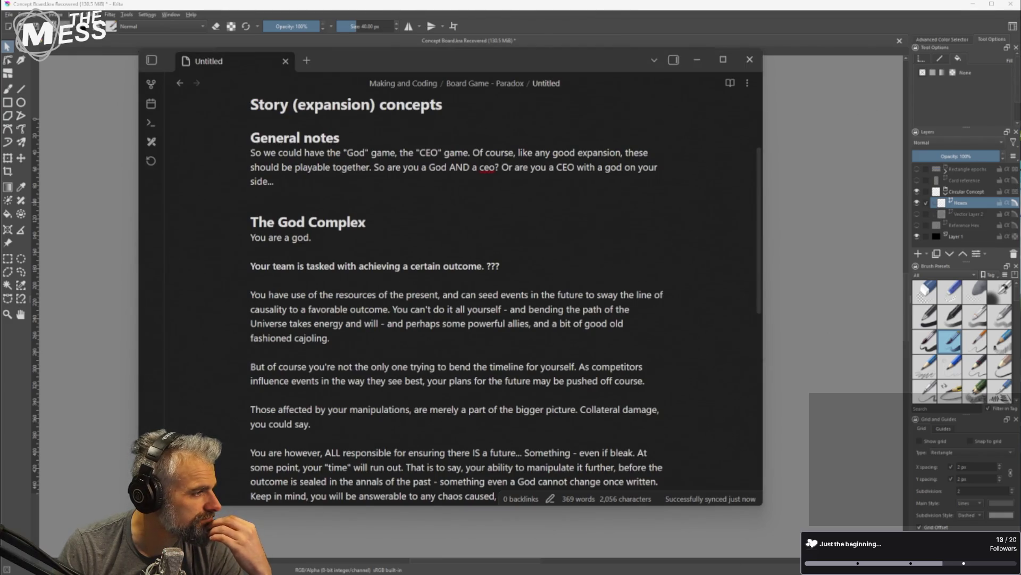
pyautogui.scroll(-5, 430, 325)
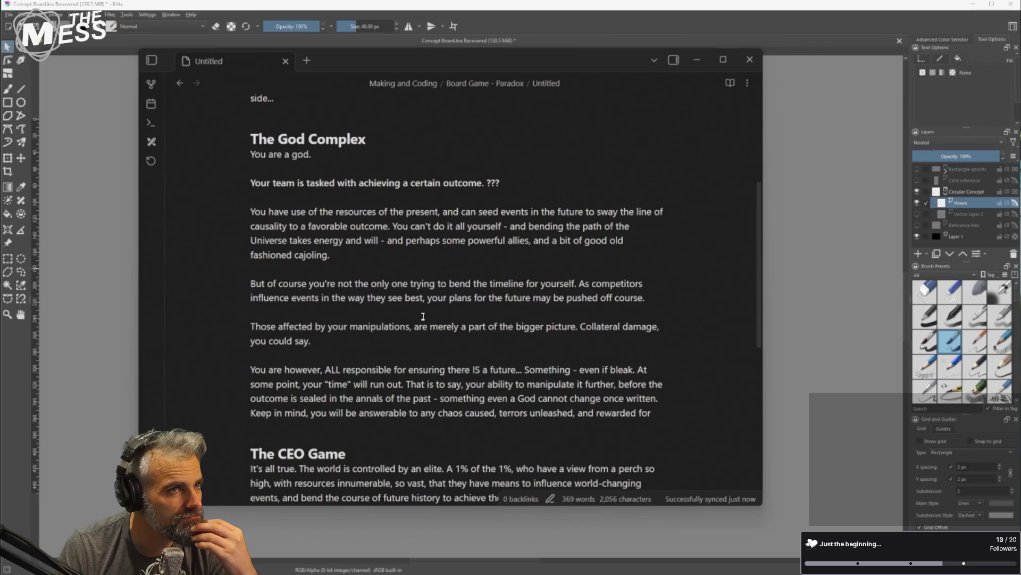
pyautogui.scroll(4, 430, 325)
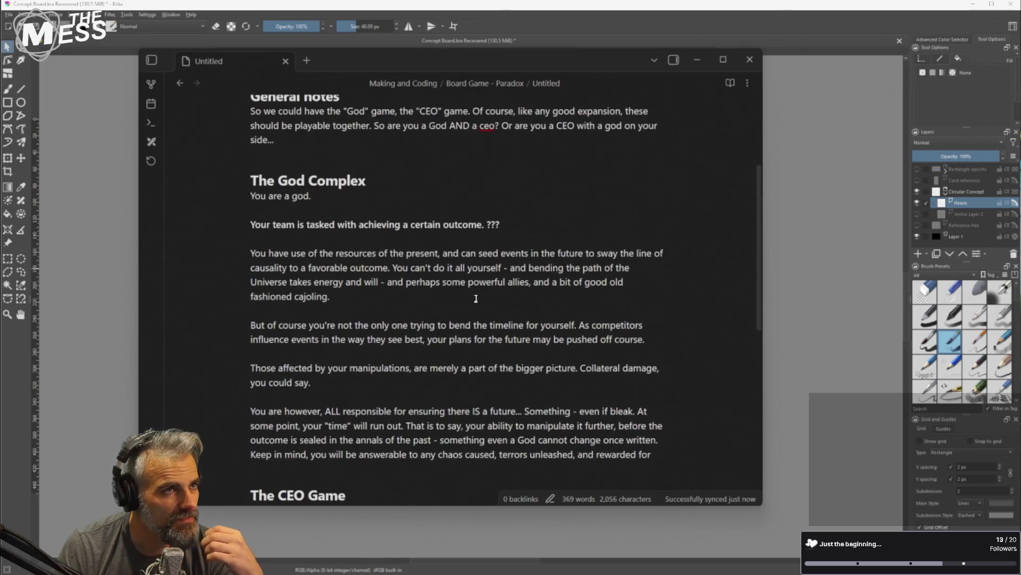
pyautogui.hotkey('alt', 'Tab')
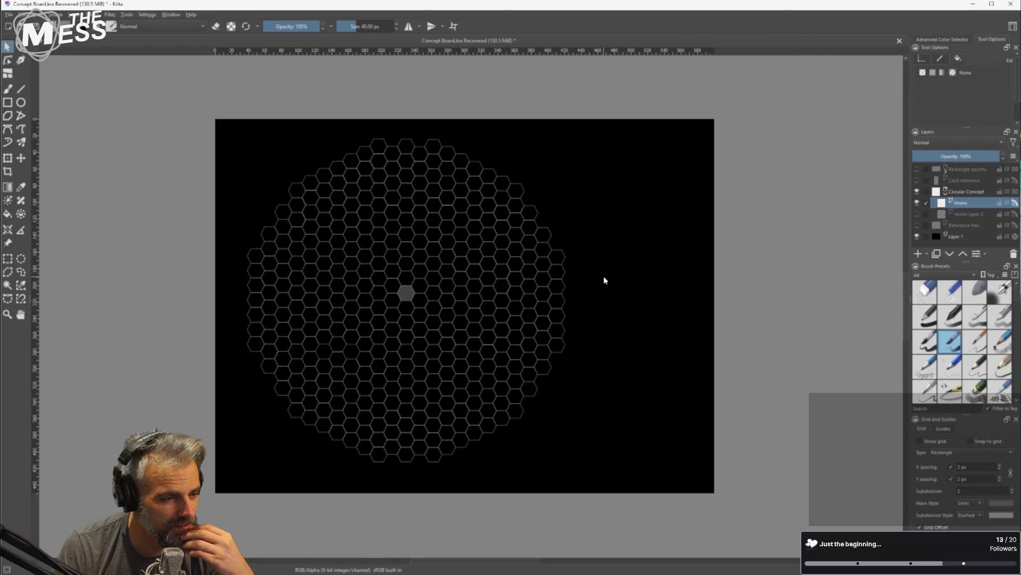
# Select the three-hex column on the board's right edge and shift it outward to the right
pyautogui.scroll(2, 559, 279)
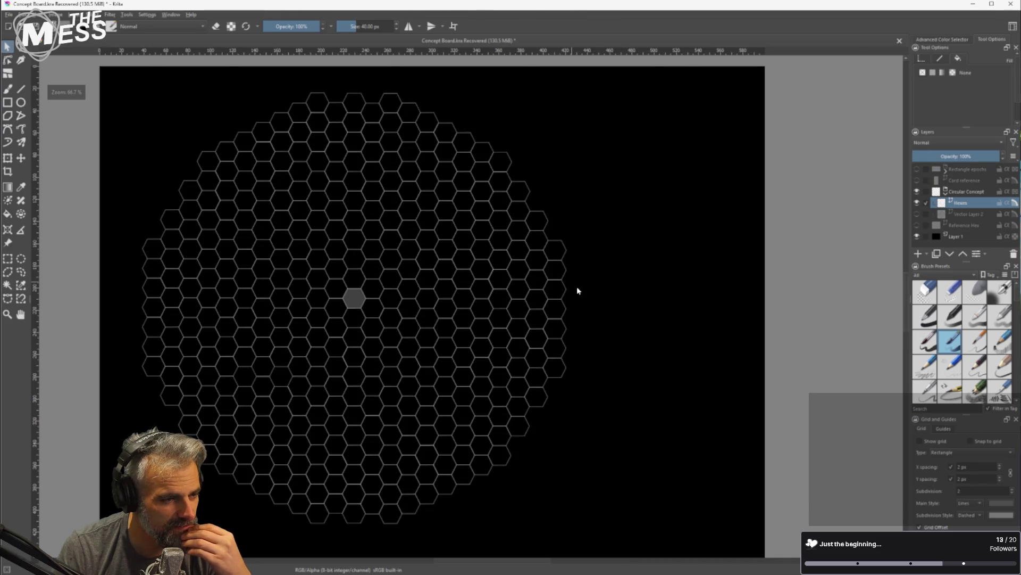
pyautogui.scroll(3, 563, 302)
pyautogui.click(545, 280)
pyautogui.scroll(-3, 545, 322)
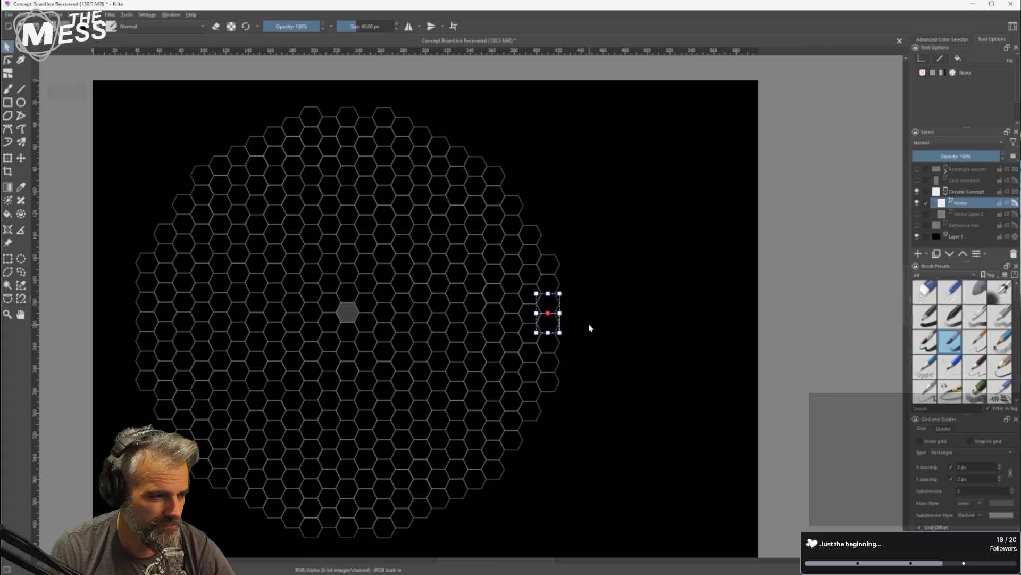
pyautogui.scroll(2, 589, 326)
pyautogui.click(556, 296)
pyautogui.click(543, 289)
pyautogui.keyDown('shift'); pyautogui.click(541, 325); pyautogui.keyUp('shift')
pyautogui.keyDown('shift'); pyautogui.click(542, 359); pyautogui.keyUp('shift')
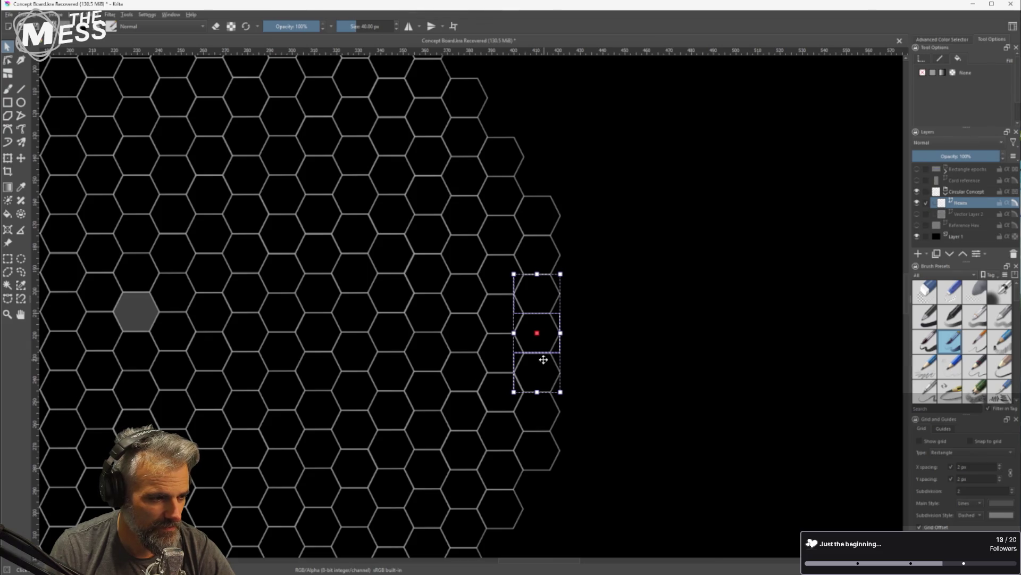
pyautogui.moveTo(543, 359)
pyautogui.mouseDown()
pyautogui.moveTo(590, 350)
pyautogui.moveTo(577, 335)
pyautogui.mouseUp()
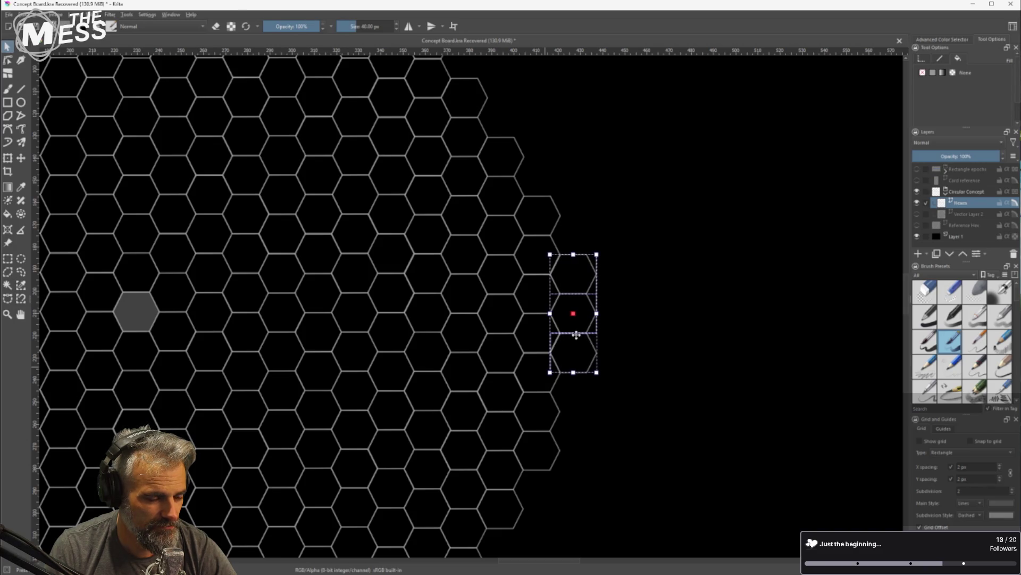
# Delete the top and bottom hexes of that rightmost column
pyautogui.press('2')
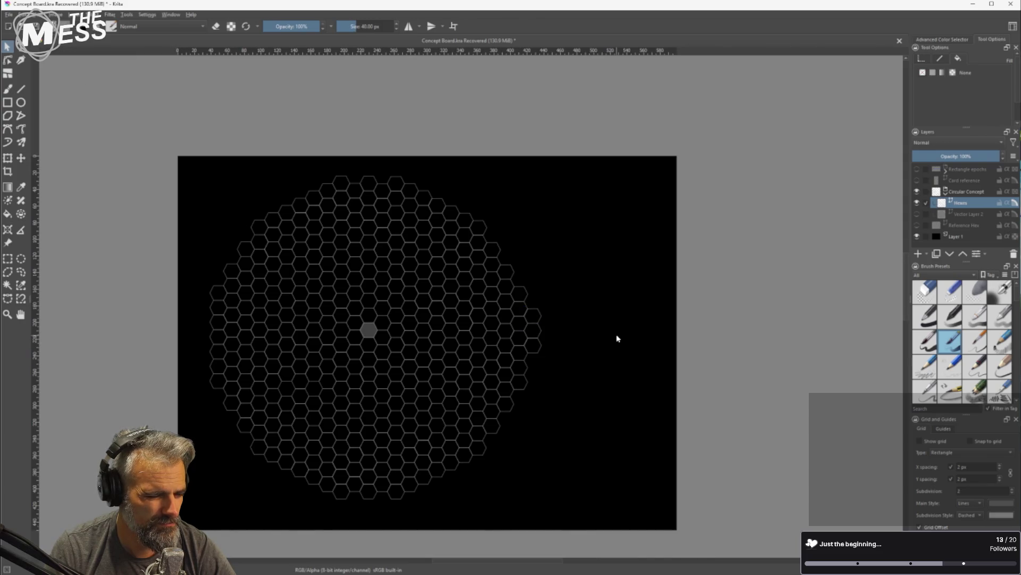
pyautogui.scroll(4, 554, 340)
pyautogui.click(452, 269)
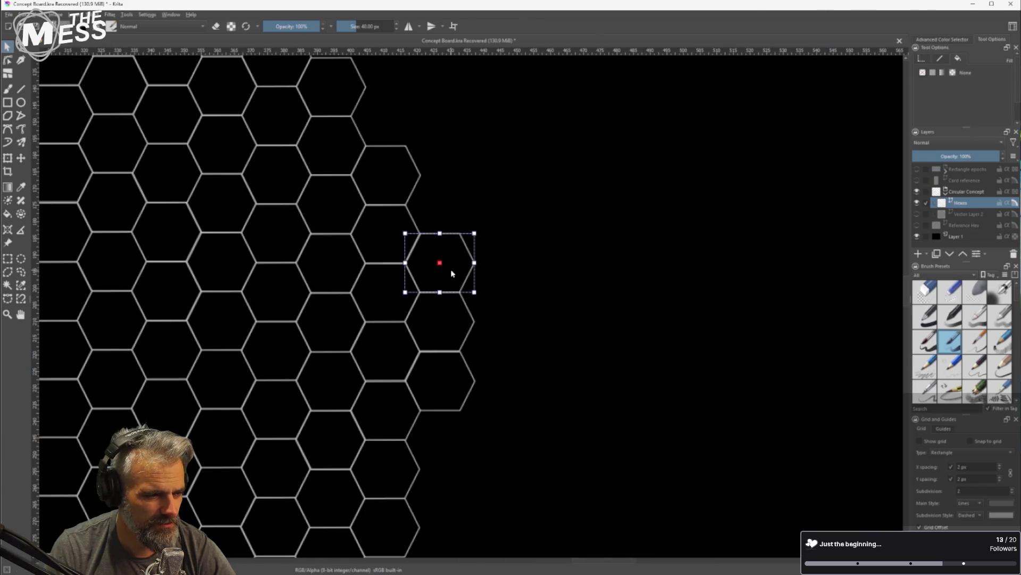
pyautogui.press('Delete')
pyautogui.click(450, 374)
pyautogui.press('Delete')
# Duplicate the rightmost edge hex and place the copy directly below it
pyautogui.scroll(-2, 486, 372)
pyautogui.scroll(-3, 485, 372)
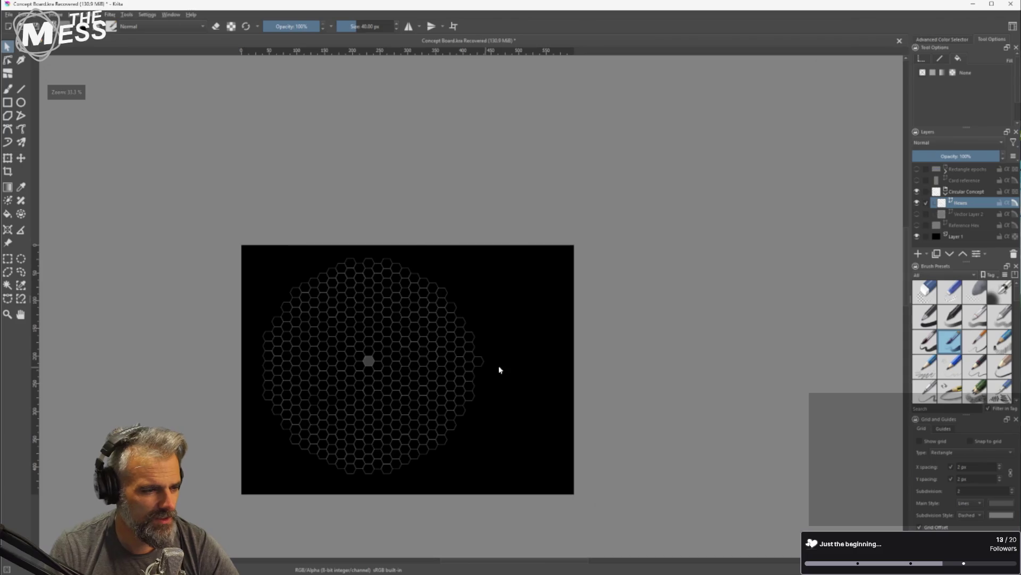
pyautogui.scroll(3, 487, 366)
pyautogui.click(474, 362)
pyautogui.scroll(3, 474, 367)
pyautogui.hotkey('ctrl', 'c')
pyautogui.hotkey('ctrl', 'v')
pyautogui.moveTo(458, 344); pyautogui.dragTo(450, 452)
# Look over the reworked board and save it as Concept Board.kra
pyautogui.scroll(-10, 449, 451)
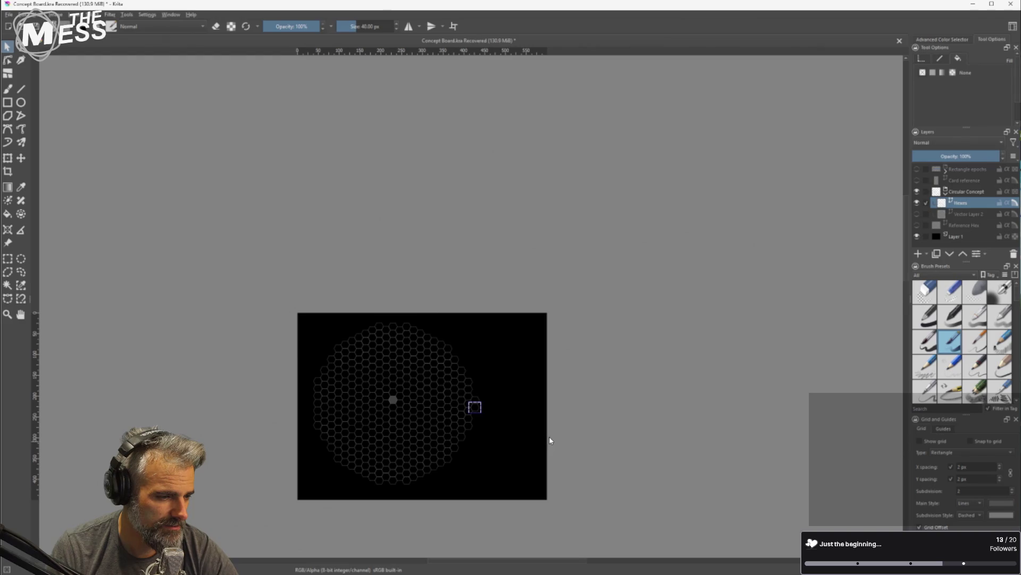
pyautogui.scroll(3, 524, 402)
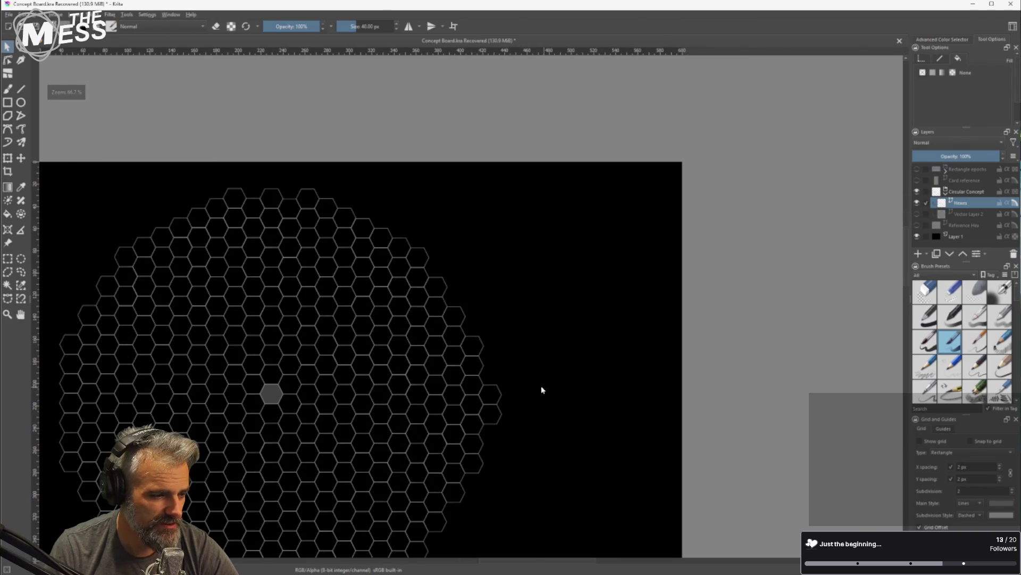
pyautogui.scroll(-1, 543, 390)
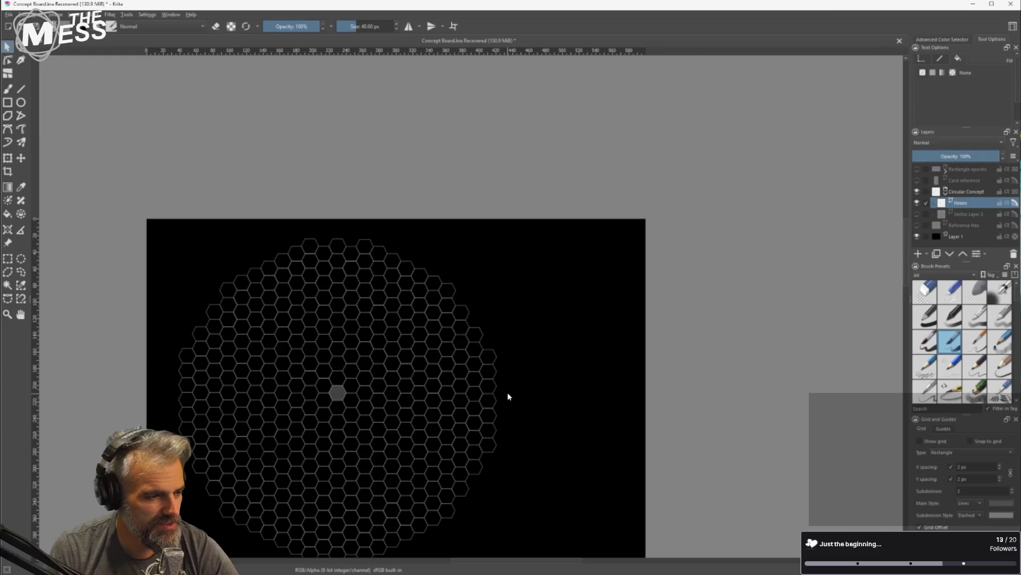
pyautogui.scroll(-1, 543, 370)
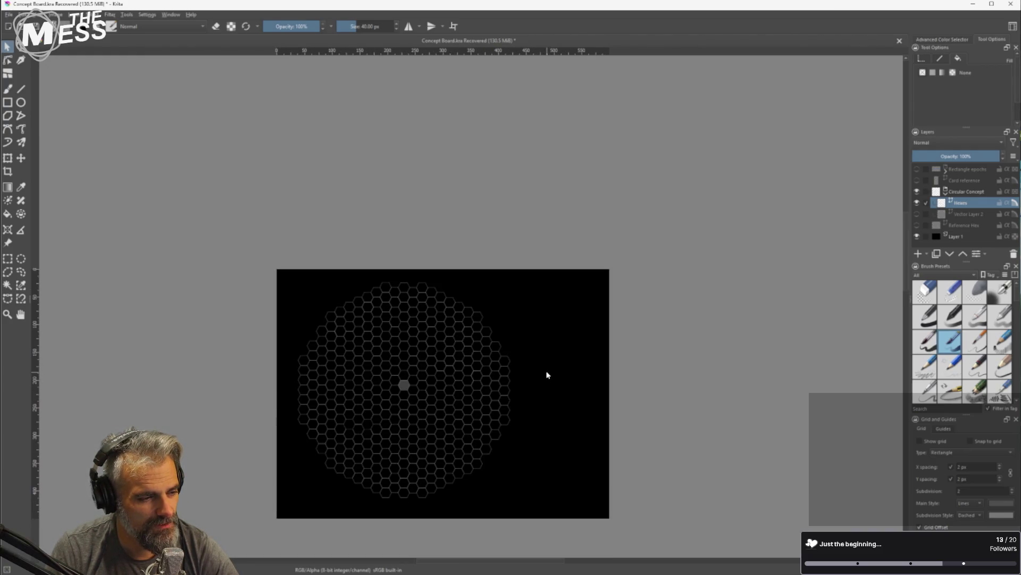
pyautogui.scroll(1, 476, 389)
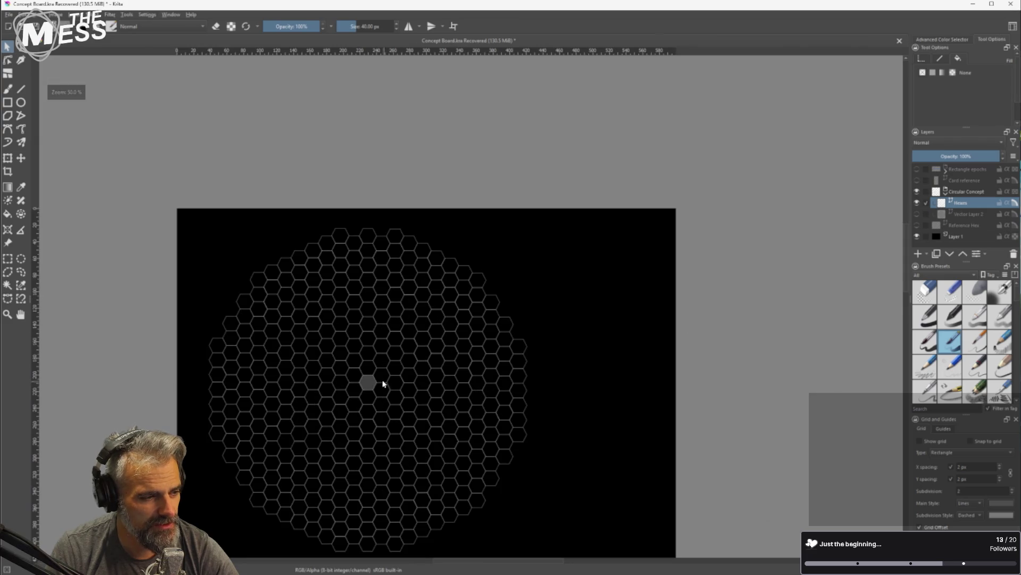
pyautogui.scroll(2, 378, 372)
pyautogui.scroll(-2, 379, 375)
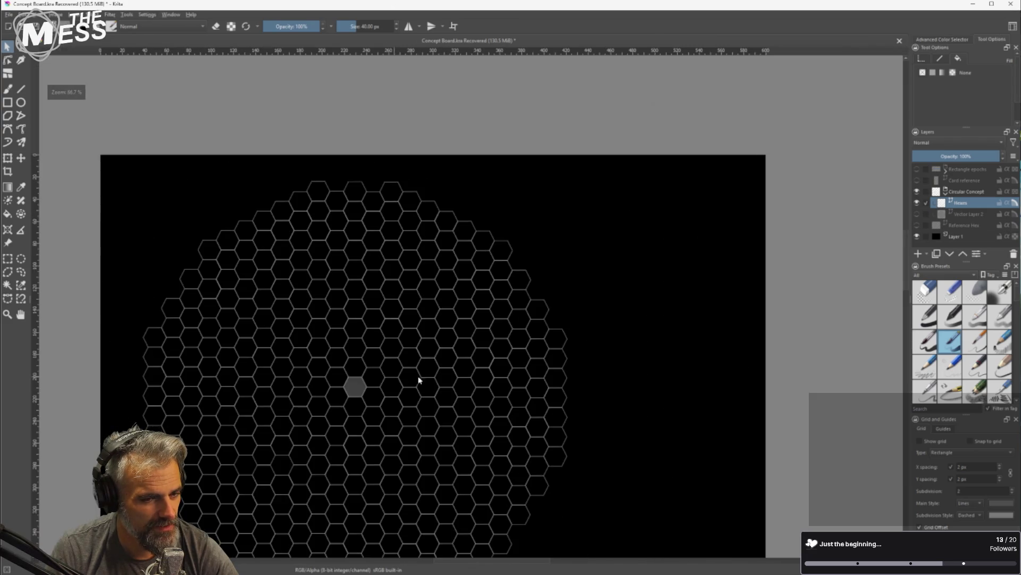
pyautogui.moveTo(502, 378); pyautogui.dragTo(526, 281)
pyautogui.scroll(-1, 511, 326)
pyautogui.scroll(2, 506, 333)
pyautogui.scroll(-1, 506, 331)
pyautogui.hotkey('ctrl', 's')
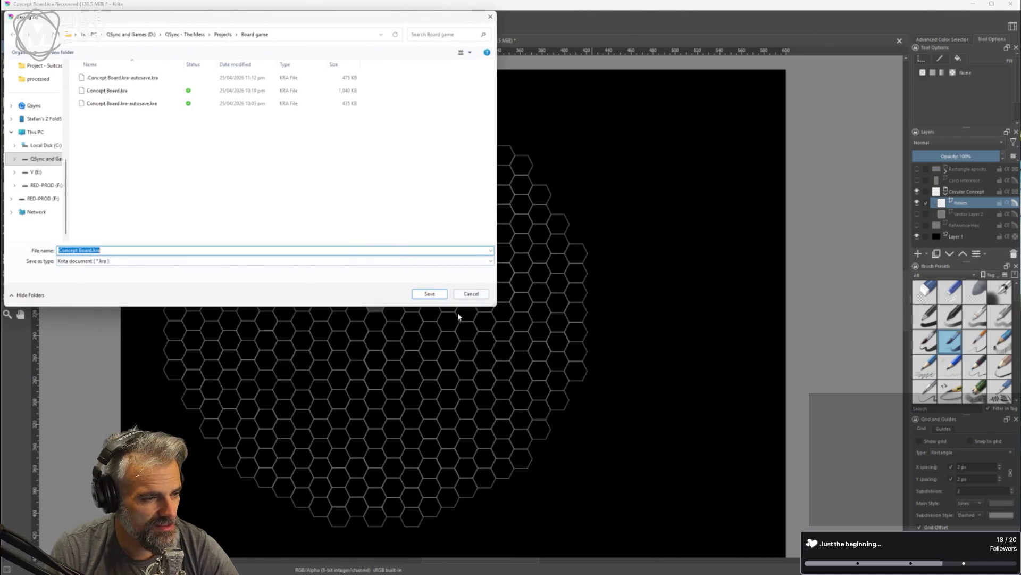
pyautogui.click(434, 295)
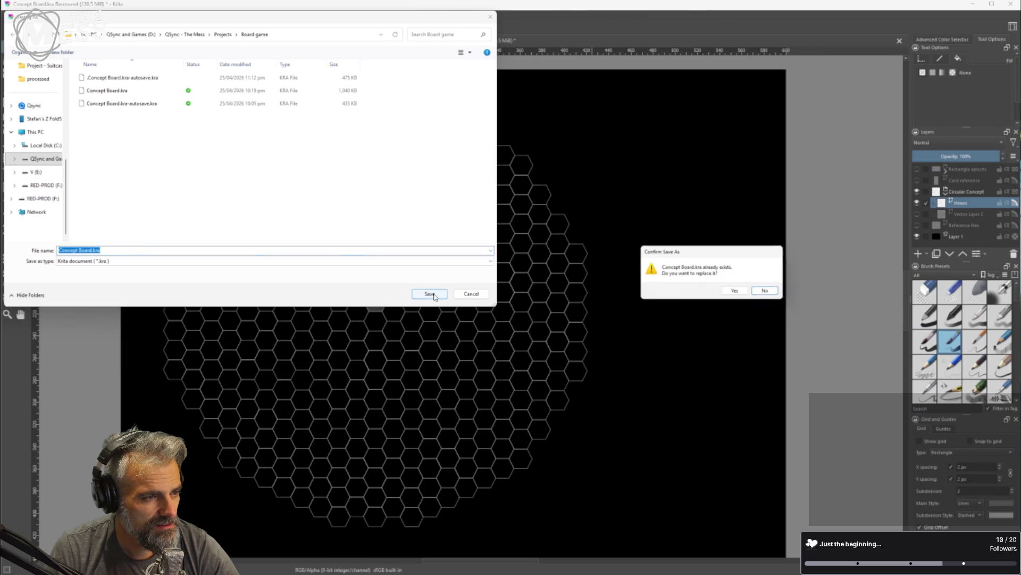
pyautogui.click(726, 295)
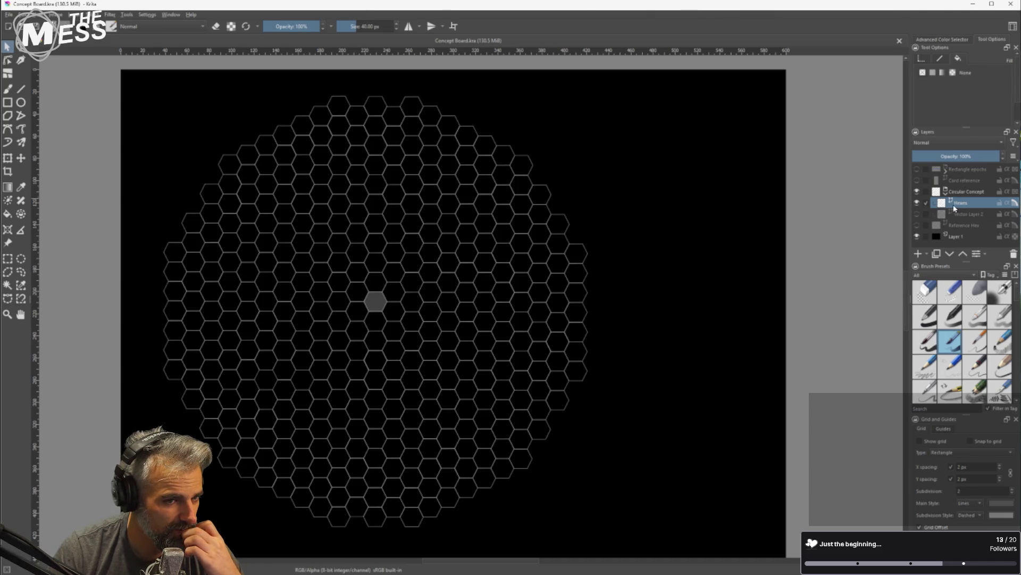
# Add a group layer at the top of the layer stack and name it Tokens
pyautogui.click(926, 253)
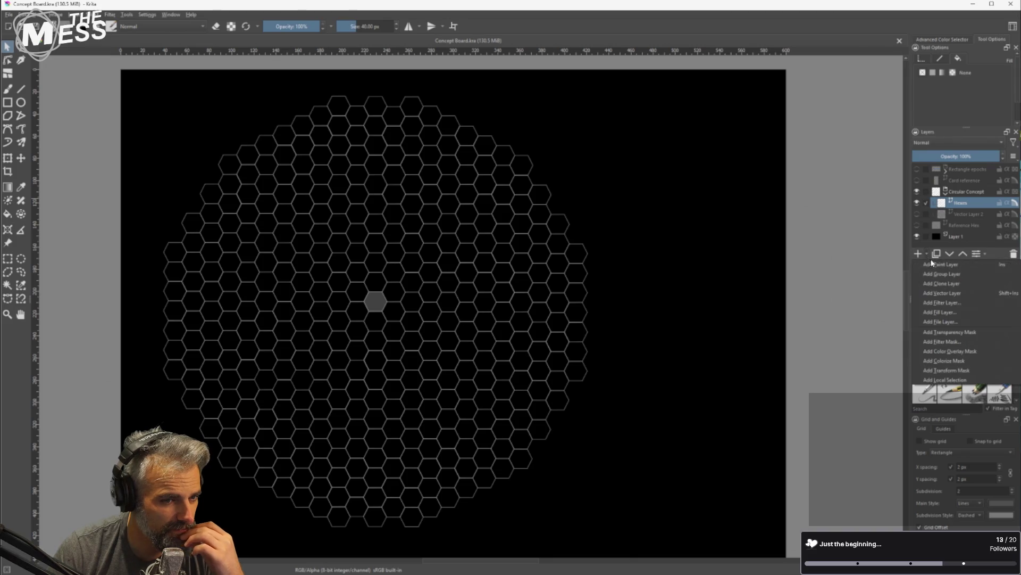
pyautogui.click(957, 277)
pyautogui.moveTo(961, 202); pyautogui.dragTo(960, 169)
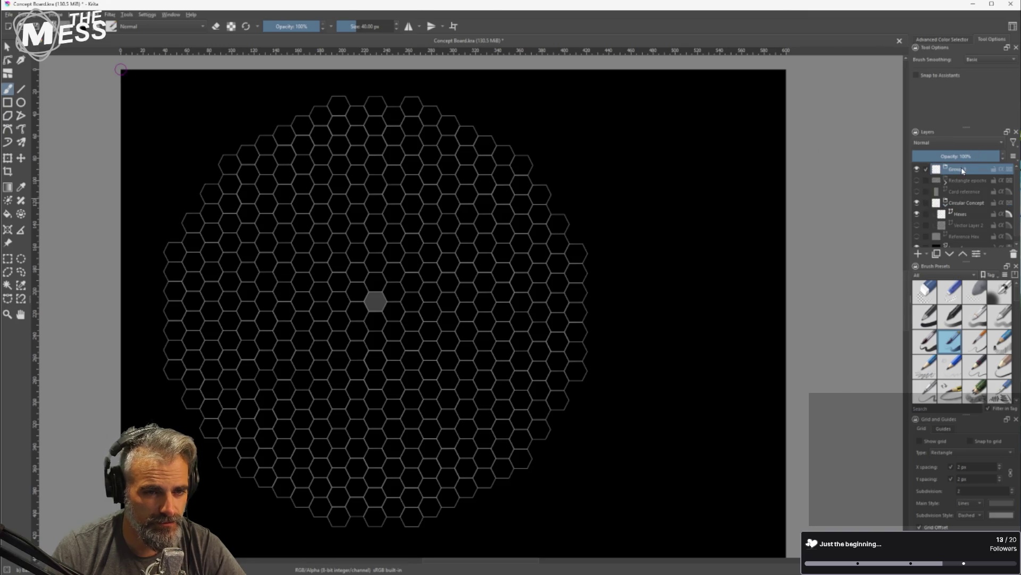
pyautogui.doubleClick(962, 168)
pyautogui.write('Tokens')
pyautogui.press('Return')
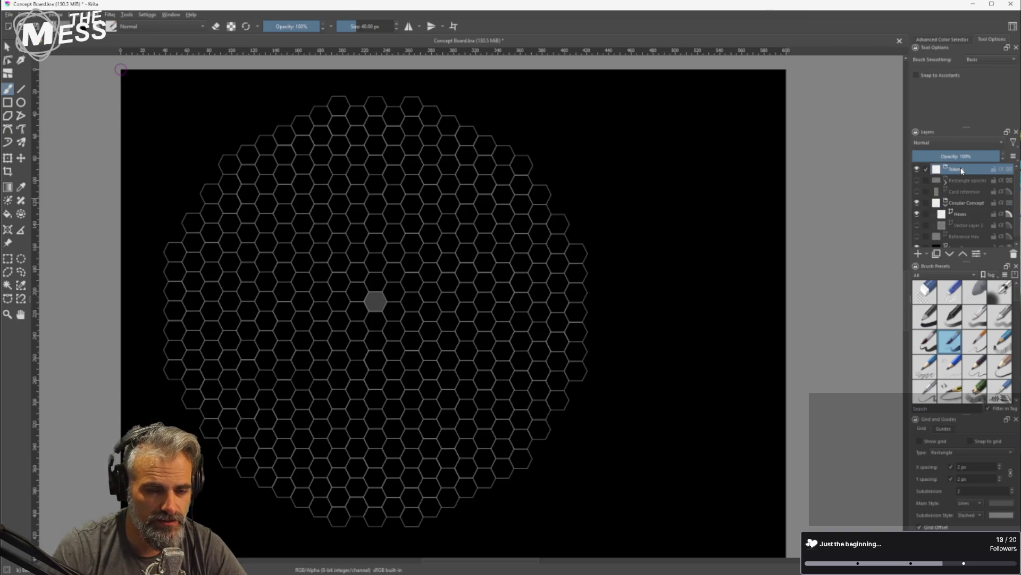
# Collapse Circular Concept, briefly show Reference Hex to select its hexagon, then hide it again
pyautogui.click(958, 214)
pyautogui.click(946, 196)
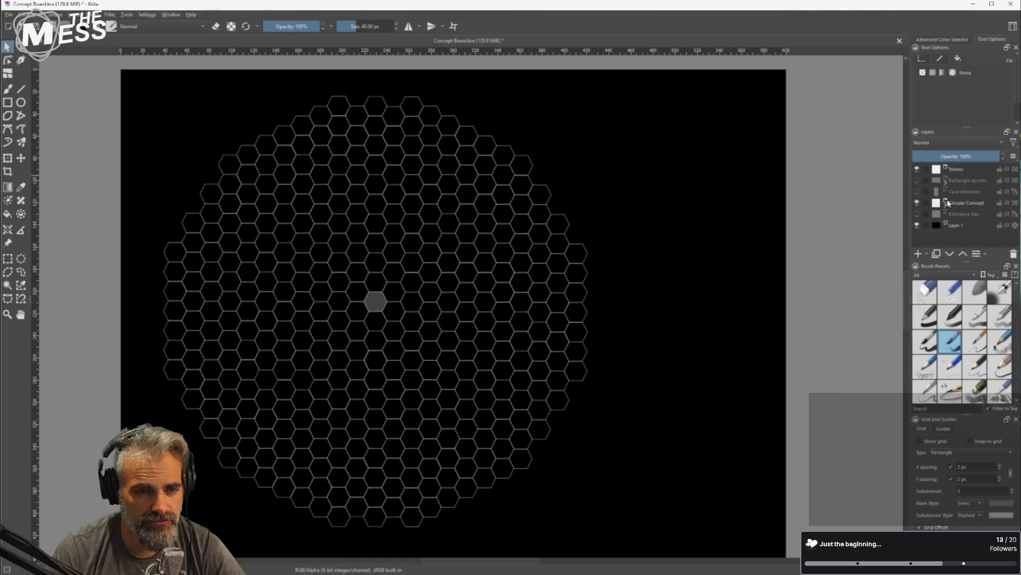
pyautogui.click(960, 213)
pyautogui.click(920, 214)
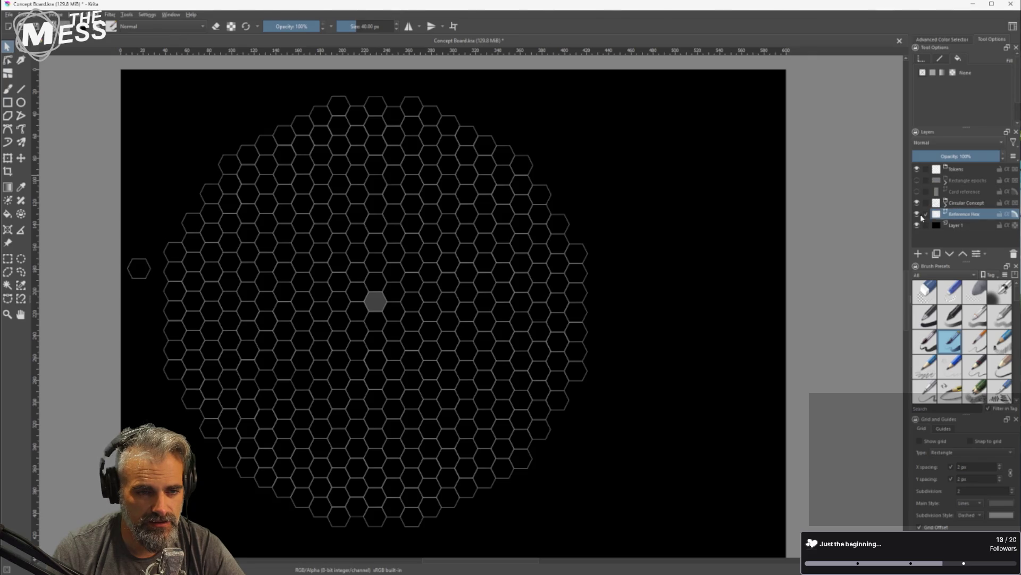
pyautogui.click(148, 271)
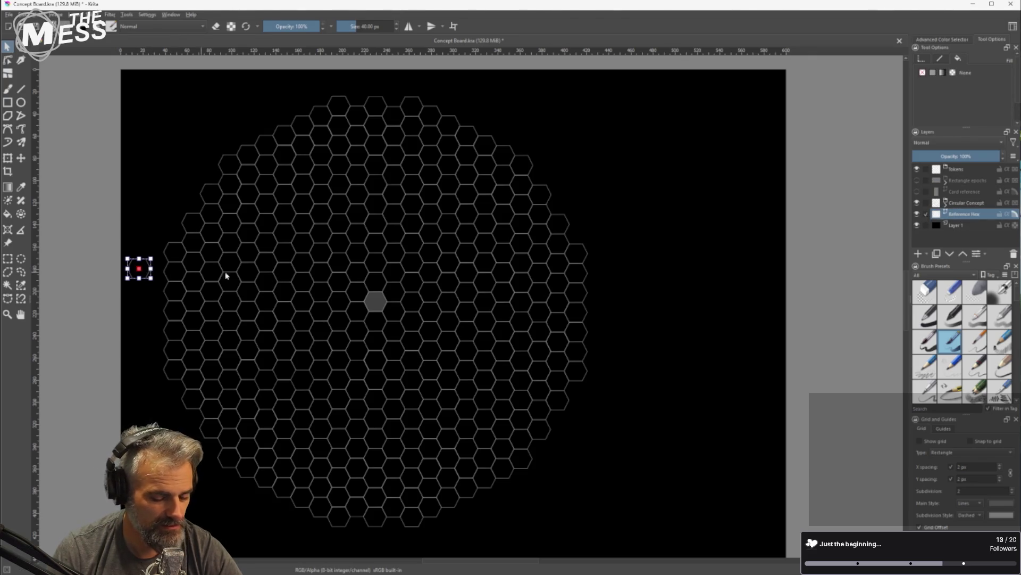
pyautogui.click(917, 213)
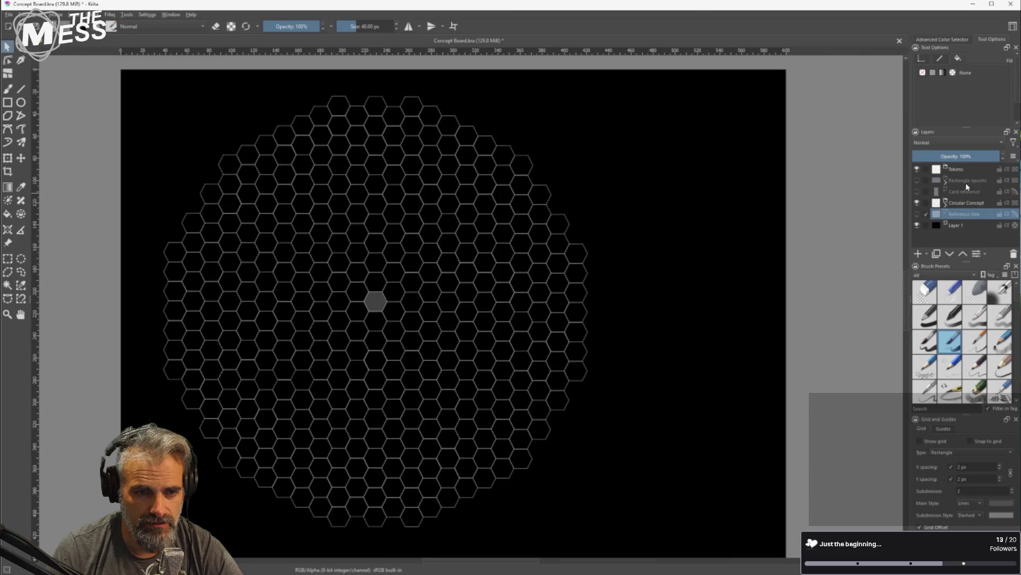
# Add a new vector layer inside the Tokens group
pyautogui.doubleClick(956, 168)
pyautogui.click(920, 169)
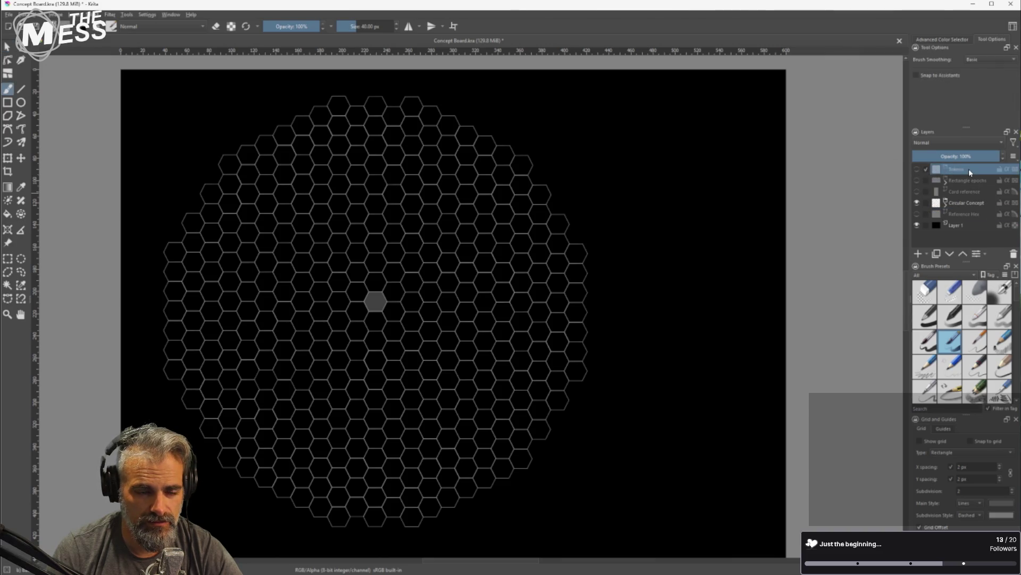
pyautogui.rightClick(958, 169)
pyautogui.press('Escape')
pyautogui.click(928, 254)
pyautogui.click(954, 294)
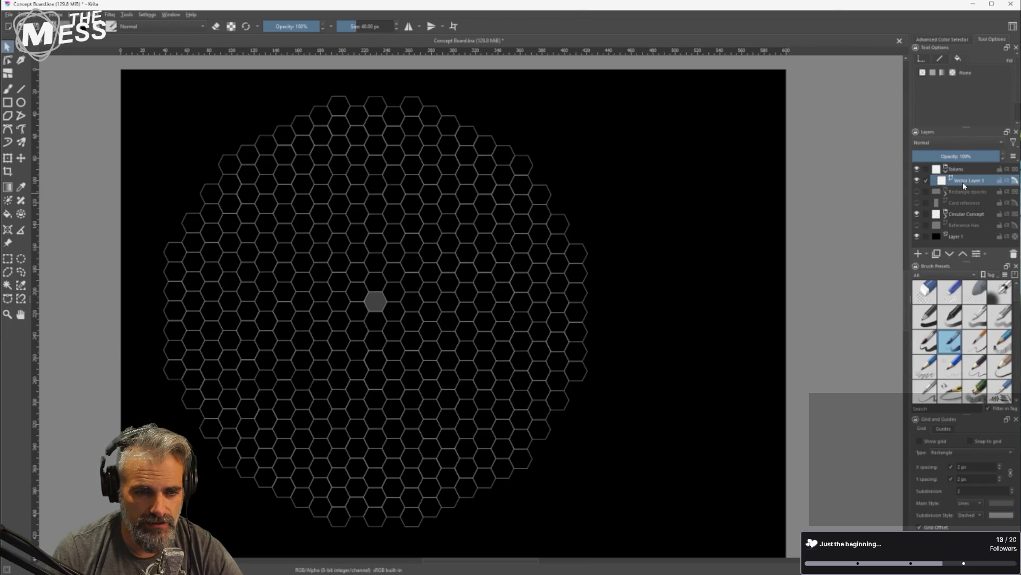
# Paste the reference hexagon onto the new vector layer and position it on the board
pyautogui.hotkey('ctrl', 'v')
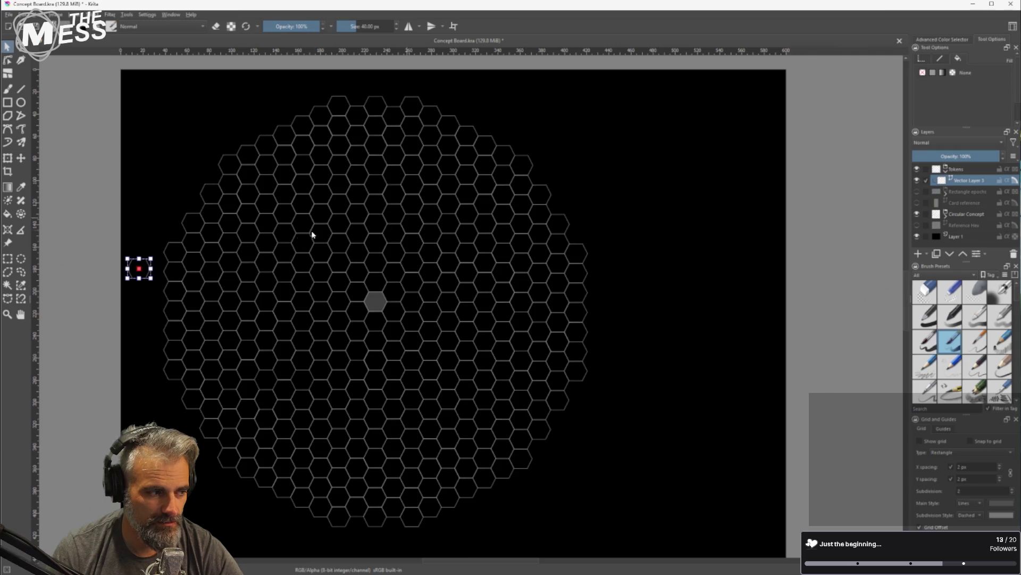
pyautogui.moveTo(146, 269)
pyautogui.mouseDown()
pyautogui.moveTo(605, 167)
pyautogui.moveTo(673, 178)
pyautogui.mouseUp()
pyautogui.scroll(5, 673, 177)
pyautogui.moveTo(748, 182)
pyautogui.mouseDown()
pyautogui.moveTo(662, 197)
pyautogui.moveTo(632, 219)
pyautogui.mouseUp()
pyautogui.moveTo(570, 245); pyautogui.dragTo(478, 217)
# Give the hexagon a solid yellow fill with no outline
pyautogui.click(932, 72)
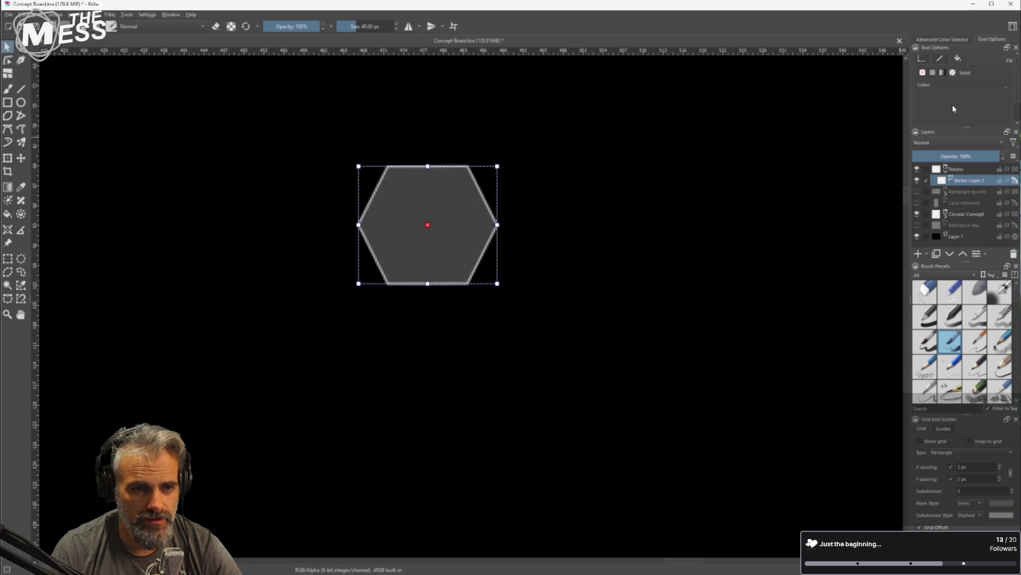
pyautogui.click(940, 59)
pyautogui.click(924, 73)
pyautogui.click(958, 59)
pyautogui.click(953, 85)
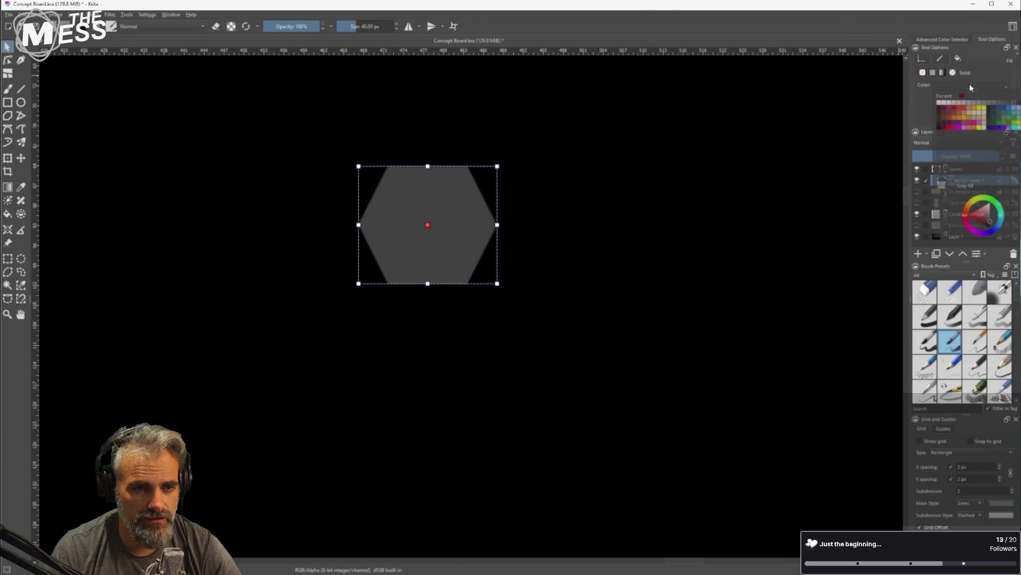
pyautogui.click(981, 109)
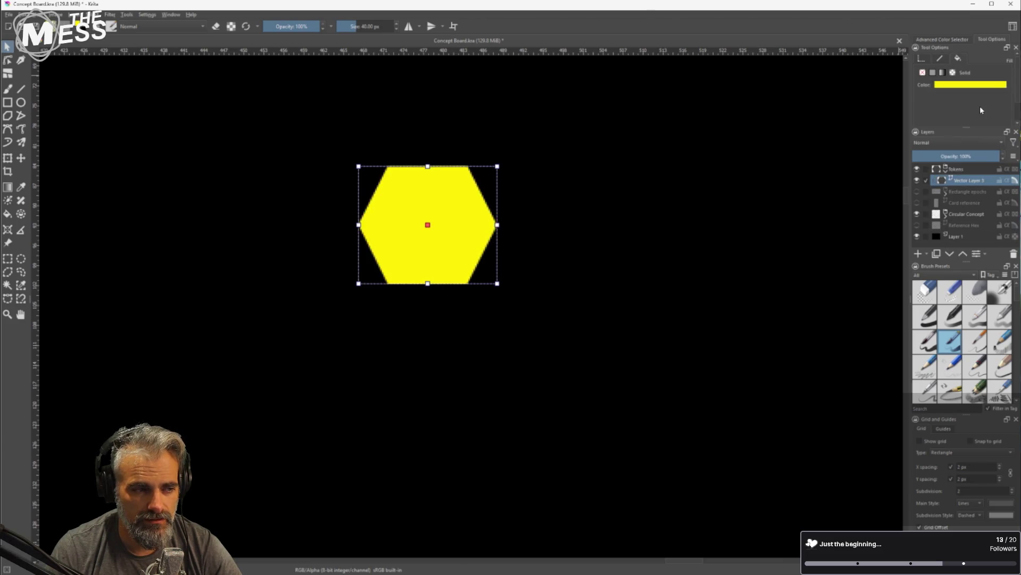
pyautogui.click(980, 86)
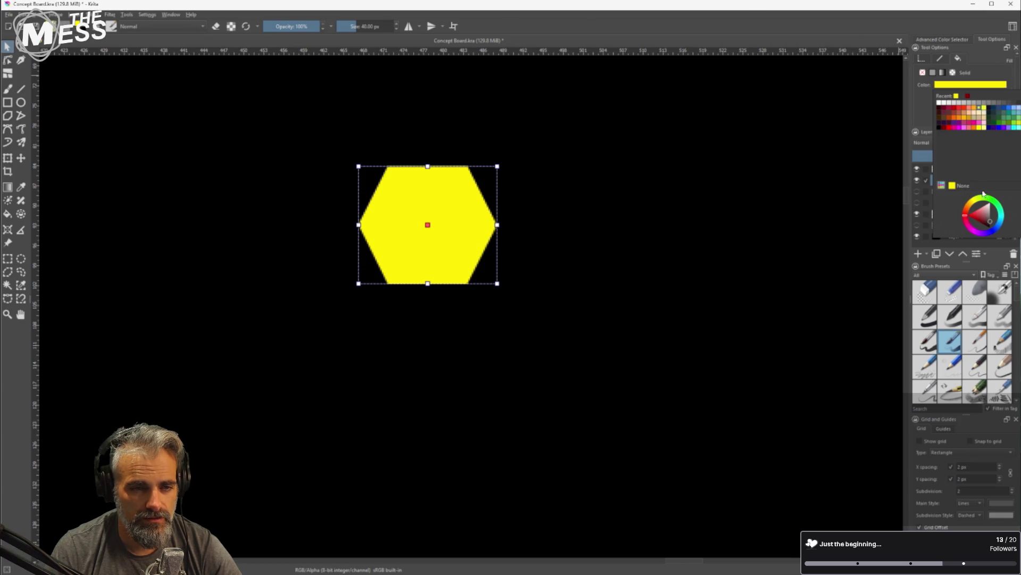
# Try a light peach fill on the hexagon, then set it back to yellow
pyautogui.click(697, 154)
pyautogui.rightClick(465, 215)
pyautogui.click(586, 164)
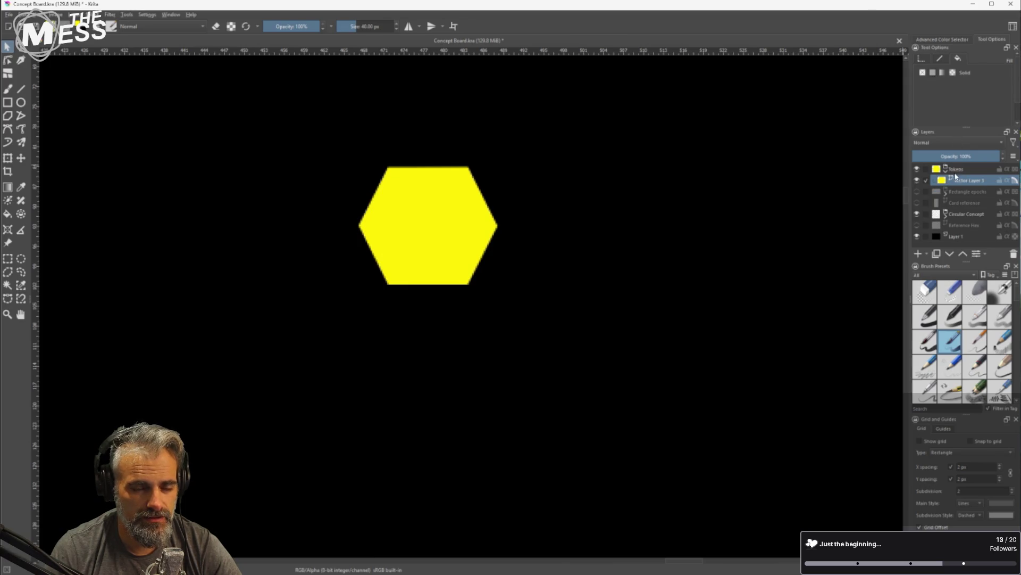
pyautogui.click(482, 227)
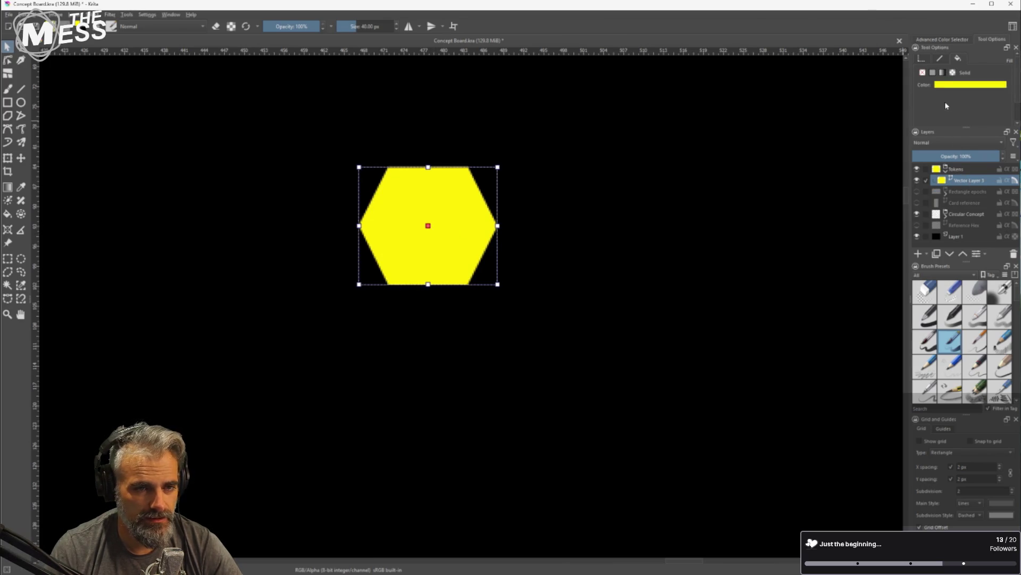
pyautogui.click(961, 87)
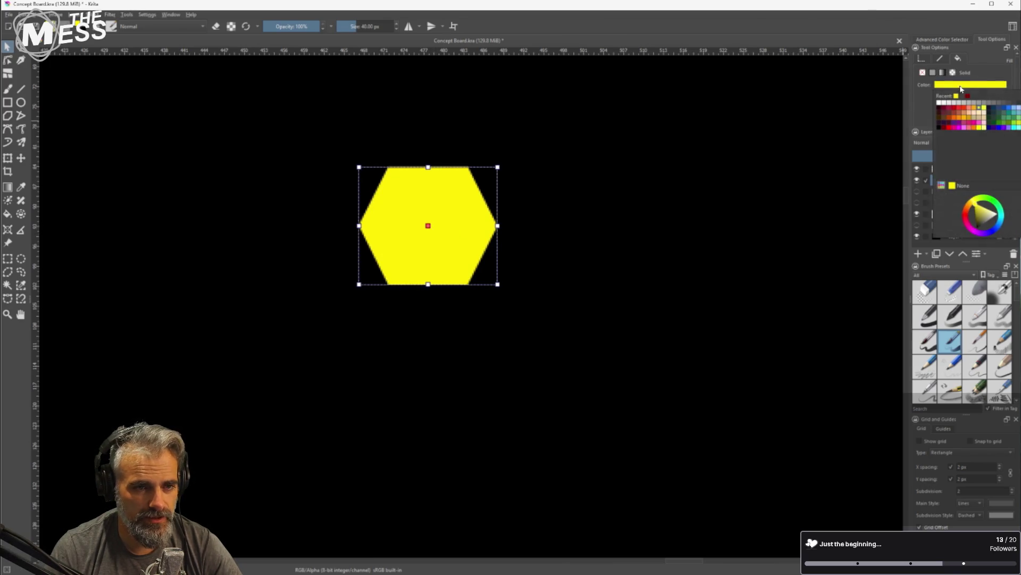
pyautogui.click(980, 115)
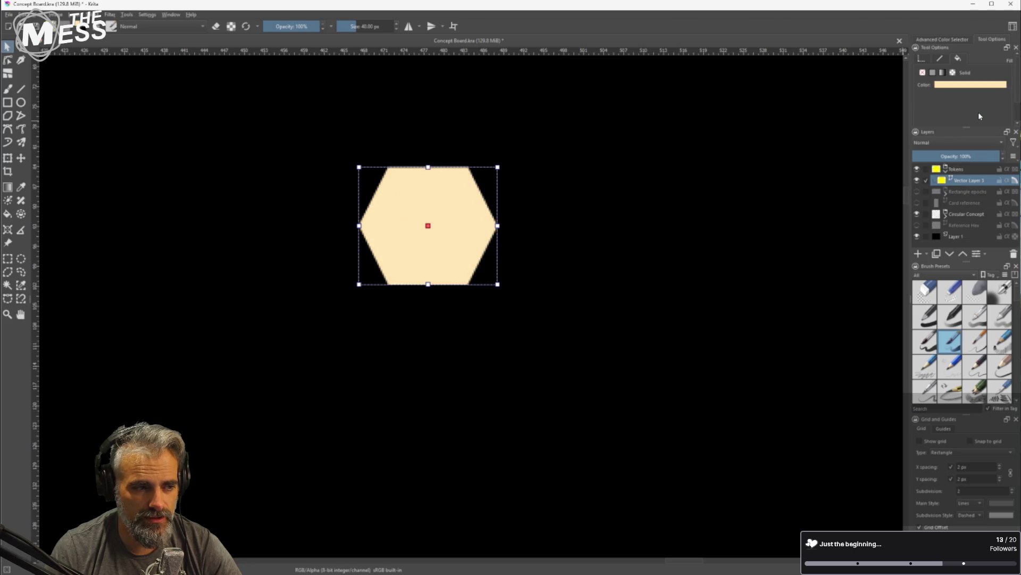
pyautogui.click(957, 85)
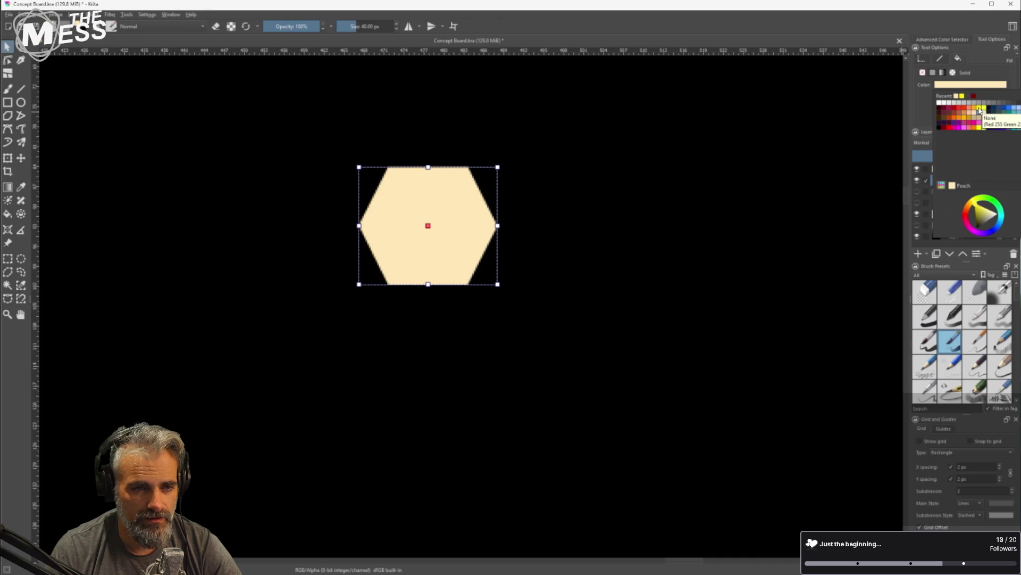
pyautogui.click(964, 96)
# Deselect the yellow hexagon token and switch to the Rectangle tool
pyautogui.click(629, 184)
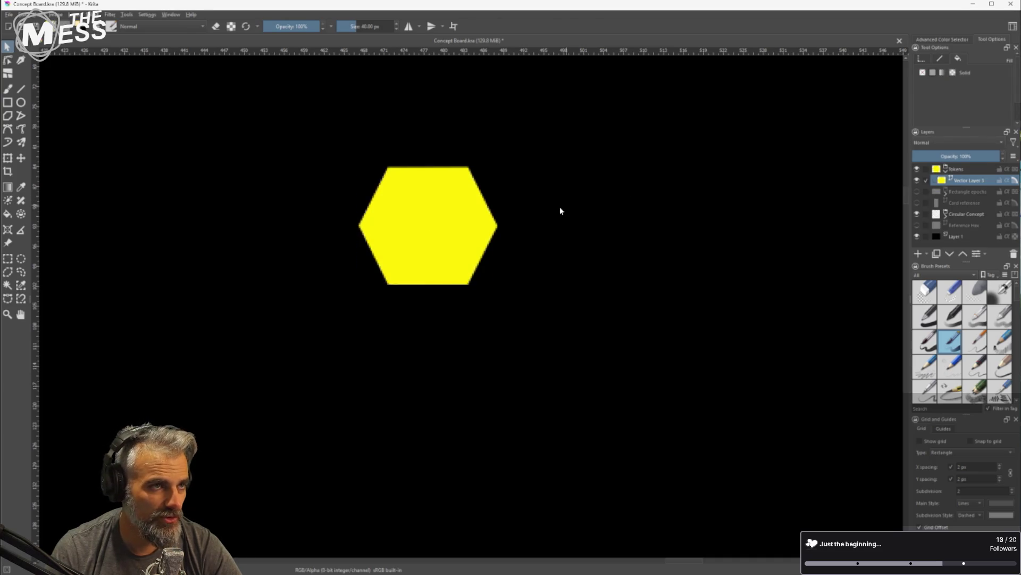
pyautogui.scroll(-3, 559, 212)
pyautogui.scroll(3, 497, 210)
pyautogui.scroll(-1, 477, 216)
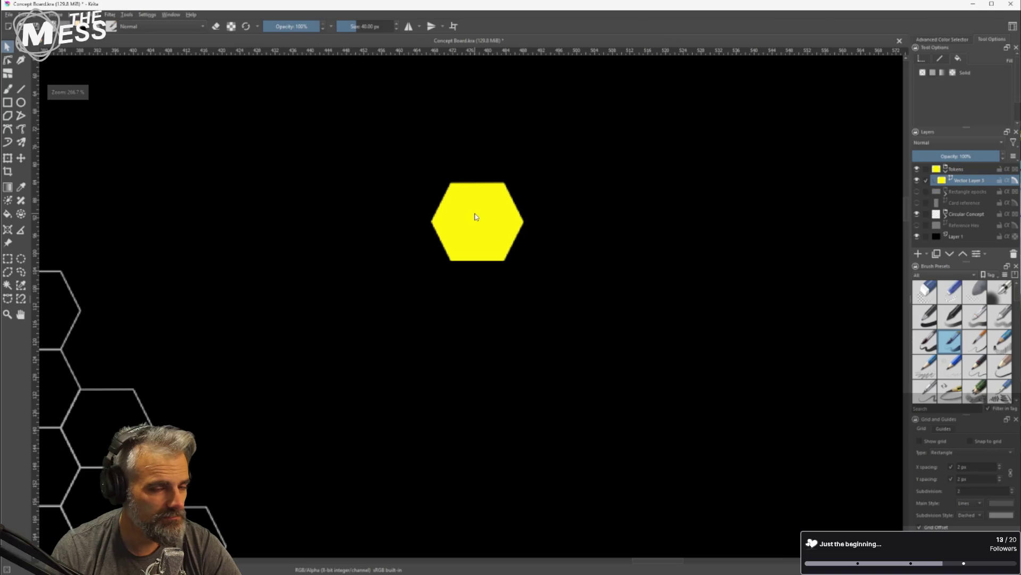
pyautogui.click(8, 102)
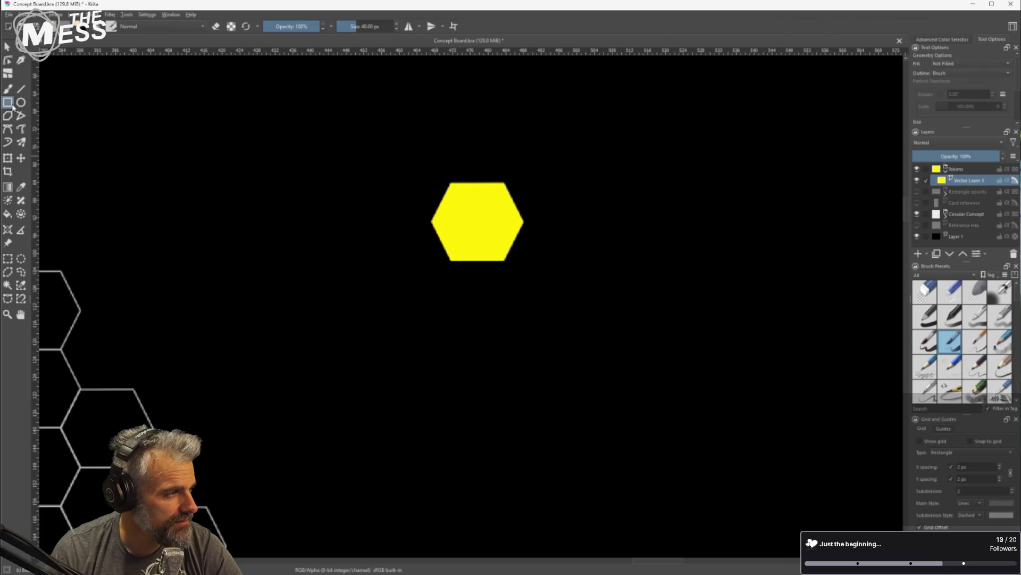
# Draw a rectangle over the yellow hexagon and select it as a whole shape
pyautogui.scroll(3, 503, 207)
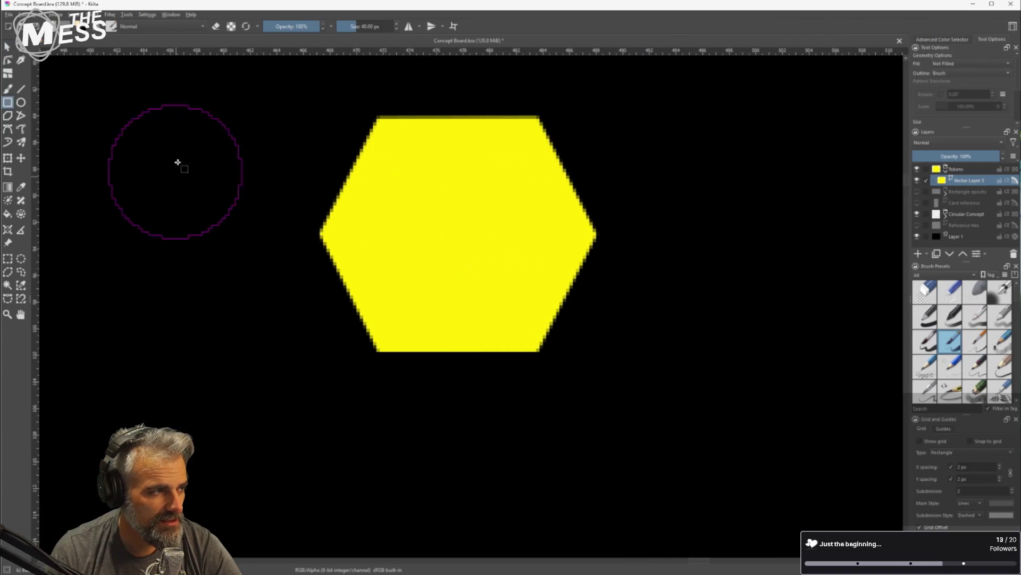
pyautogui.moveTo(422, 205)
pyautogui.mouseDown()
pyautogui.moveTo(409, 194)
pyautogui.moveTo(525, 279)
pyautogui.moveTo(516, 285)
pyautogui.moveTo(525, 281)
pyautogui.mouseUp()
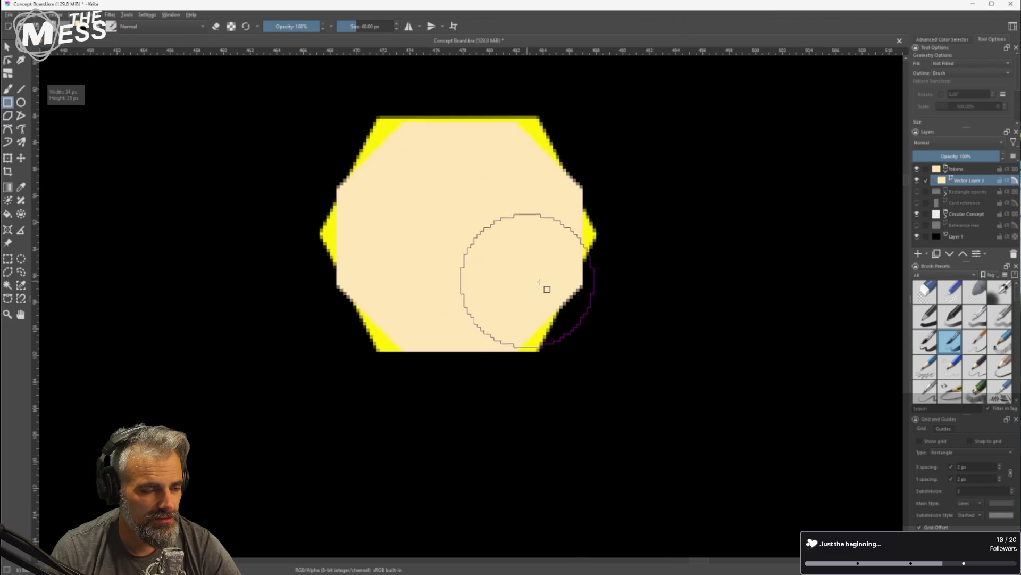
pyautogui.rightClick(500, 237)
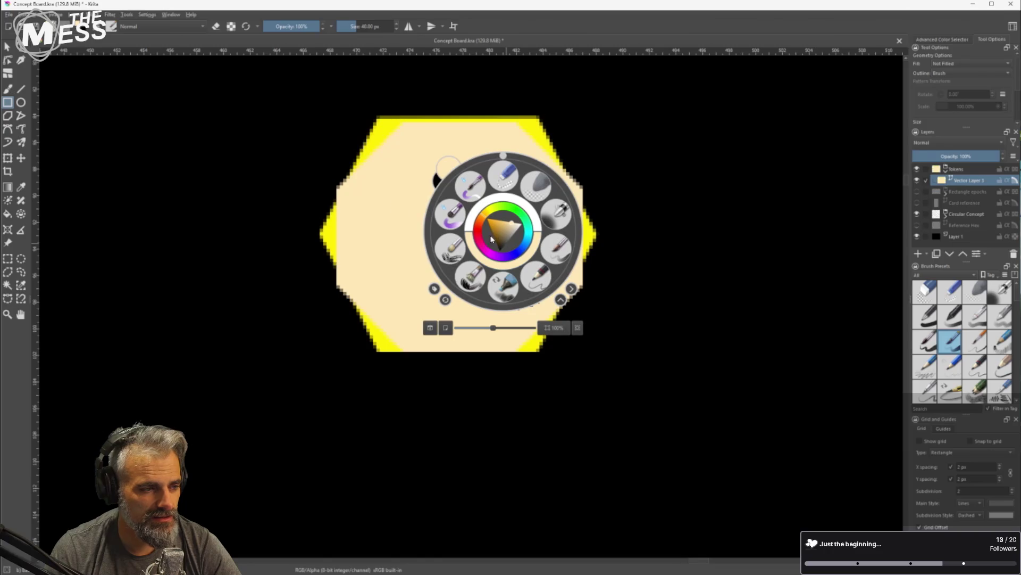
pyautogui.click(8, 47)
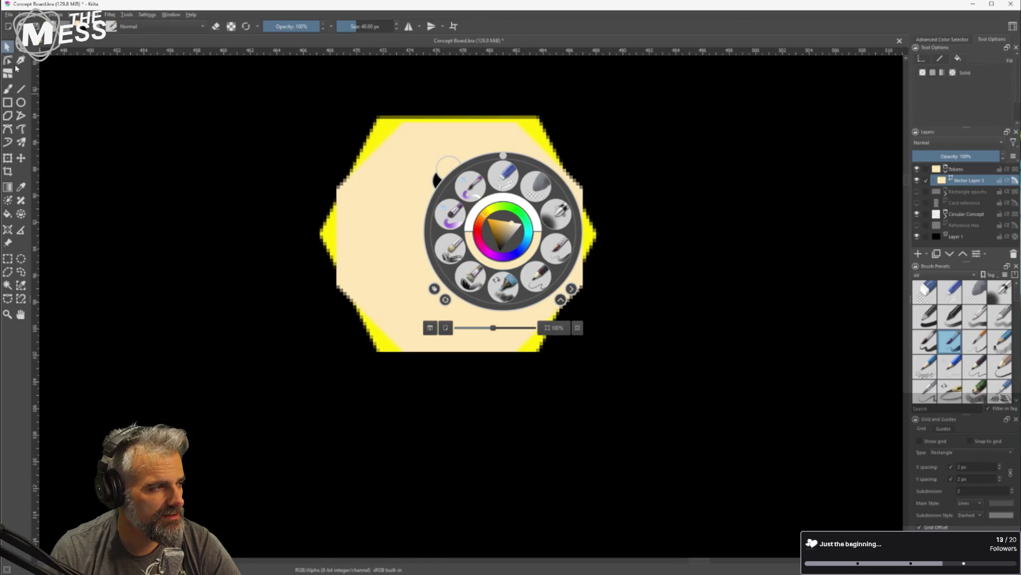
pyautogui.click(8, 60)
pyautogui.click(266, 216)
pyautogui.click(363, 232)
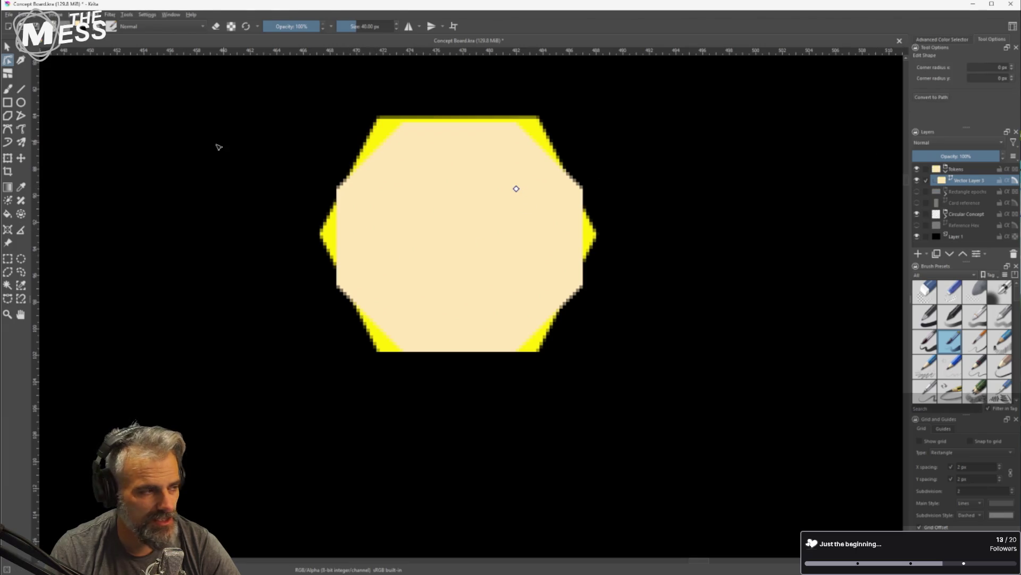
pyautogui.click(8, 46)
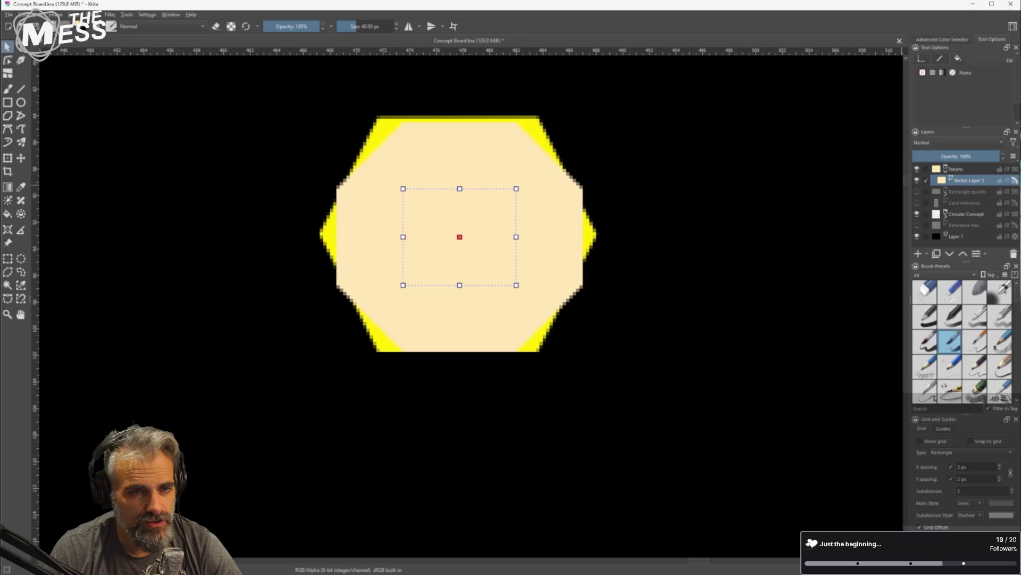
# Set the rectangle's outline thickness to 2 px
pyautogui.click(940, 60)
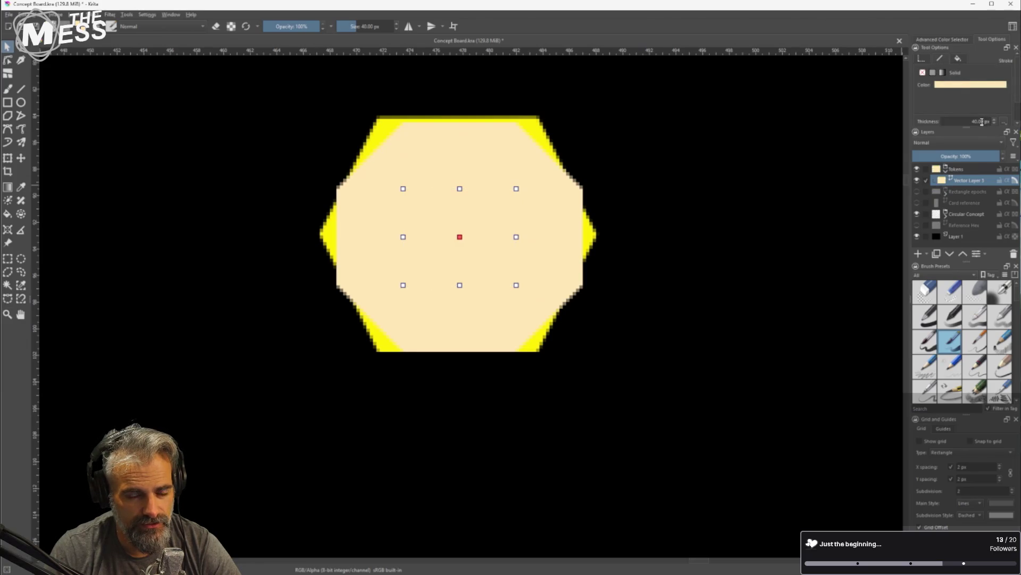
pyautogui.doubleClick(983, 122)
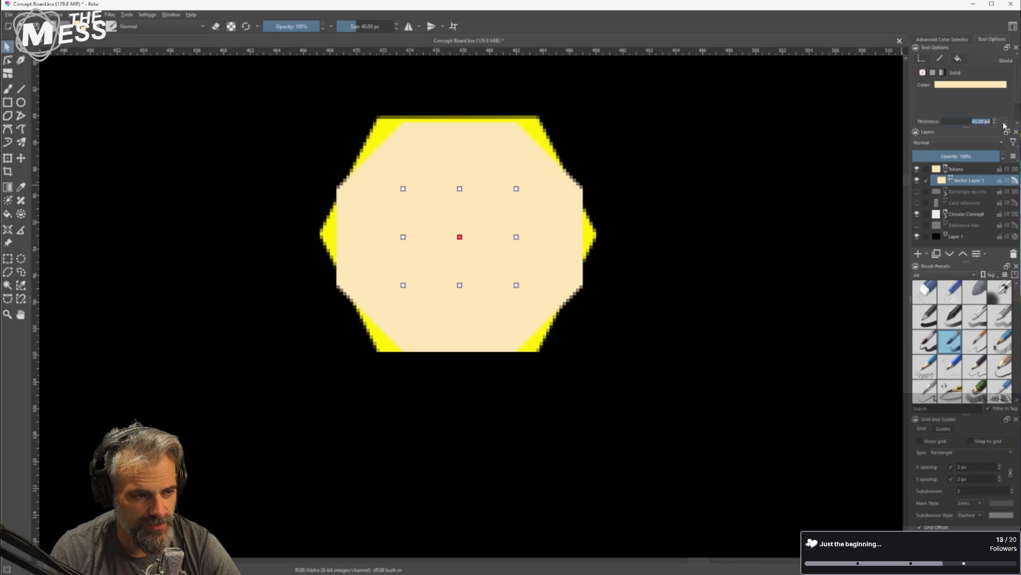
pyautogui.write('2')
pyautogui.press('Return')
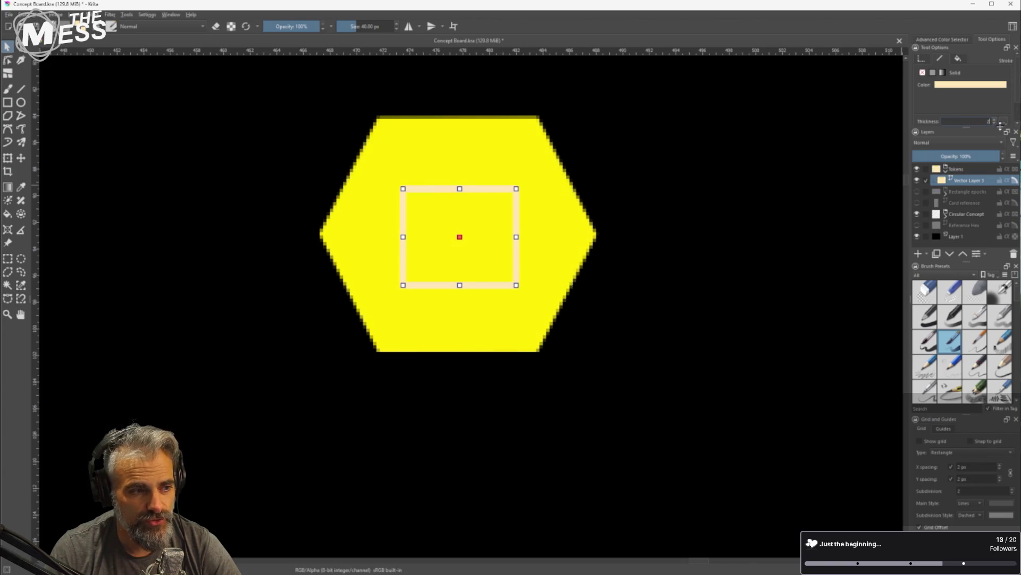
pyautogui.scroll(-10, 675, 284)
pyautogui.scroll(3, 674, 266)
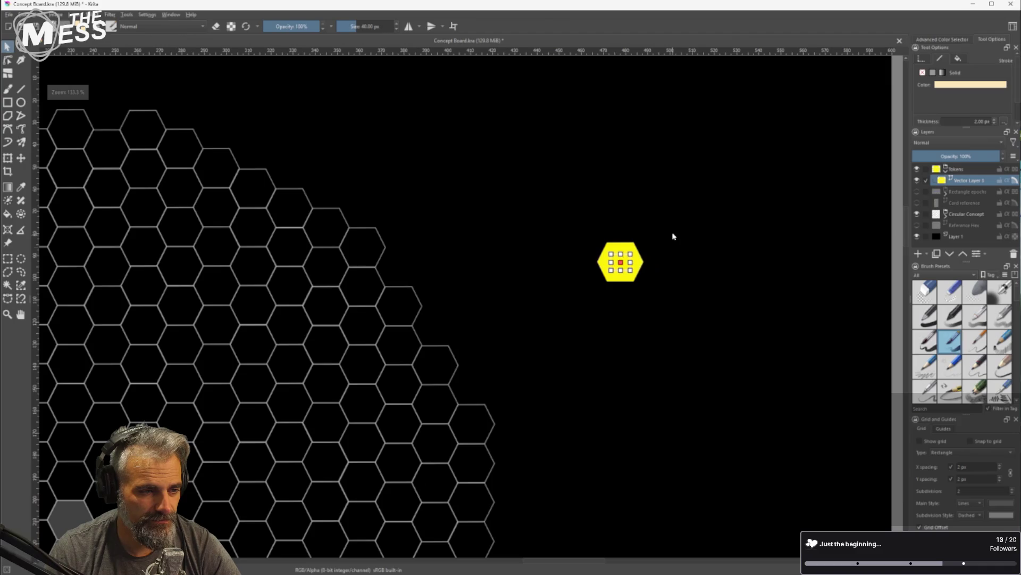
pyautogui.scroll(5, 690, 264)
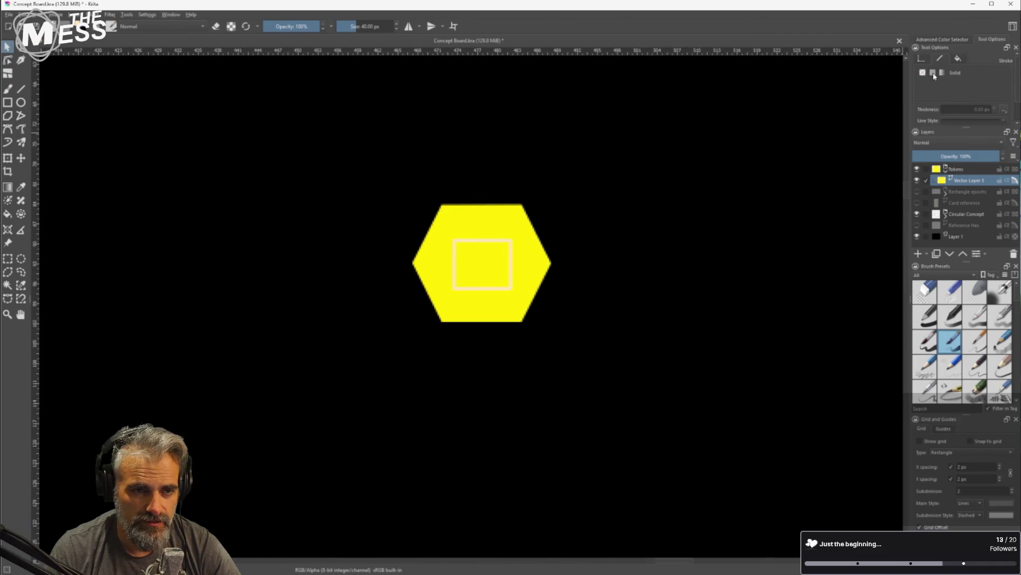
# Change the inner square's outline colour to grey
pyautogui.click(513, 260)
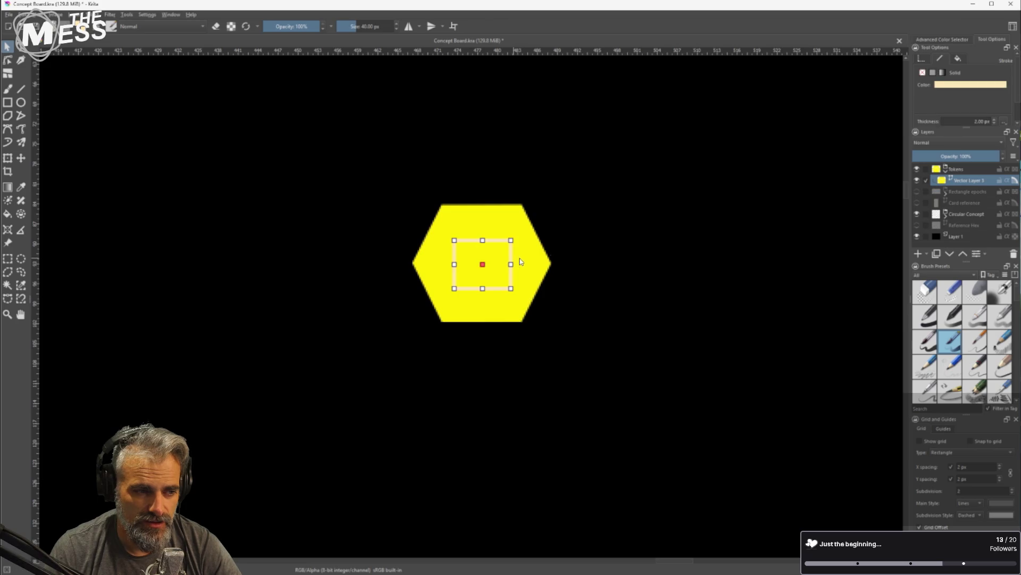
pyautogui.click(971, 85)
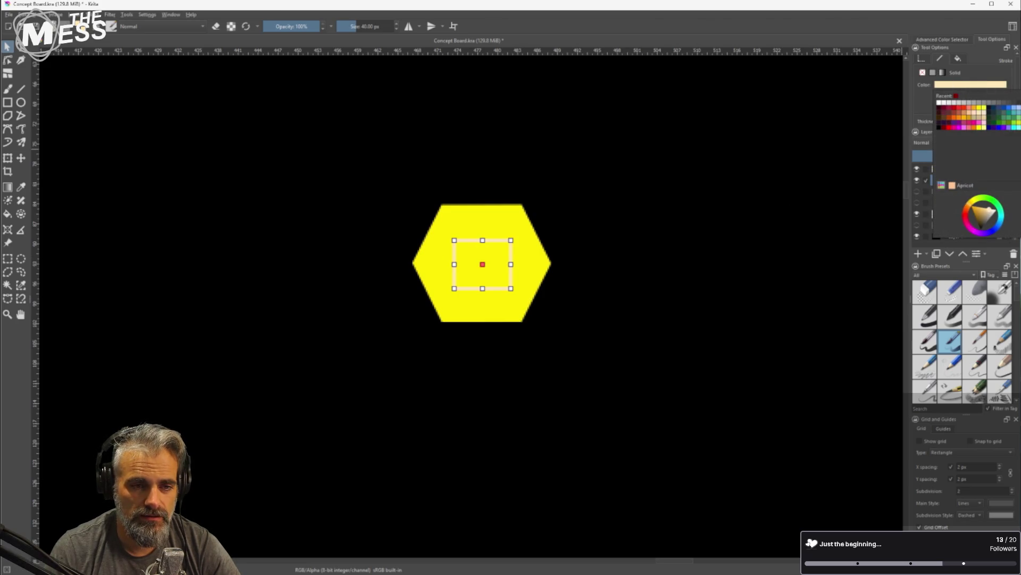
pyautogui.click(939, 108)
pyautogui.click(1000, 85)
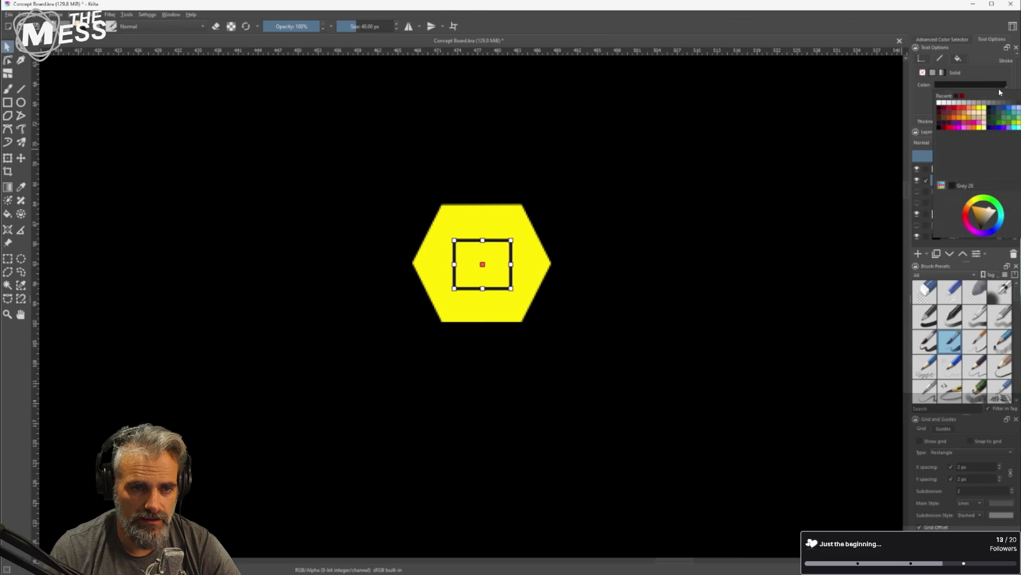
pyautogui.click(1002, 106)
pyautogui.click(631, 263)
pyautogui.press('1')
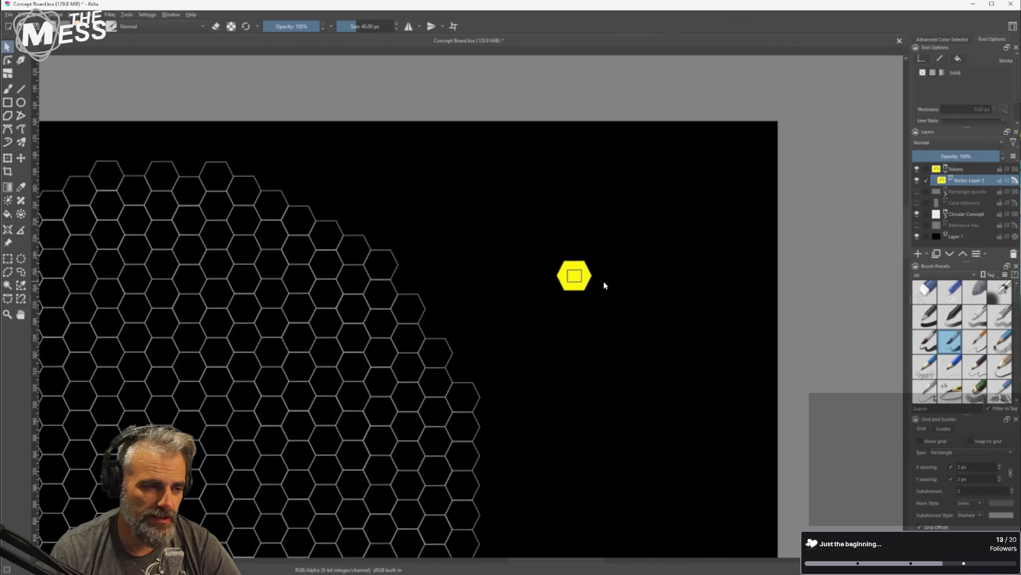
pyautogui.scroll(-1, 601, 287)
pyautogui.scroll(3, 606, 257)
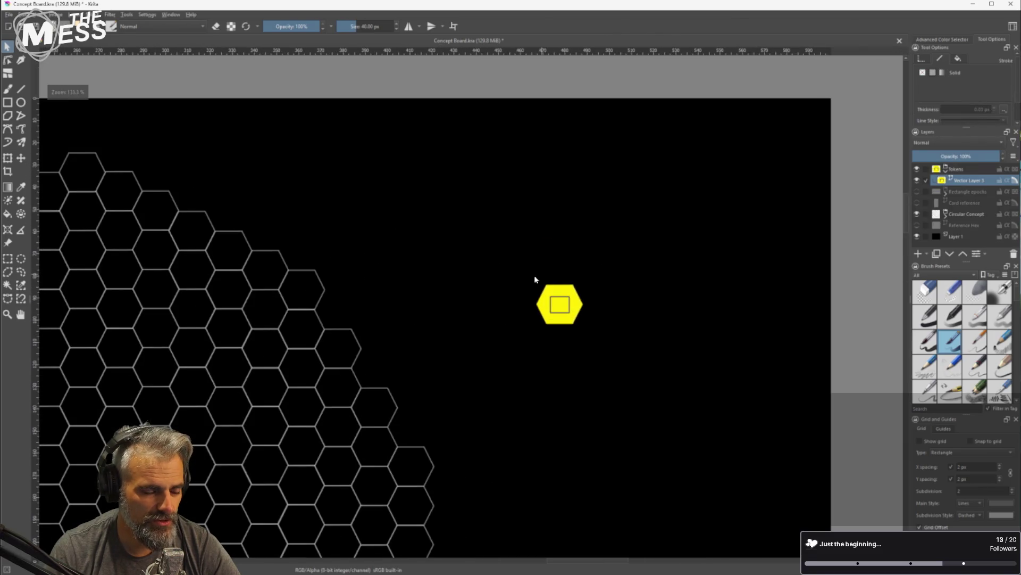
# Narrow the inner square into an even square by pulling its right edge in
pyautogui.click(529, 353)
pyautogui.scroll(2, 540, 346)
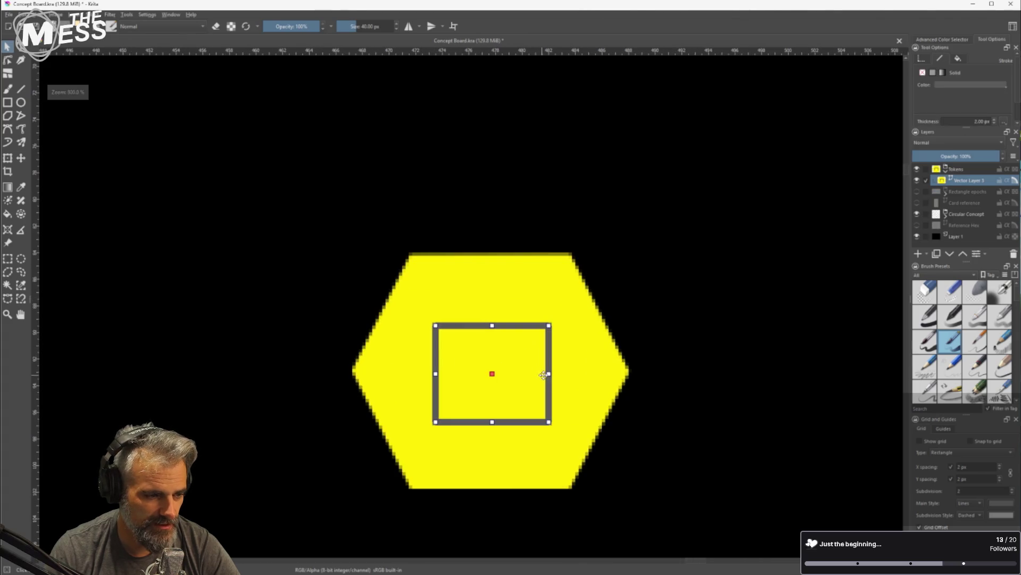
pyautogui.moveTo(544, 374)
pyautogui.mouseDown()
pyautogui.moveTo(535, 360)
pyautogui.moveTo(544, 355)
pyautogui.moveTo(538, 361)
pyautogui.mouseUp()
pyautogui.click(597, 322)
pyautogui.scroll(-10, 554, 342)
pyautogui.scroll(5, 559, 360)
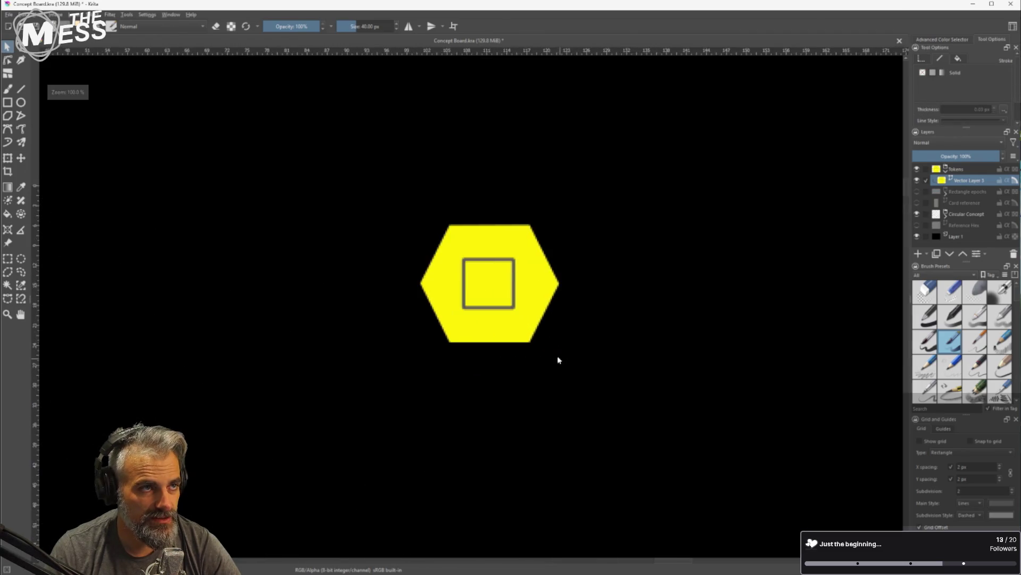
pyautogui.scroll(-2, 553, 357)
pyautogui.scroll(2, 471, 294)
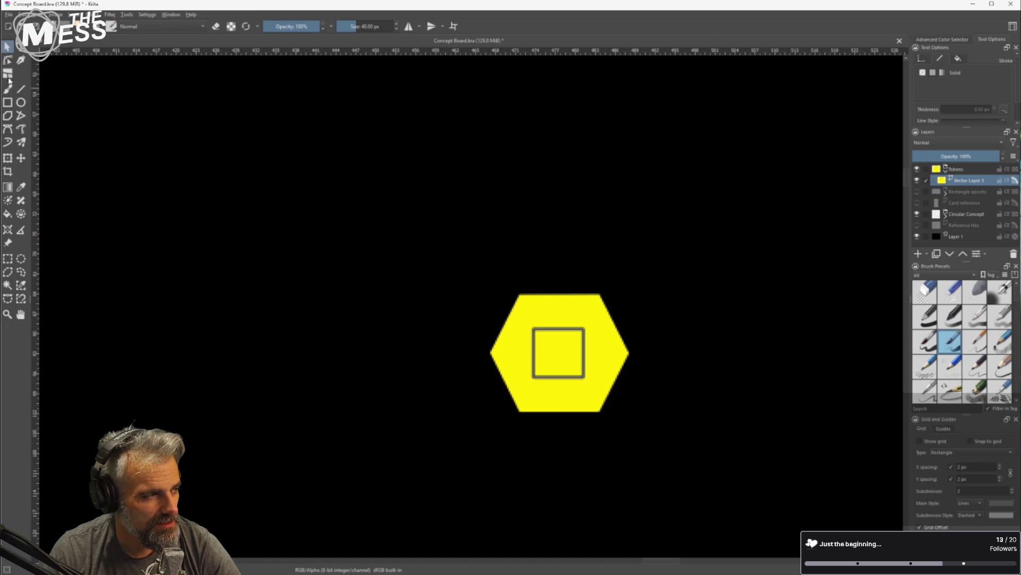
pyautogui.click(8, 129)
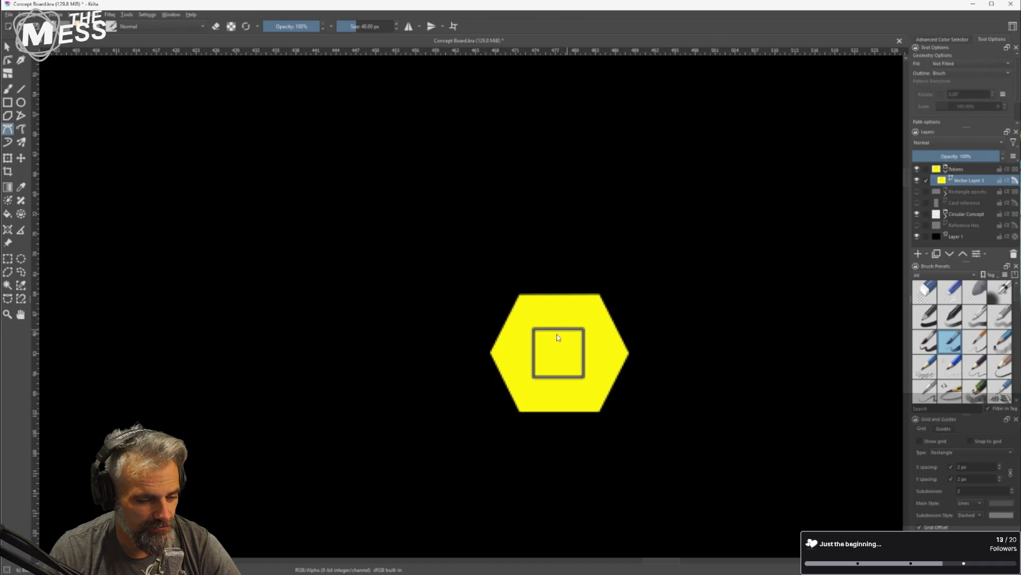
# Draw a Bezier curve from the hexagon's lower-left edge bending up to its top
pyautogui.scroll(1, 564, 344)
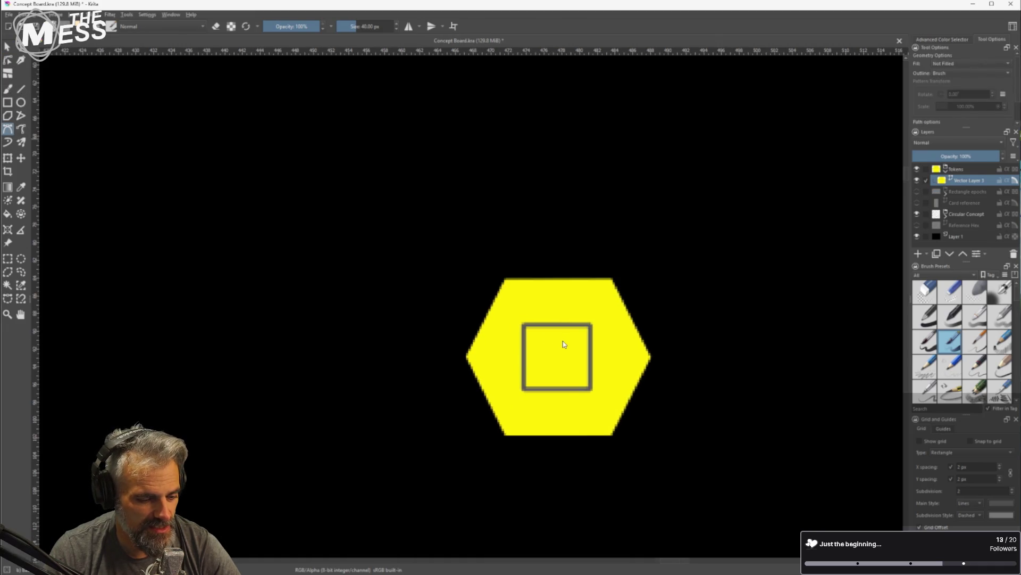
pyautogui.click(485, 394)
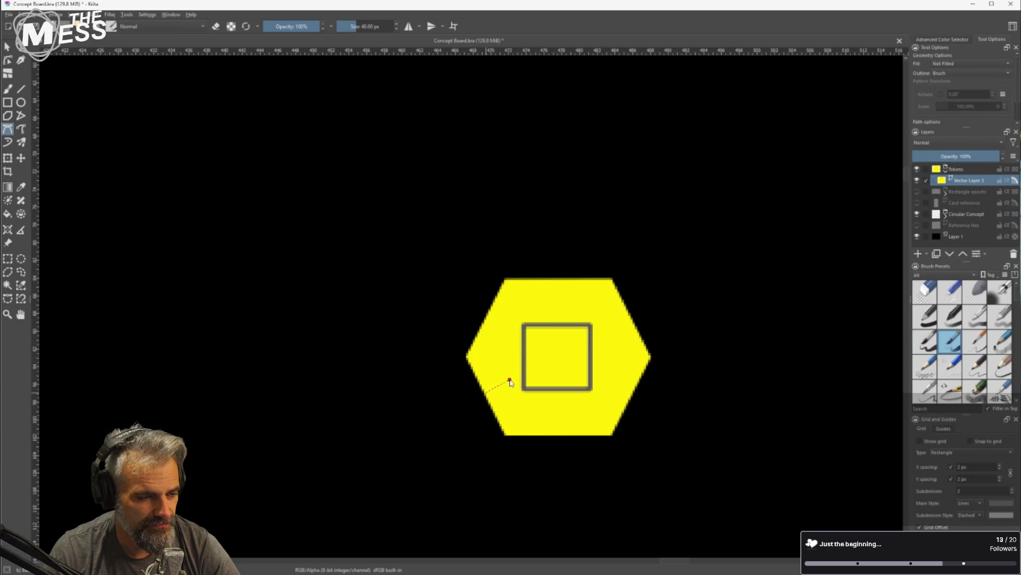
pyautogui.moveTo(558, 289); pyautogui.dragTo(559, 228)
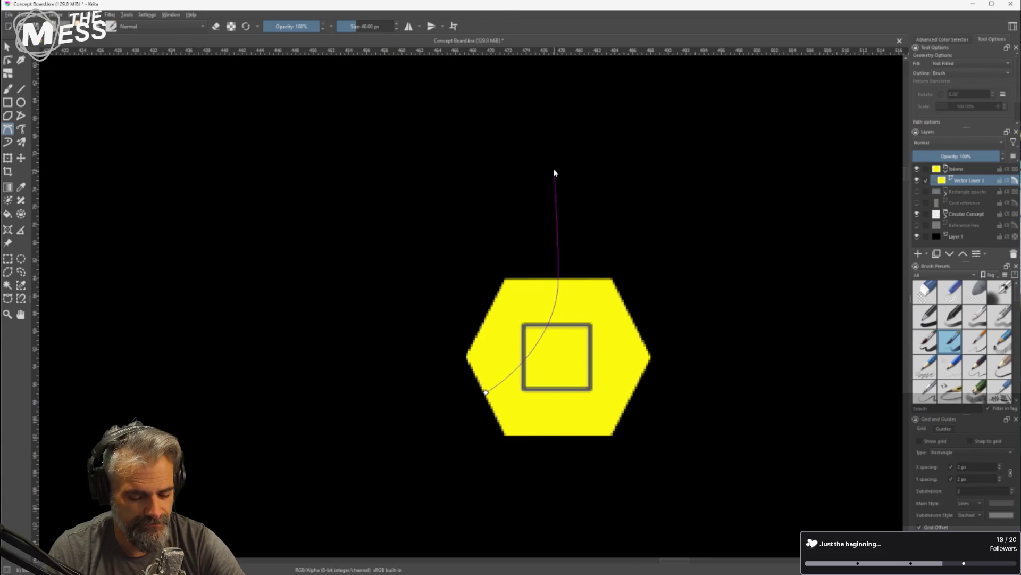
pyautogui.press('Return')
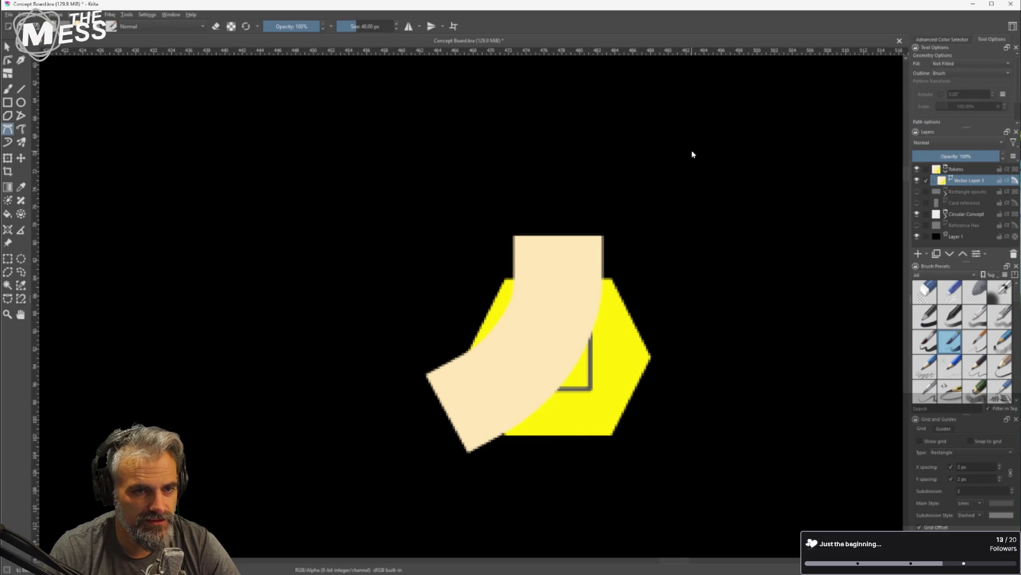
pyautogui.click(950, 35)
pyautogui.click(991, 40)
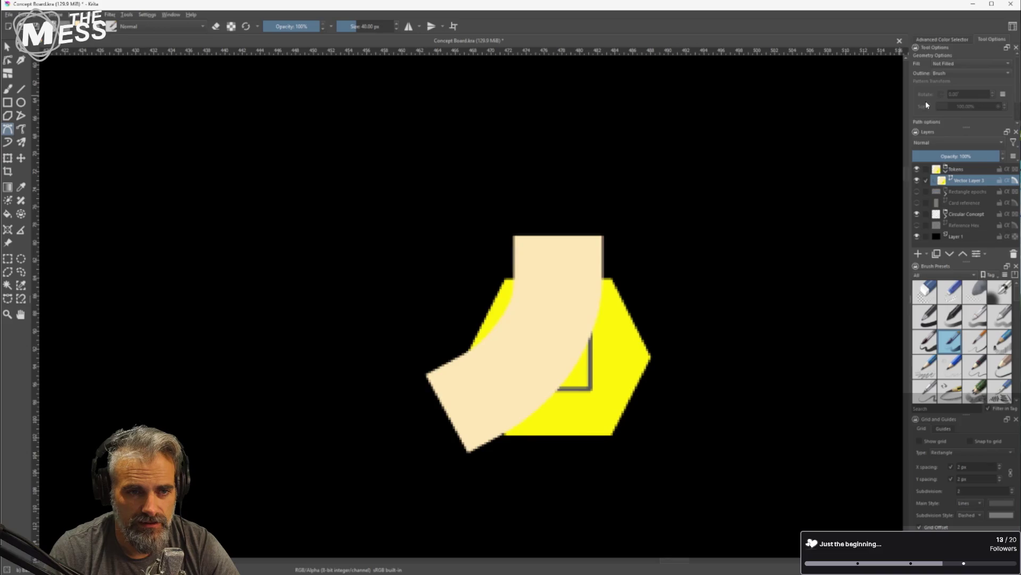
pyautogui.scroll(-2, 930, 101)
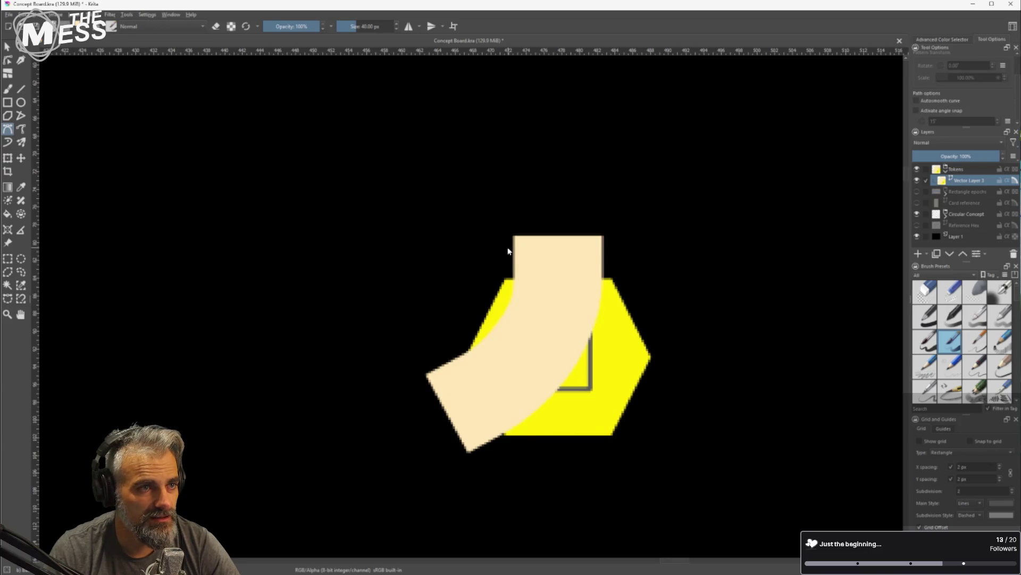
pyautogui.click(558, 252)
pyautogui.press('Escape')
# Give the curve a 2 px black outline
pyautogui.click(9, 47)
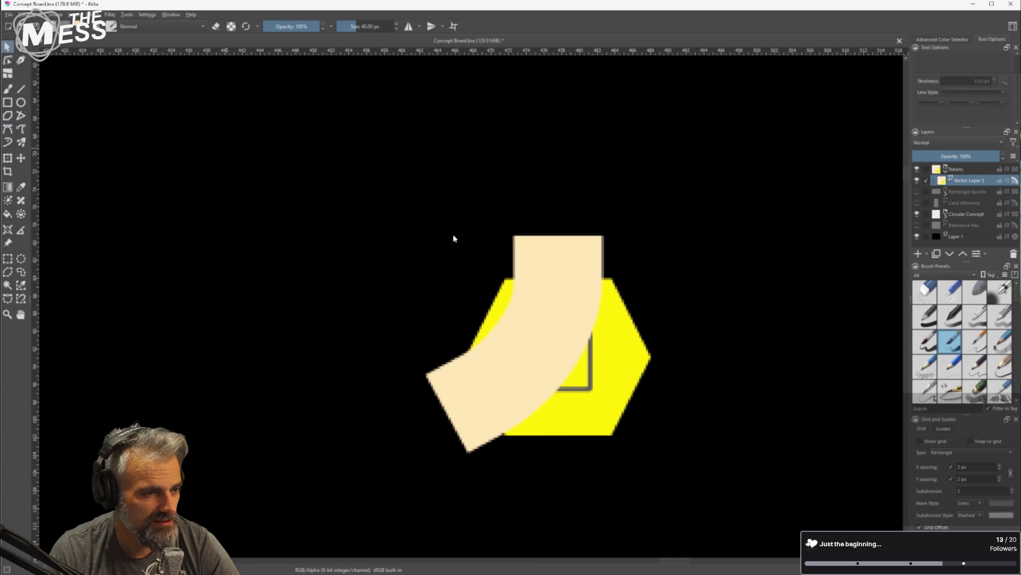
pyautogui.click(552, 261)
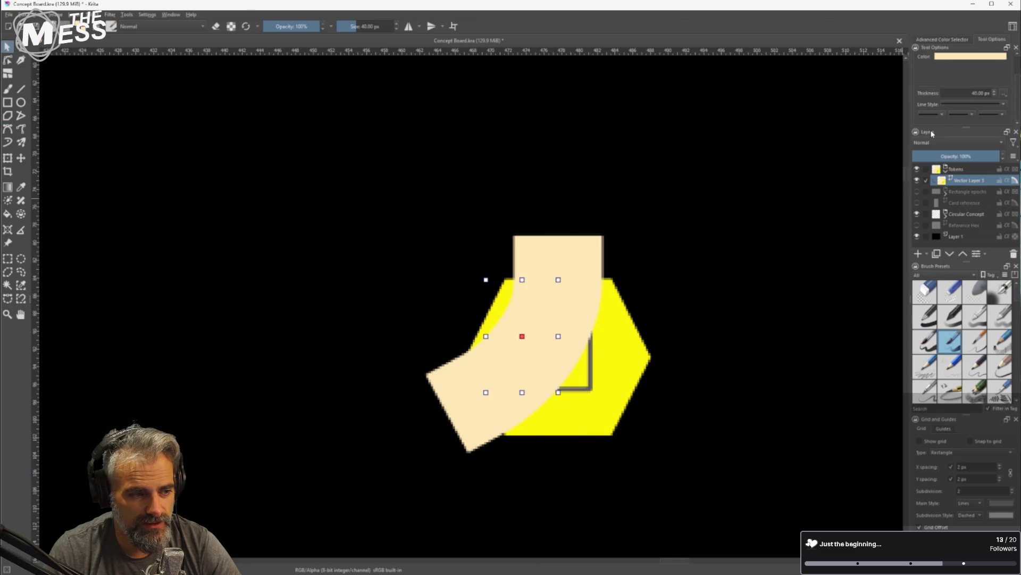
pyautogui.click(995, 95)
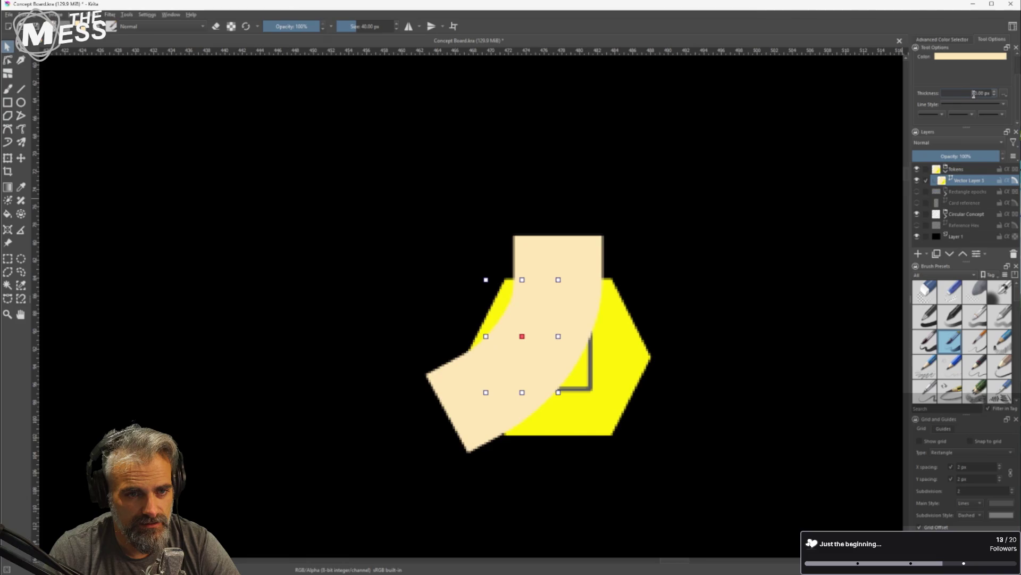
pyautogui.write('2')
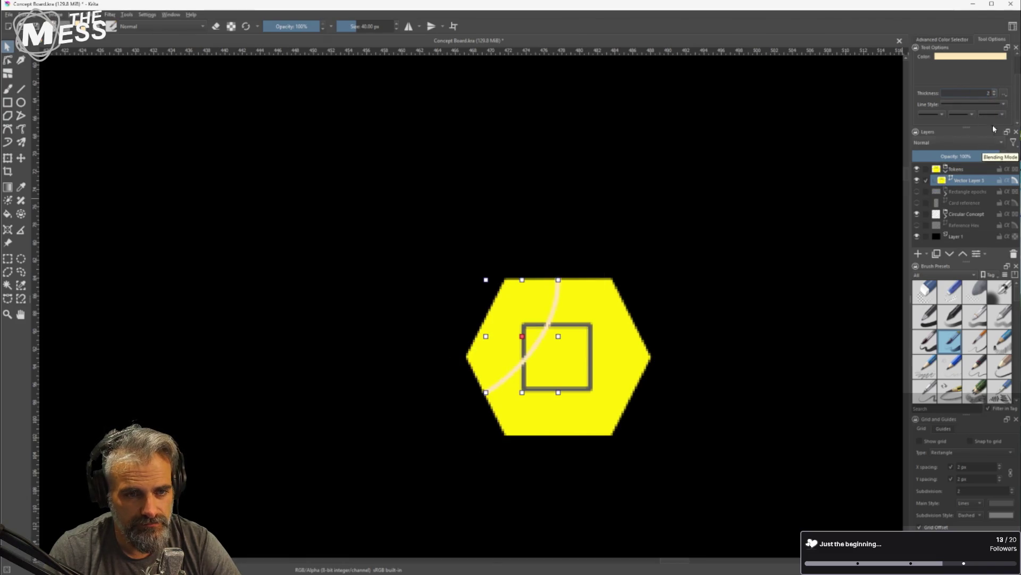
pyautogui.click(994, 58)
pyautogui.click(987, 78)
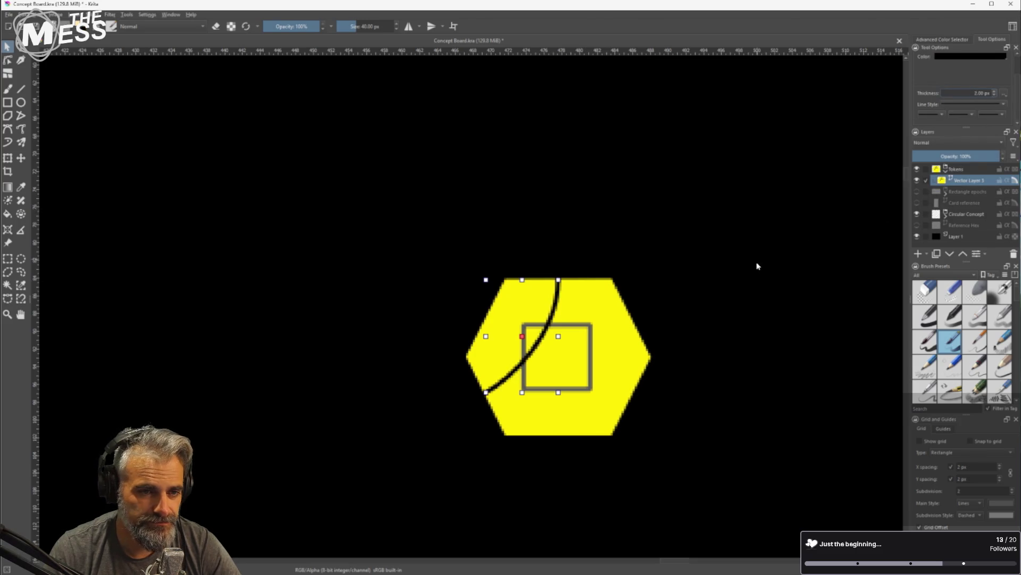
# Add a small arrowhead marker to the curve's end
pyautogui.click(991, 115)
pyautogui.click(1001, 135)
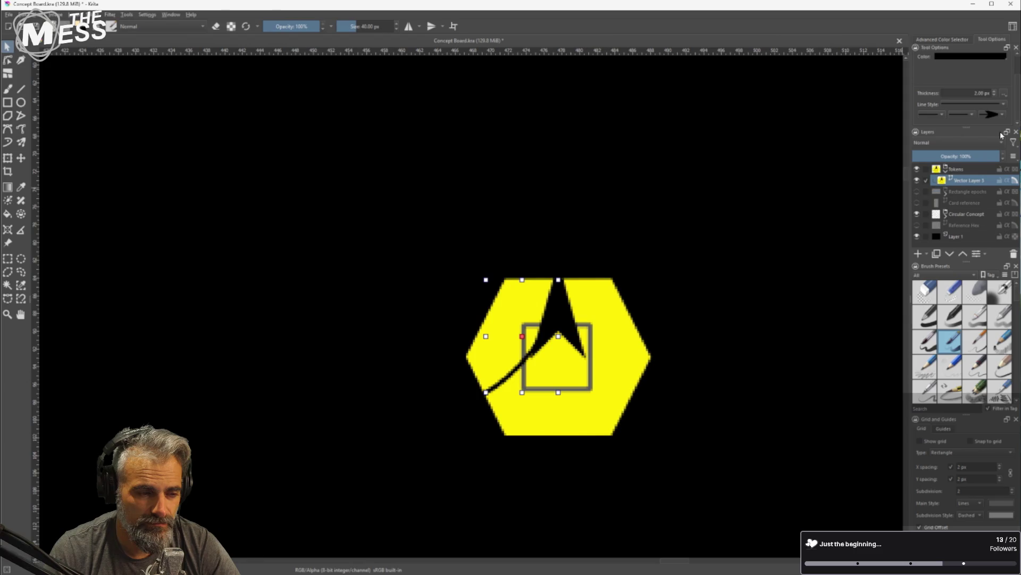
pyautogui.click(1002, 115)
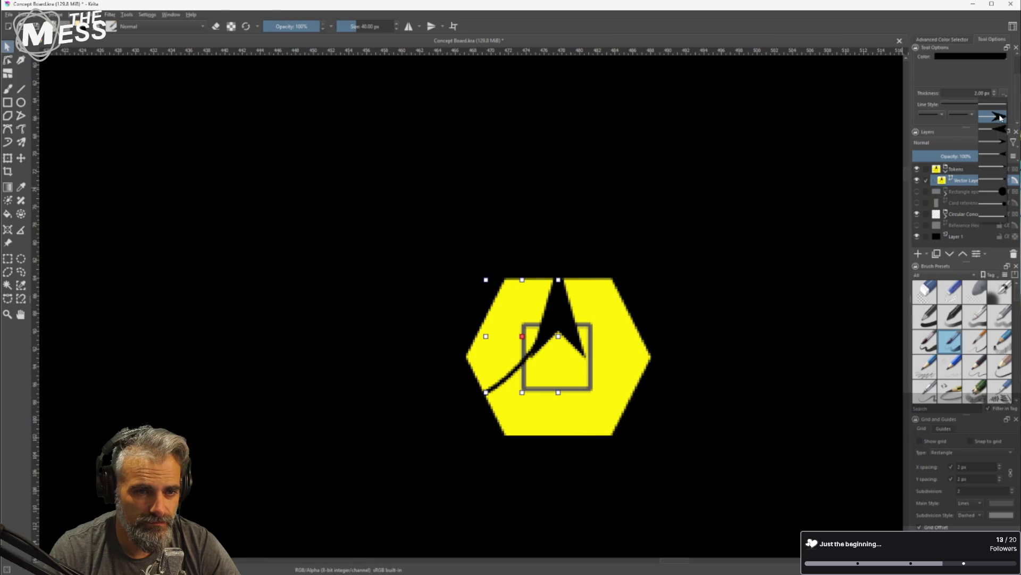
pyautogui.click(1005, 144)
pyautogui.click(673, 250)
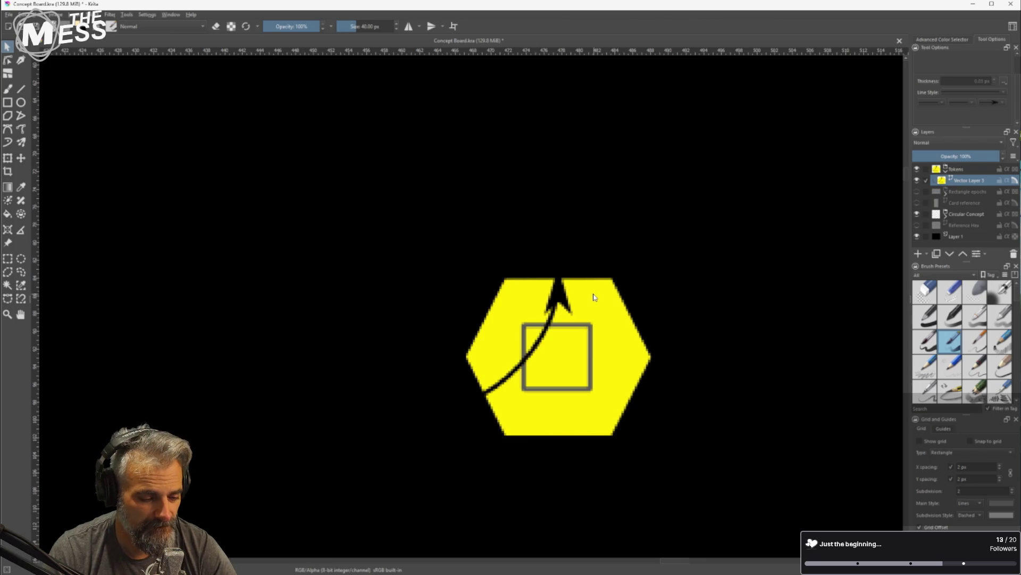
# Nudge the yellow hexagon token slightly up and to the left
pyautogui.click(559, 303)
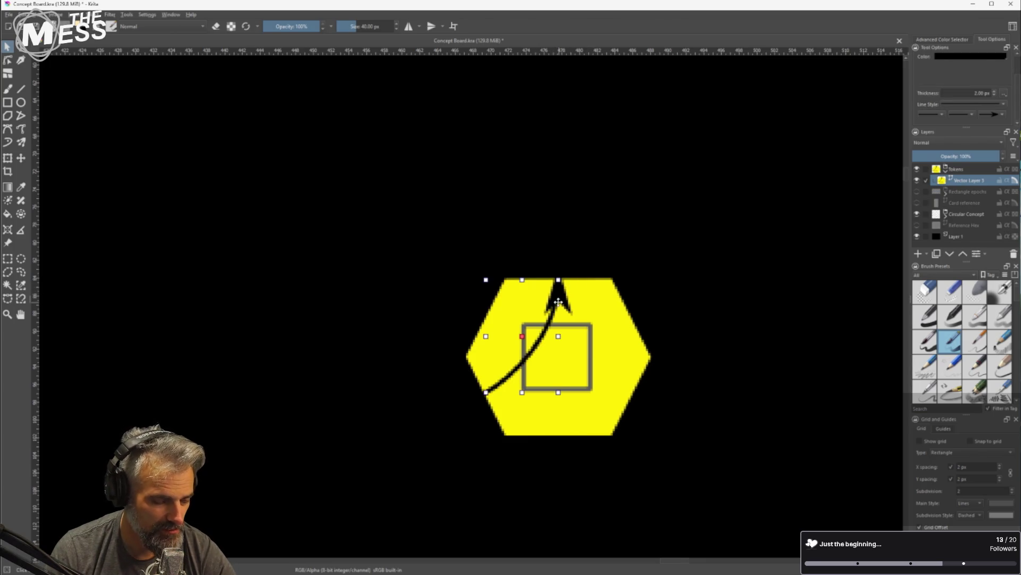
pyautogui.click(570, 307)
pyautogui.moveTo(571, 307); pyautogui.dragTo(561, 303)
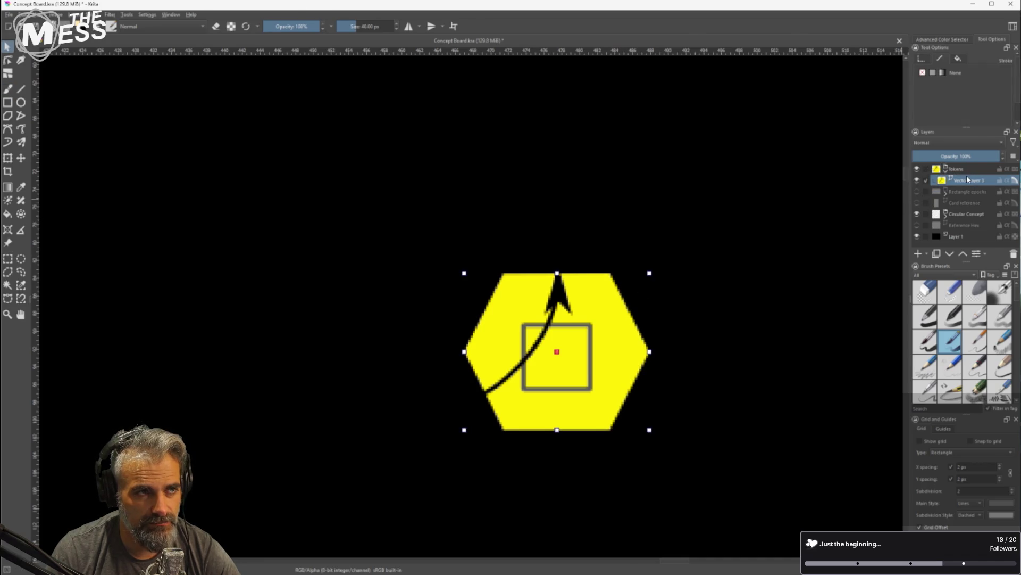
pyautogui.moveTo(966, 169)
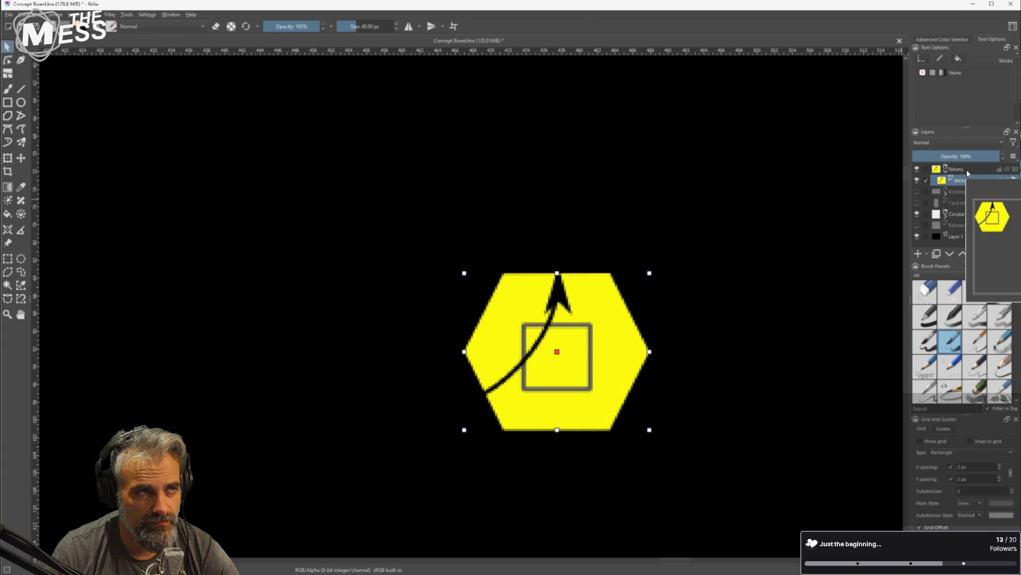